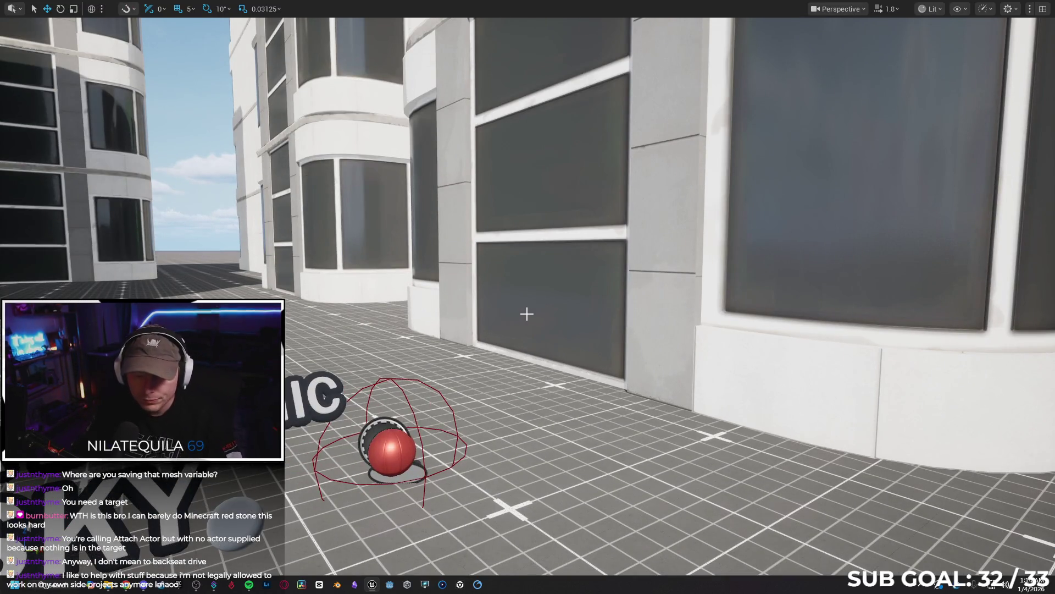
Start Play In Editor and run the character past the red ball and into the alley between buildings.
{"action": "key", "text": "alt+p"}
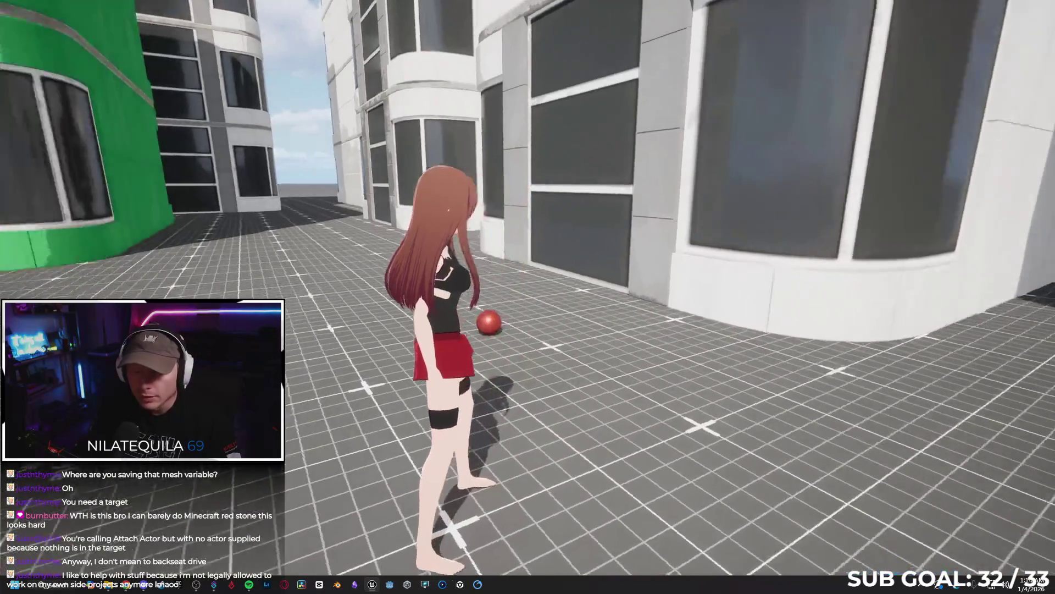
{"action": "key", "text": "w"}
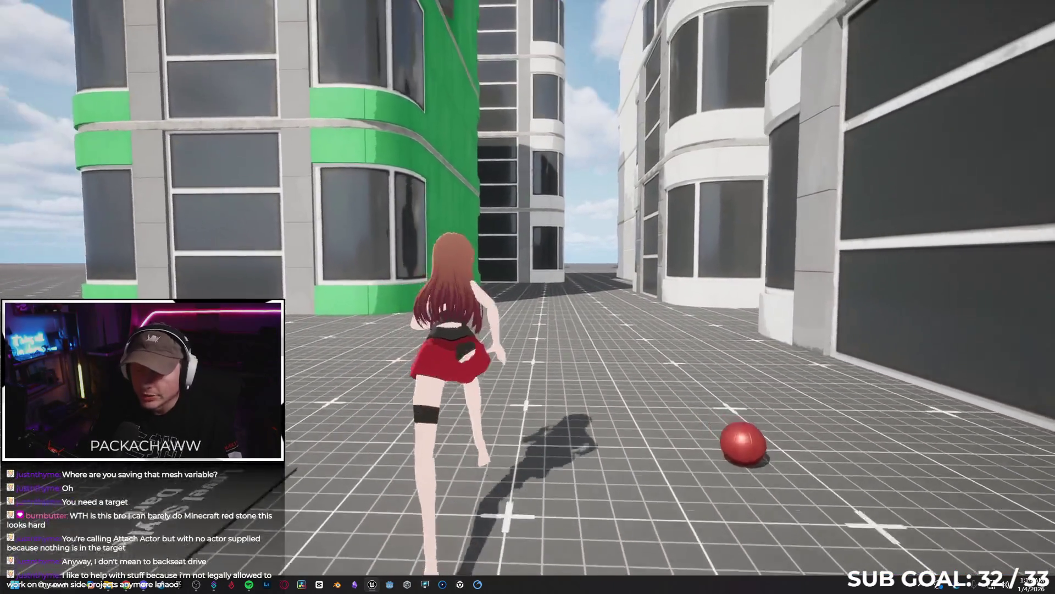
{"action": "key", "text": "w"}
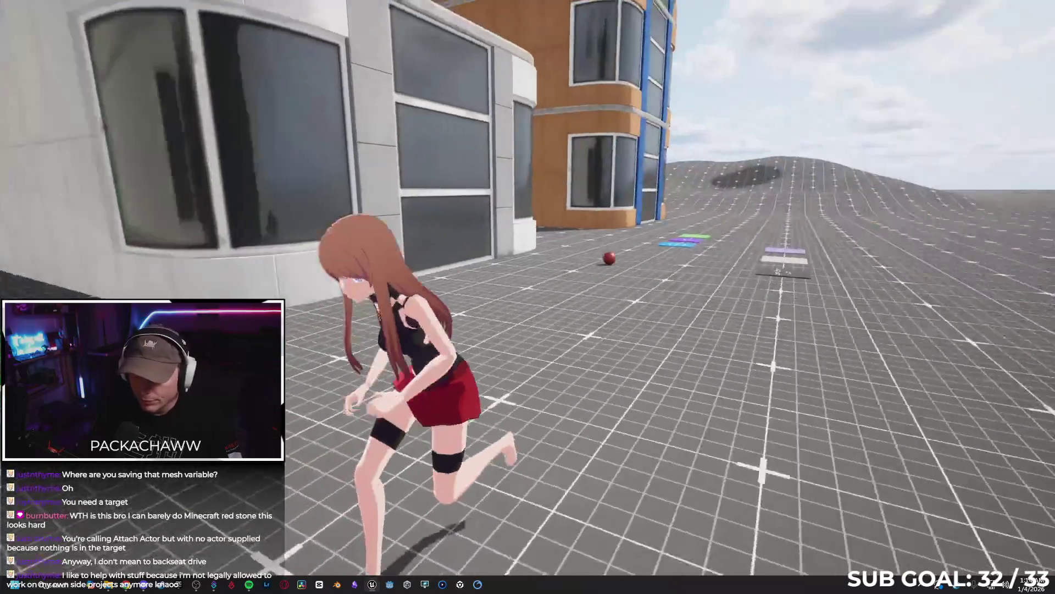
{"action": "key", "text": "w"}
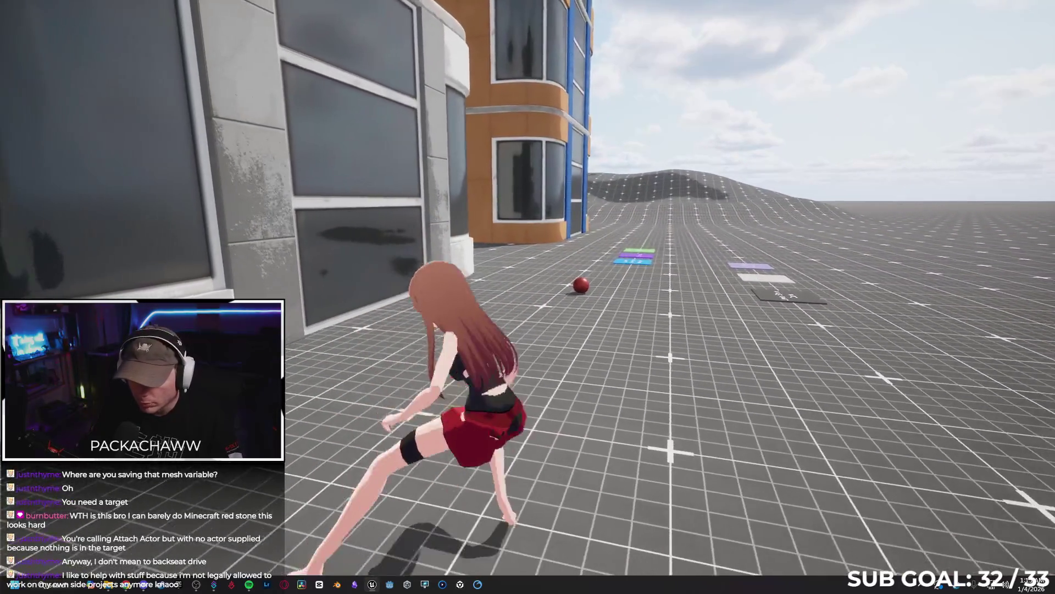
{"action": "key", "text": "w"}
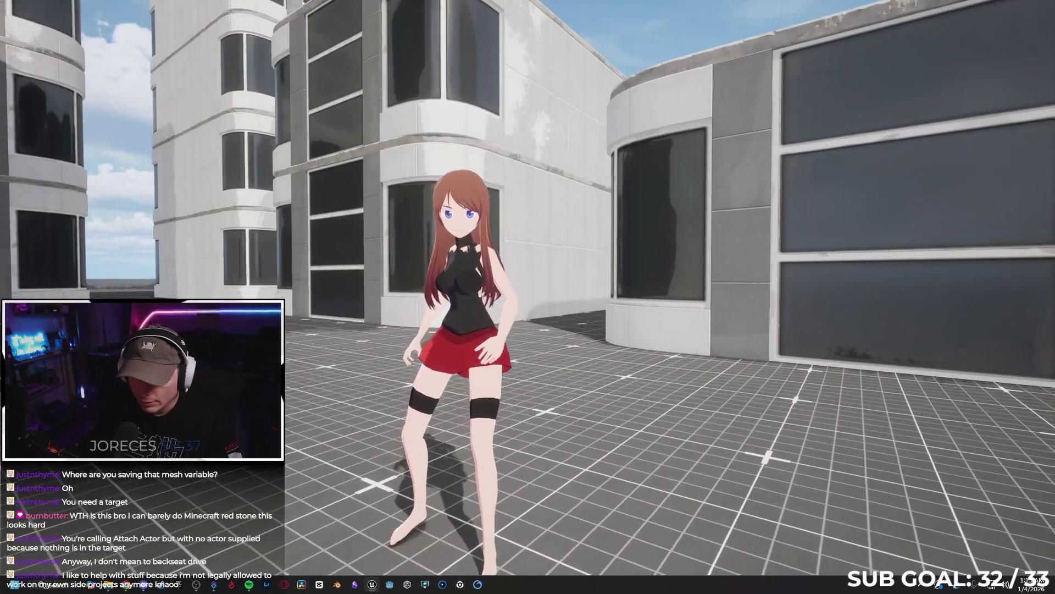
{"action": "key", "text": "w"}
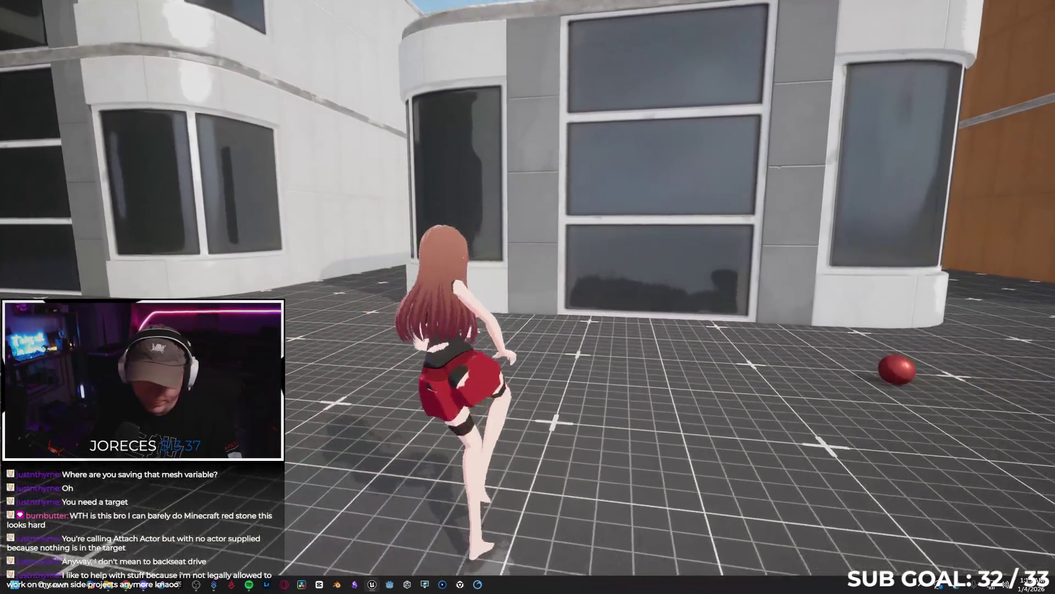
{"action": "key", "text": "w"}
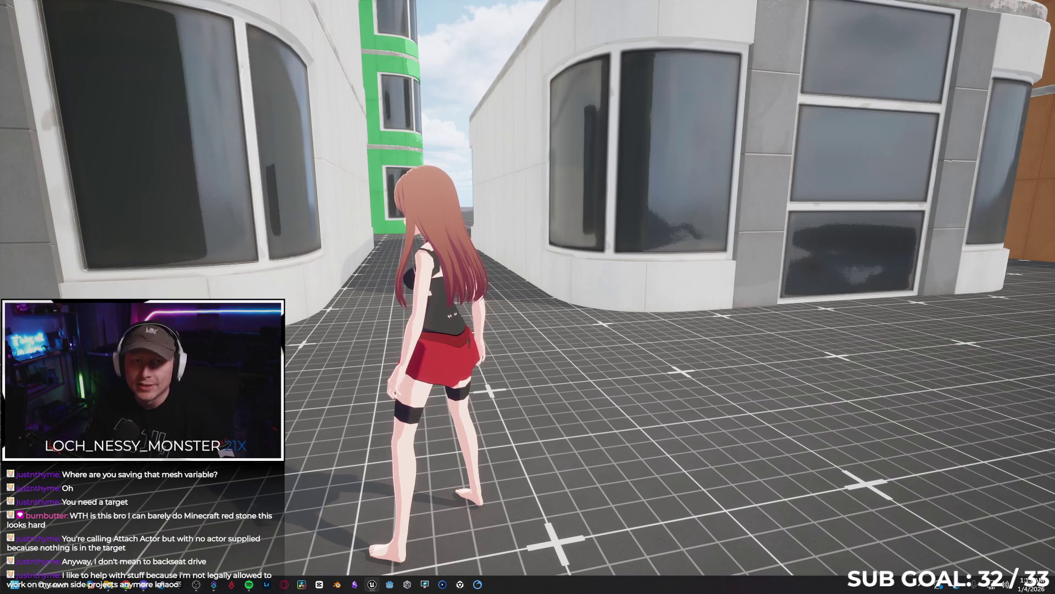
{"action": "key", "text": "w"}
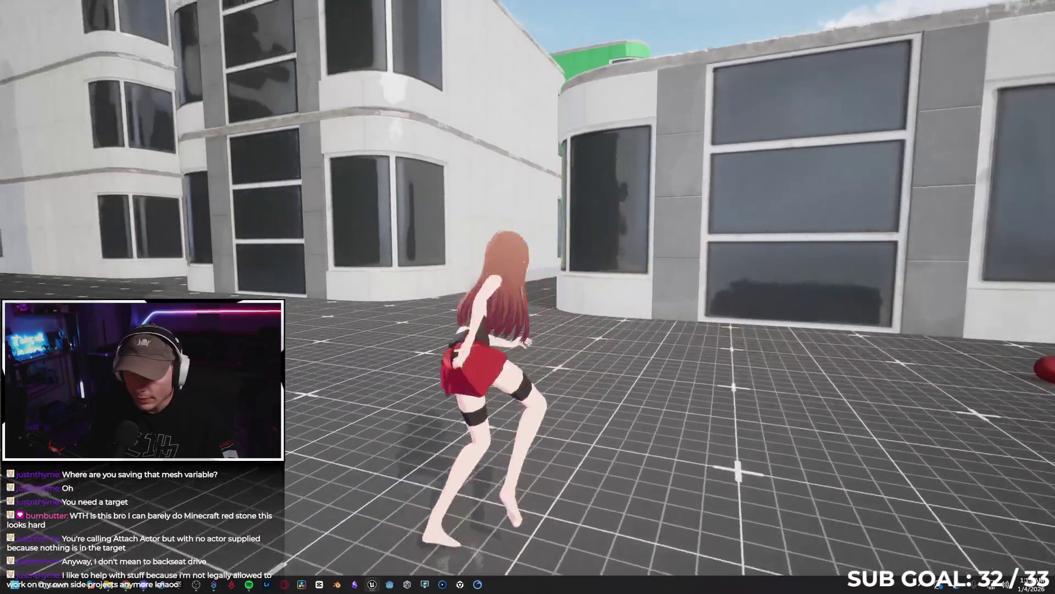
{"action": "key", "text": "w"}
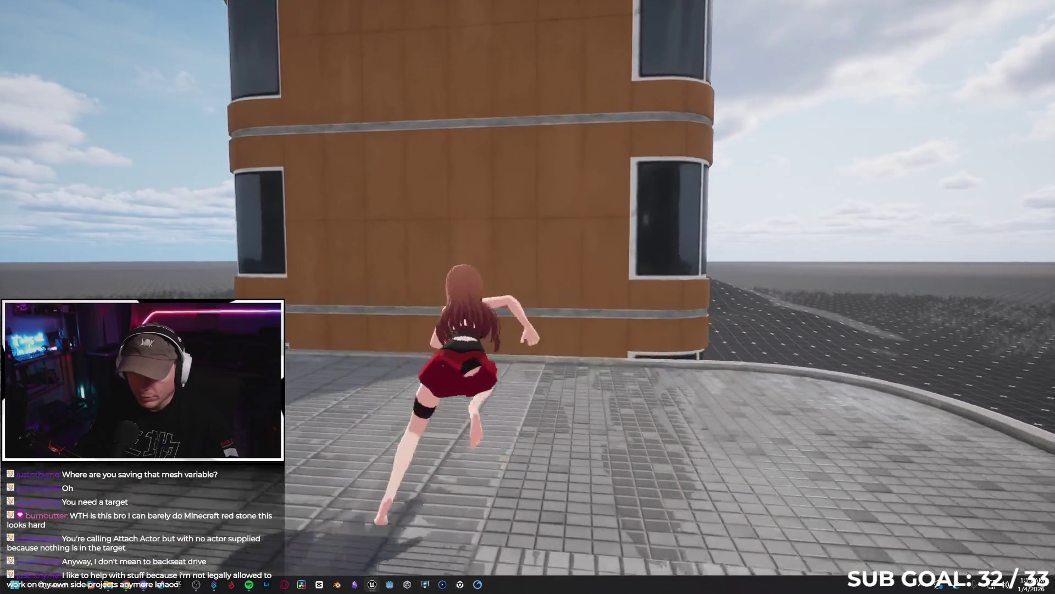
Climb the orange tower onto the rooftops, wall-run between towers, and leap onto the orange tower's wall.
{"action": "key", "text": "space"}
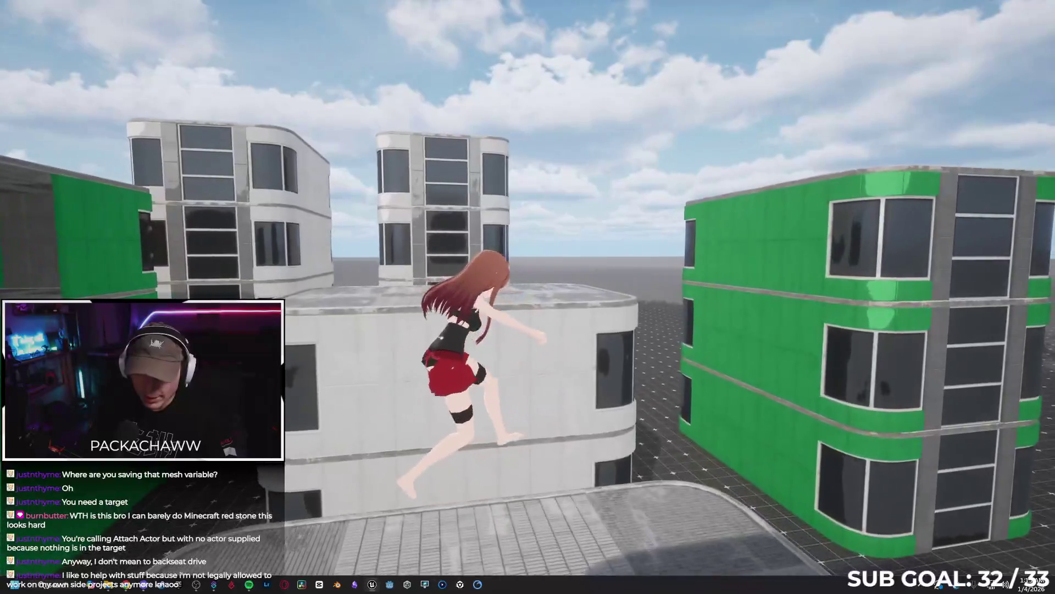
{"action": "key", "text": "space"}
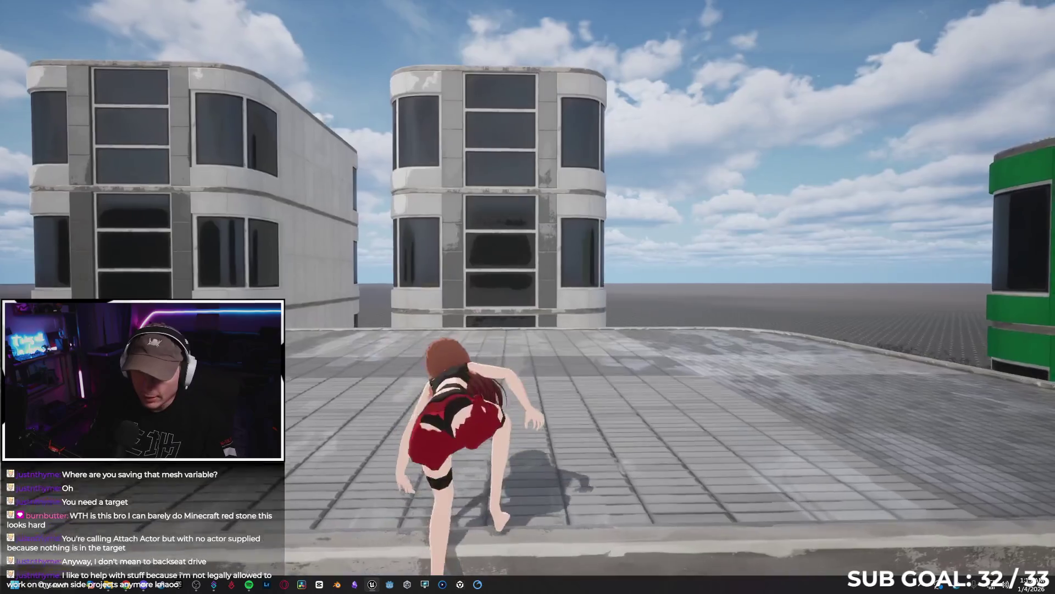
{"action": "key", "text": "w"}
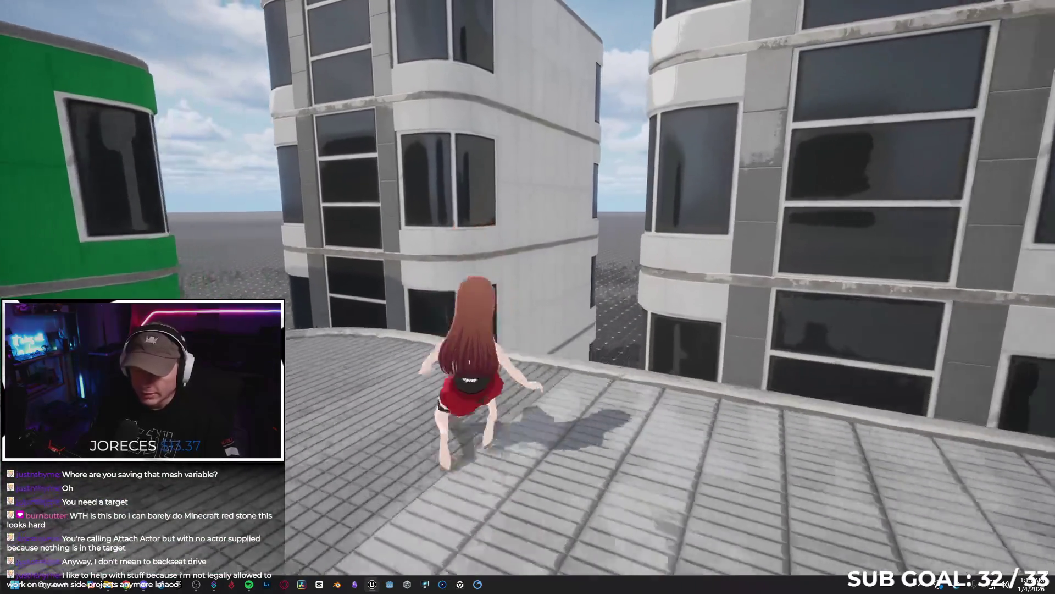
{"action": "key", "text": "w"}
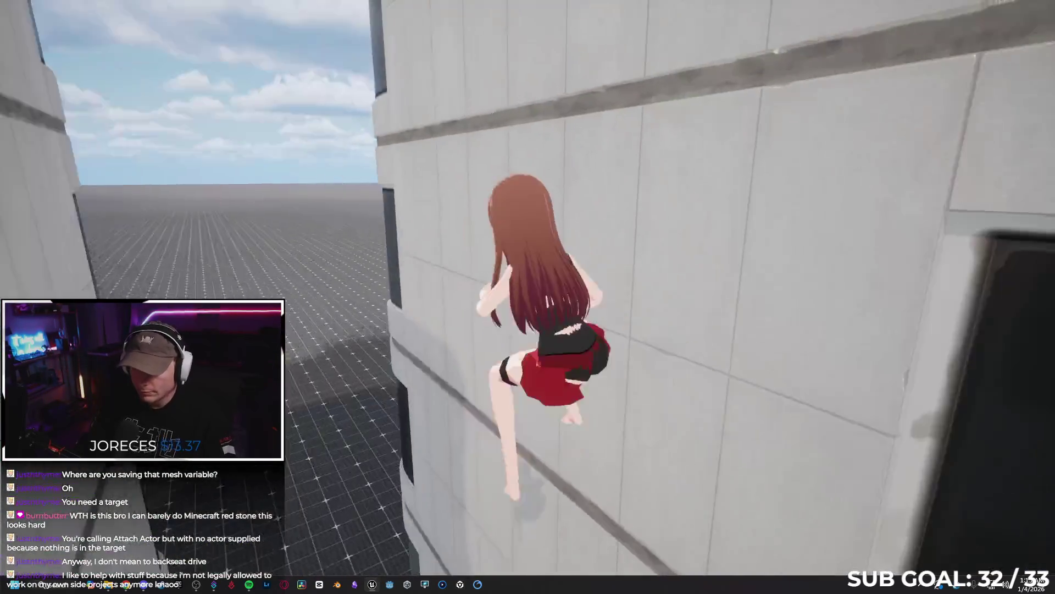
{"action": "key", "text": "w"}
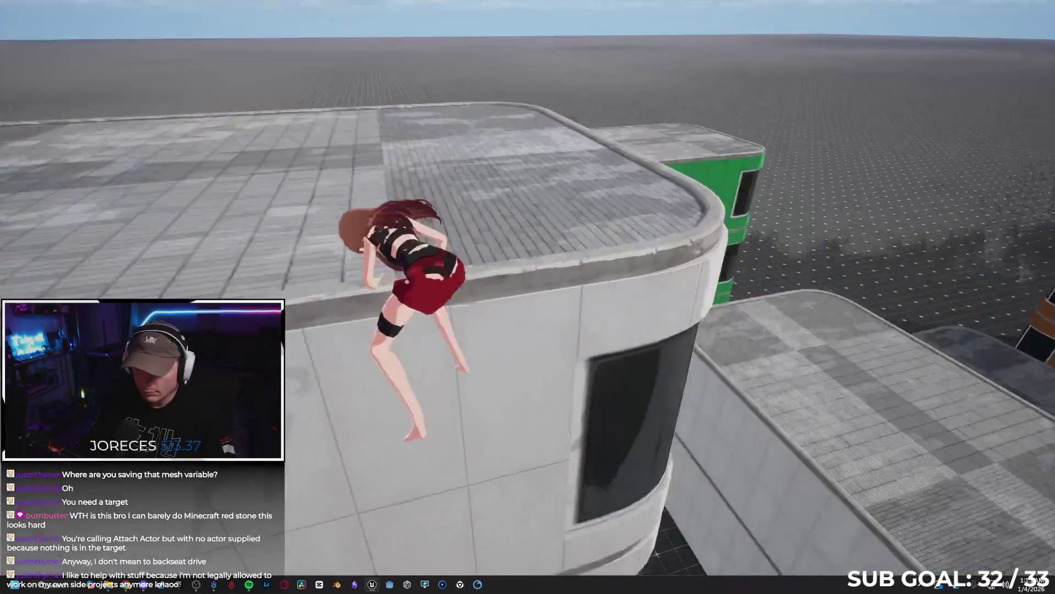
{"action": "key", "text": "space"}
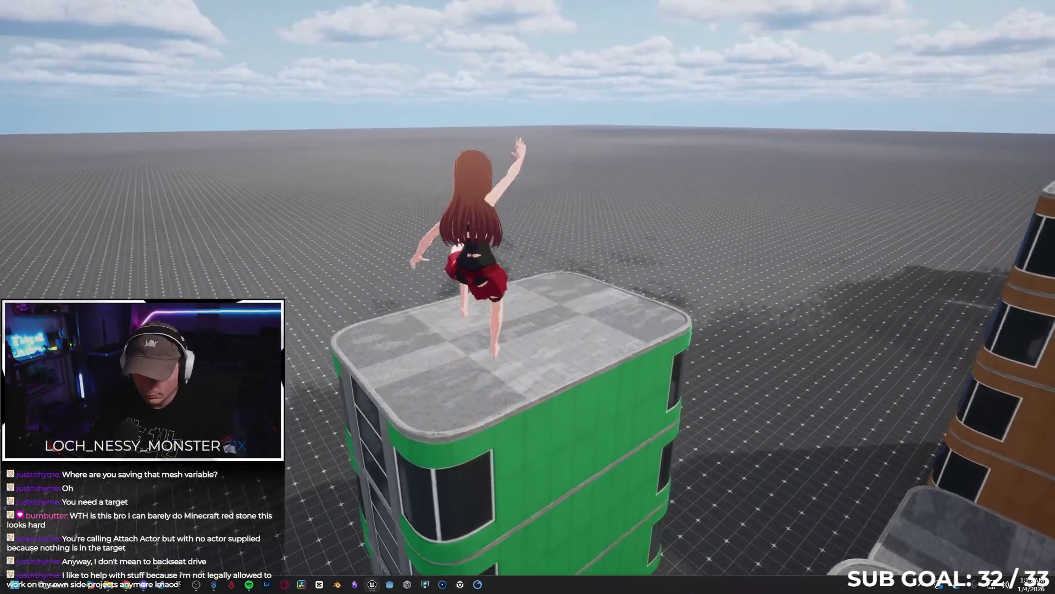
{"action": "key", "text": "w"}
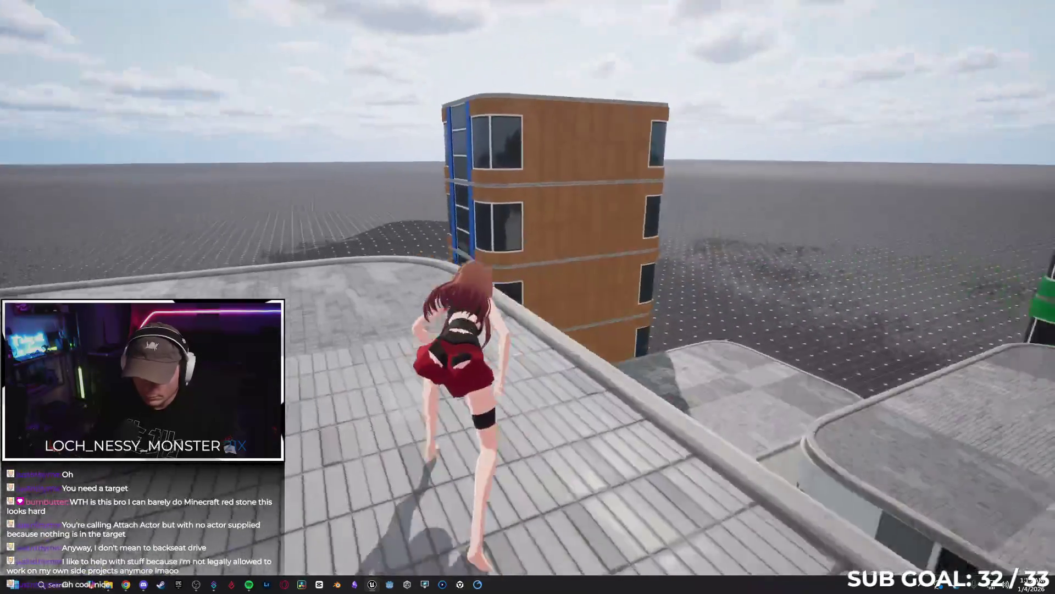
{"action": "key", "text": "space"}
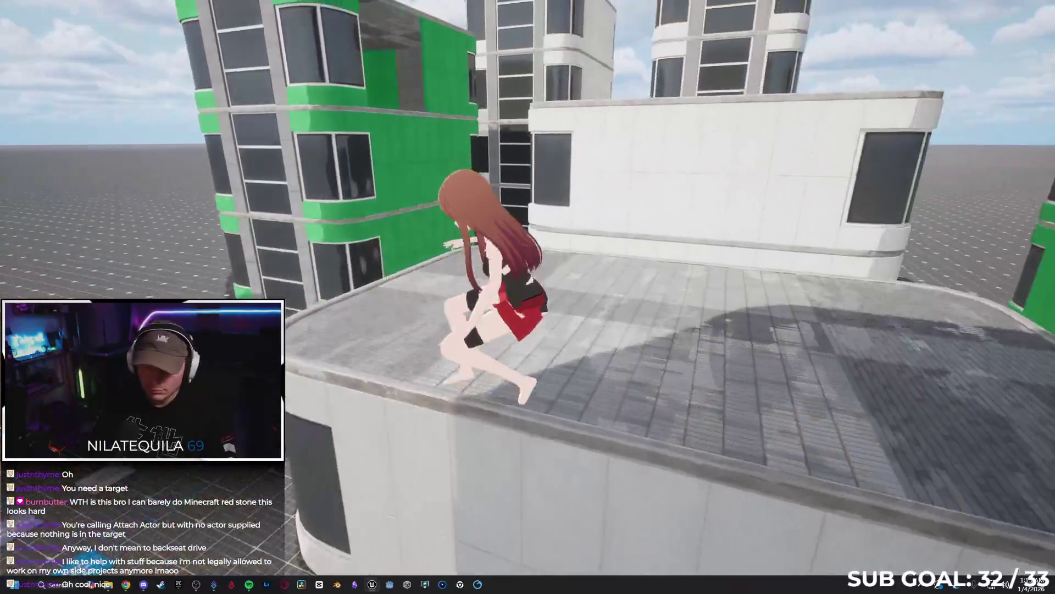
Jump onto the green building's roof, run across, and drop down to the grid floor.
{"action": "key", "text": "w"}
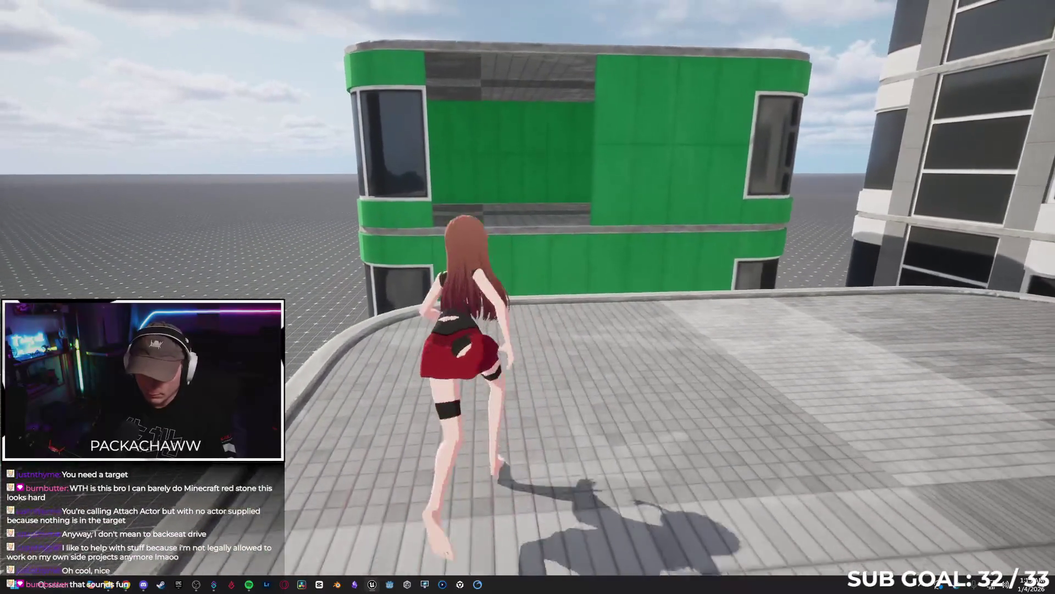
{"action": "key", "text": "space"}
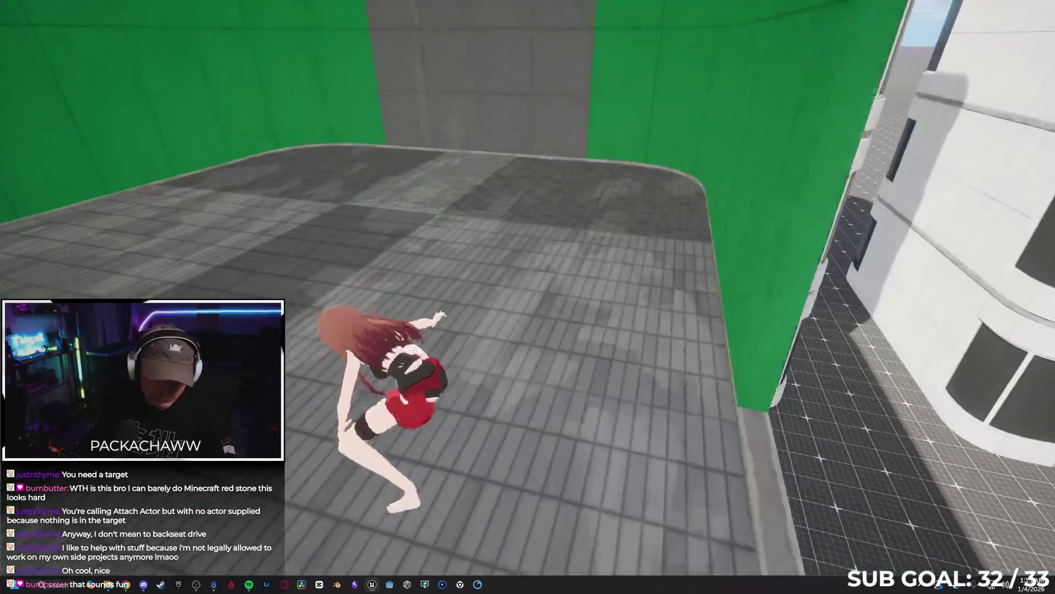
{"action": "key", "text": "w"}
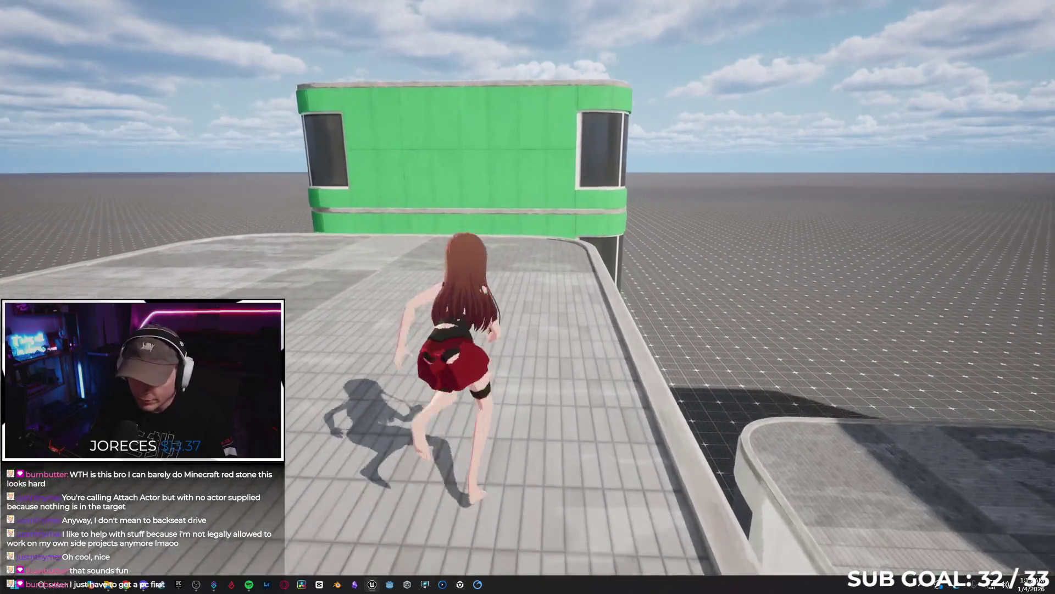
{"action": "key", "text": "w"}
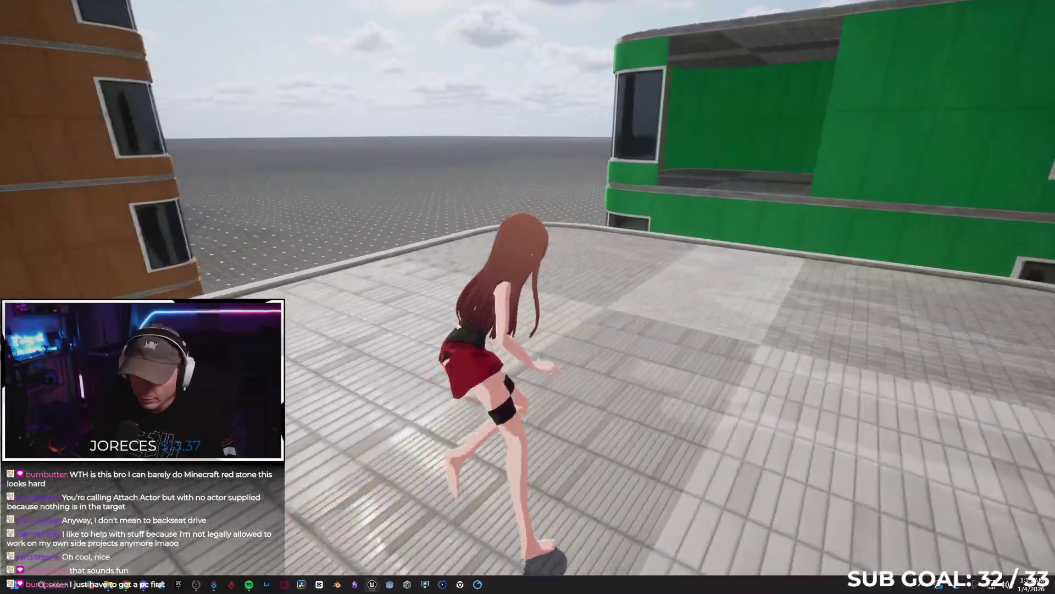
{"action": "key", "text": "w"}
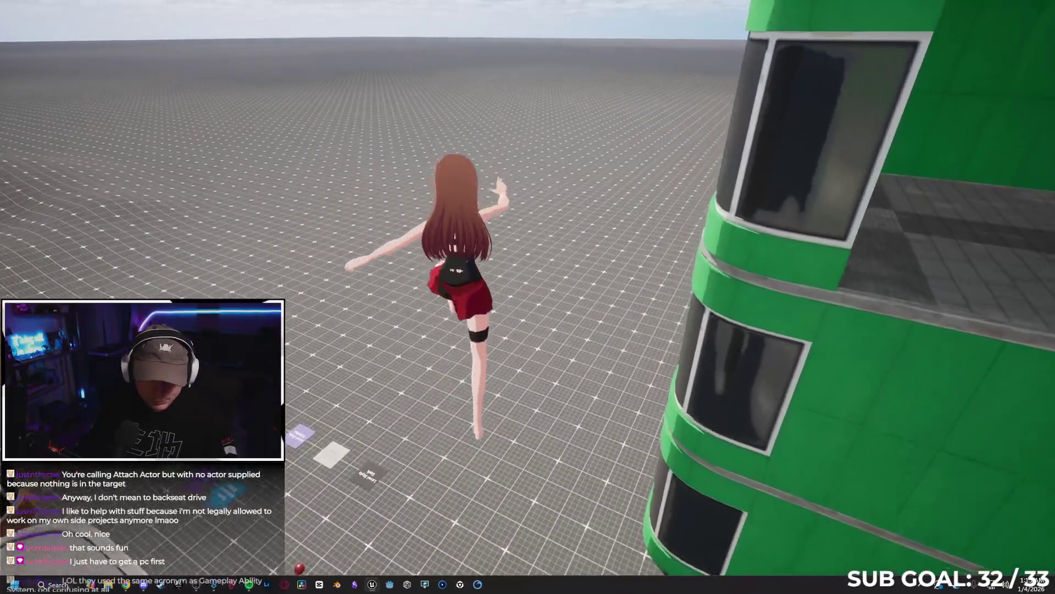
{"action": "key", "text": "w"}
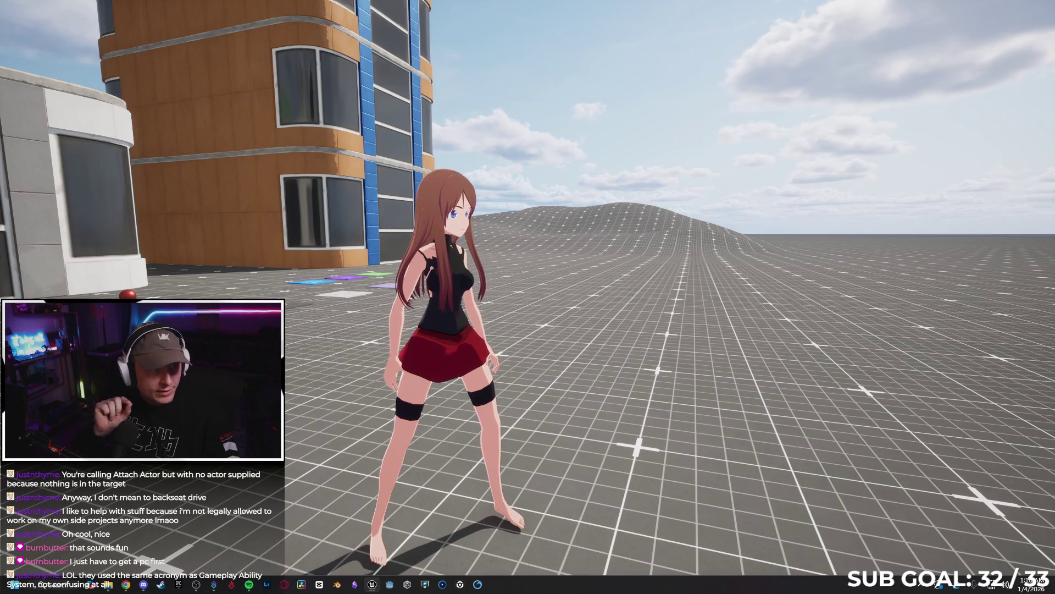
{"action": "key", "text": "w"}
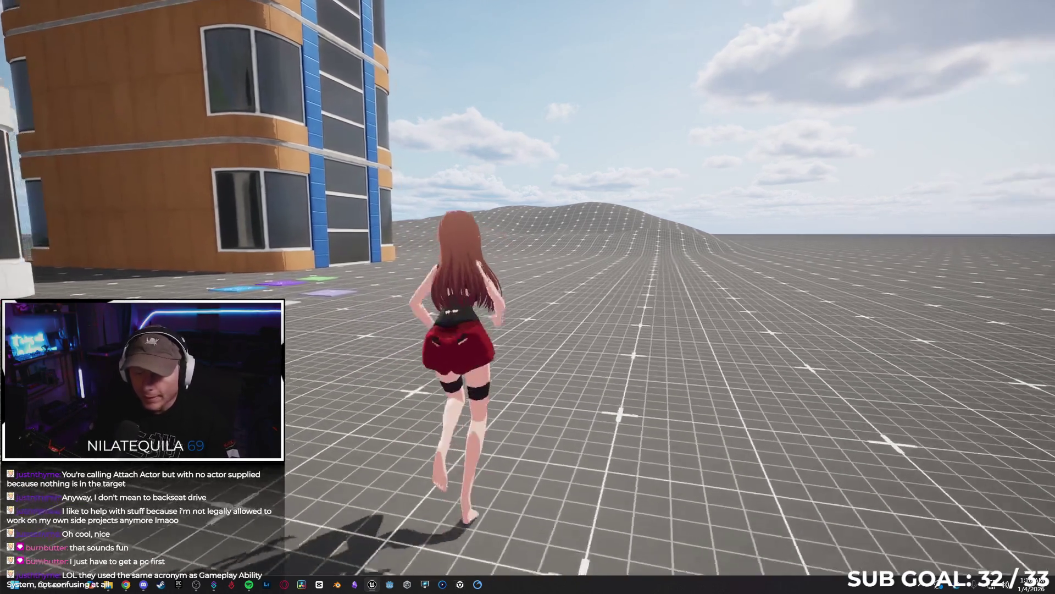
{"action": "key", "text": "w"}
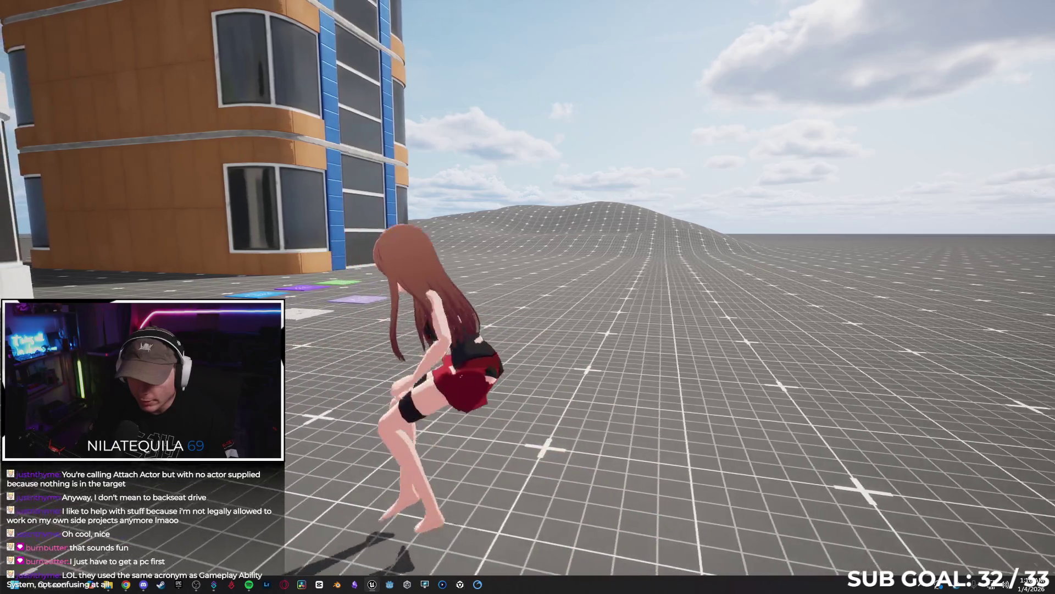
{"action": "key", "text": "w"}
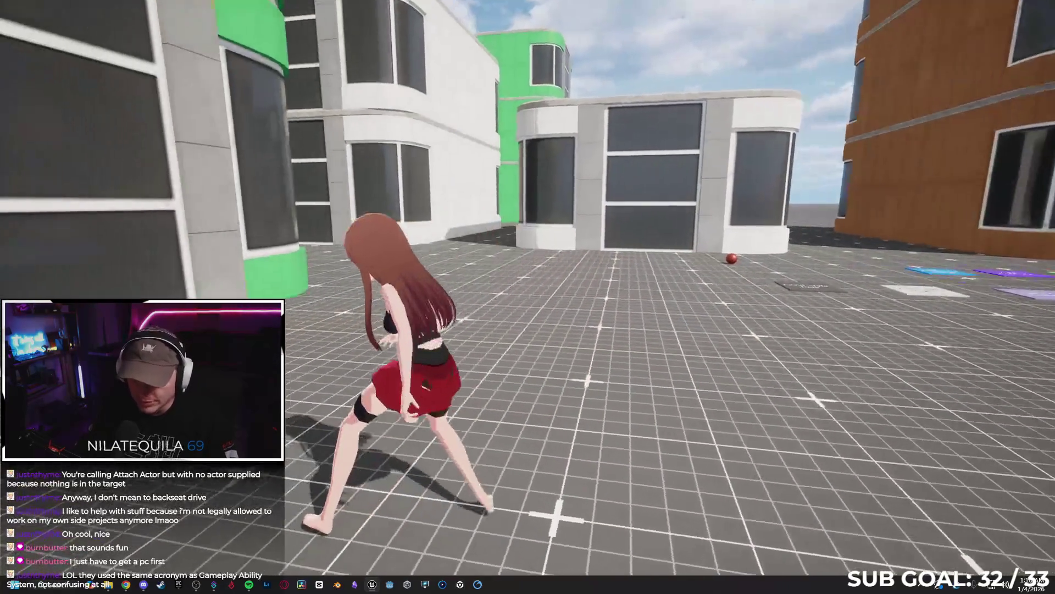
{"action": "key", "text": "w"}
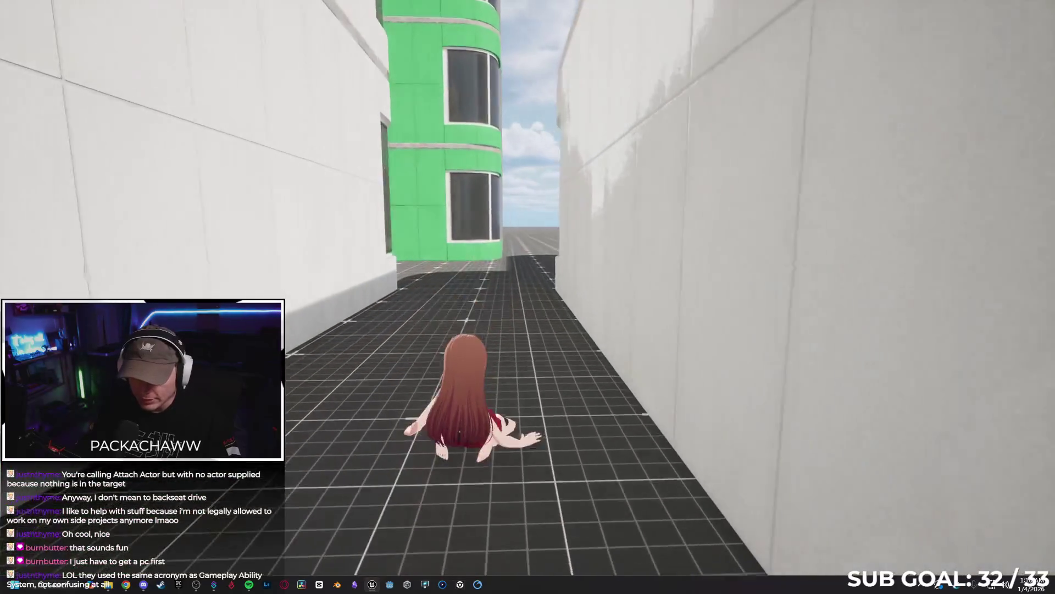
{"action": "key", "text": "space"}
{"action": "key", "text": "w"}
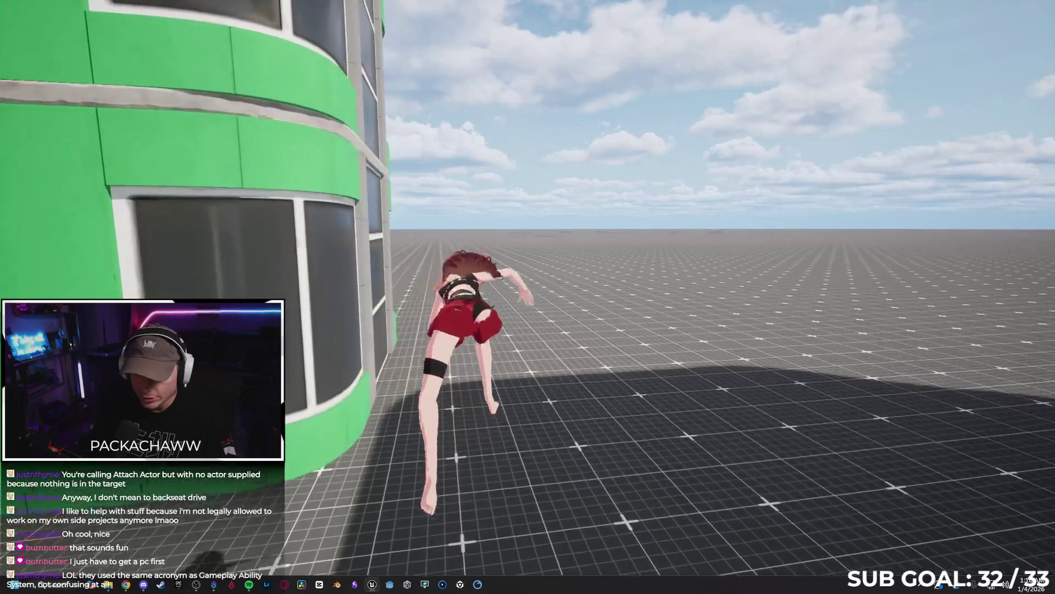
{"action": "key", "text": "w"}
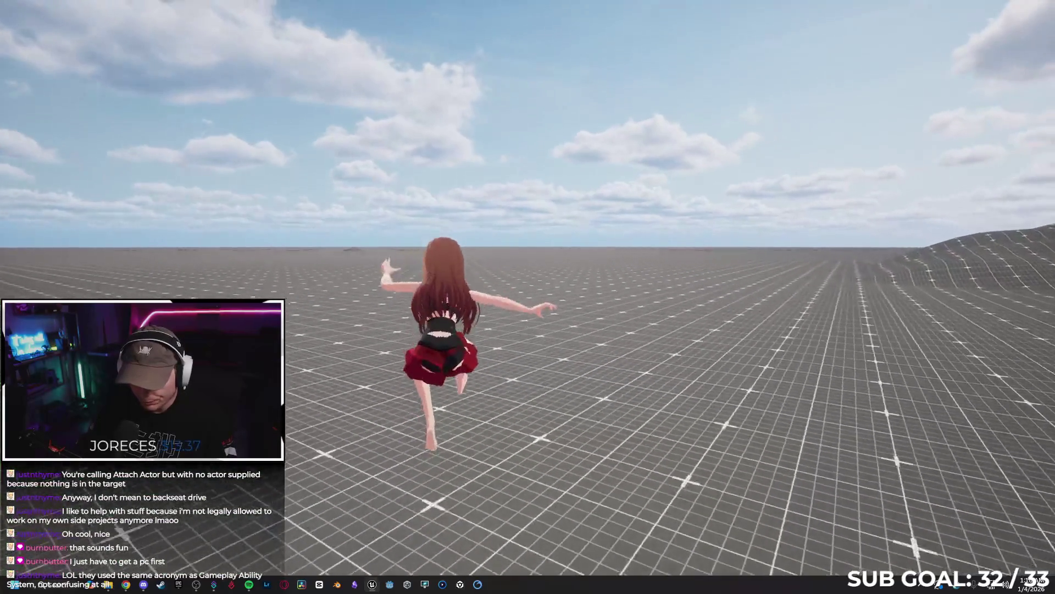
{"action": "key", "text": "w"}
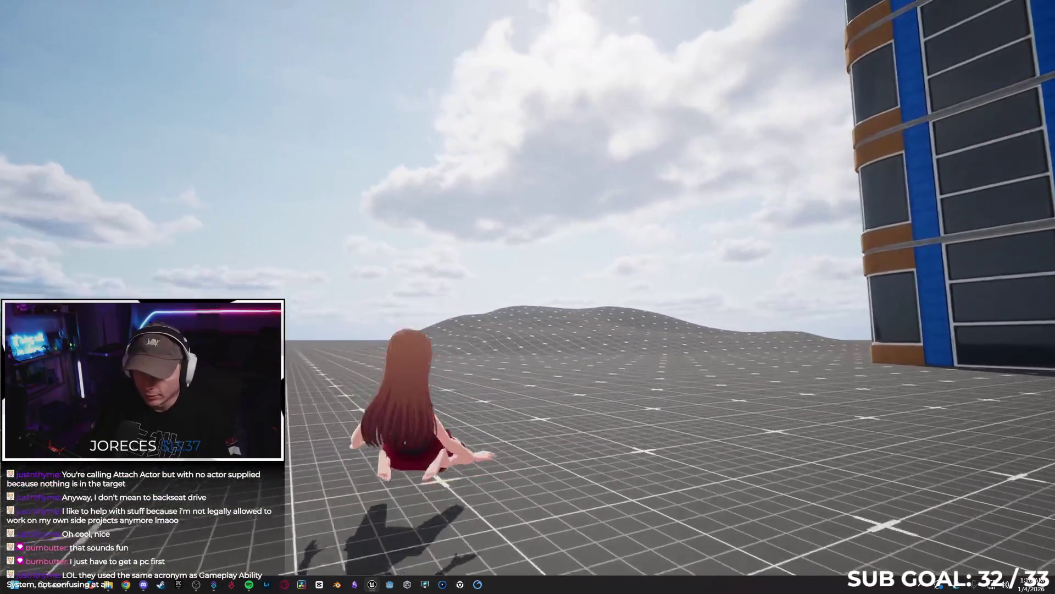
{"action": "key", "text": "w"}
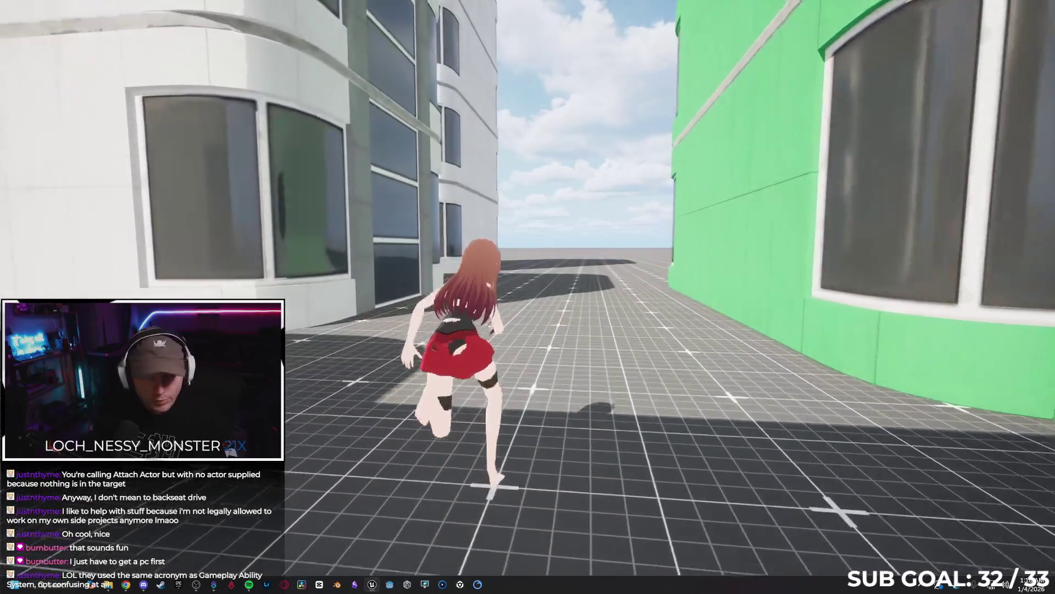
{"action": "key", "text": "c"}
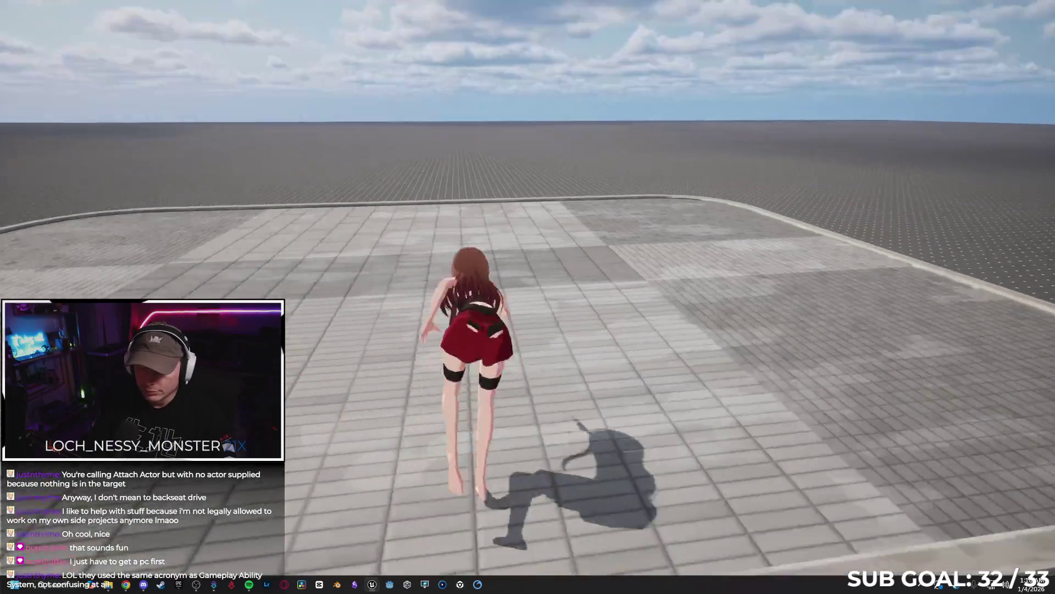
{"action": "key", "text": "space"}
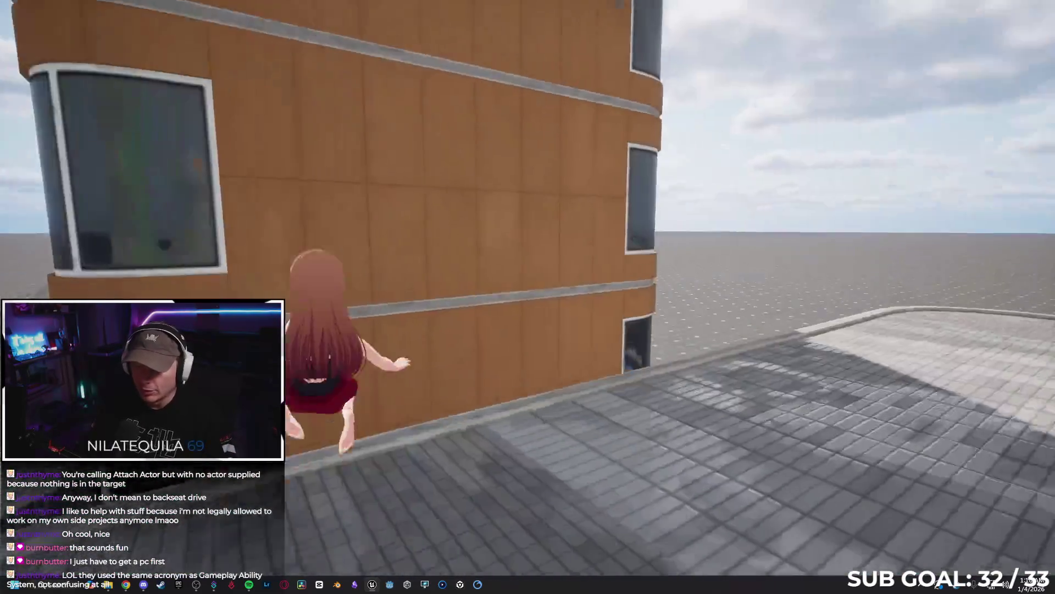
{"action": "key", "text": "space"}
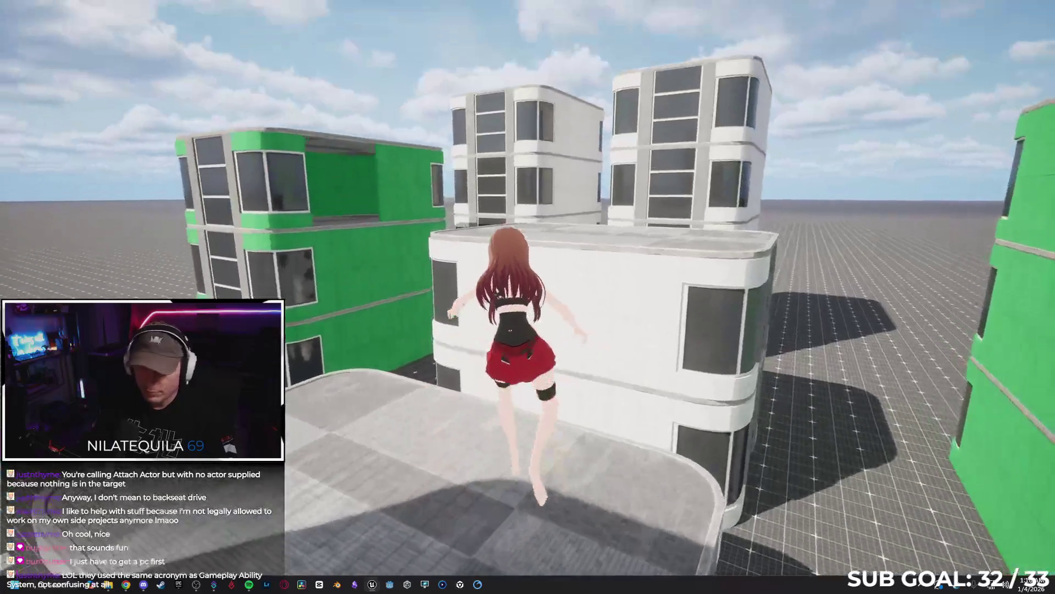
{"action": "key", "text": "space"}
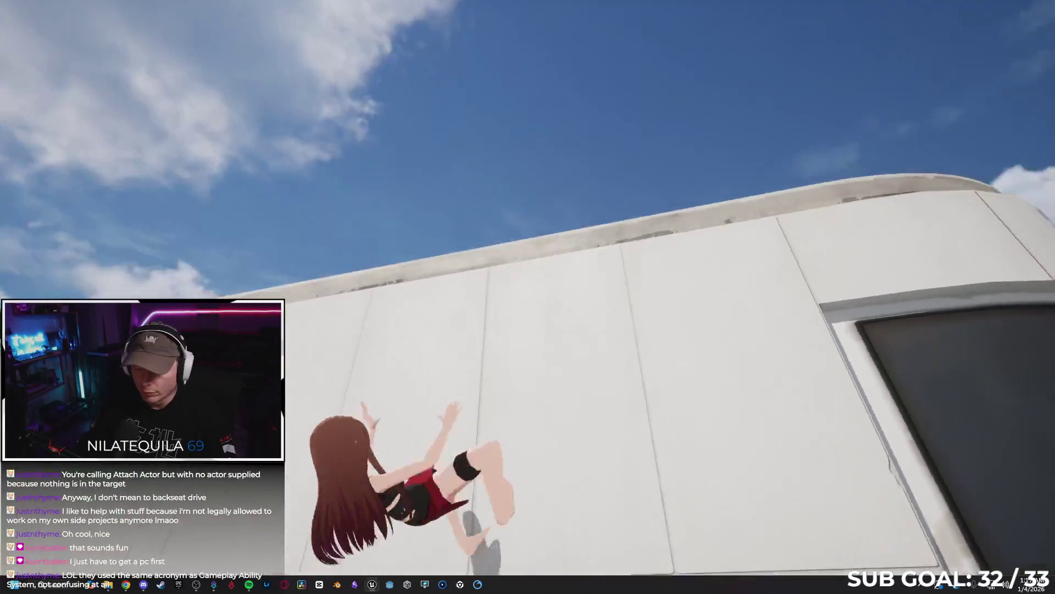
{"action": "key", "text": "w"}
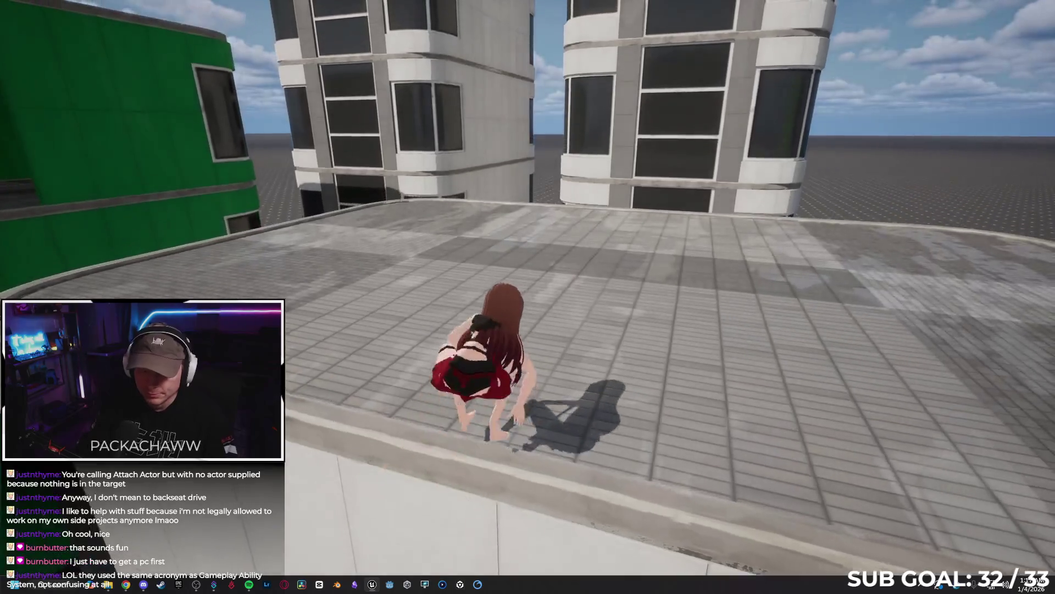
{"action": "key", "text": "space"}
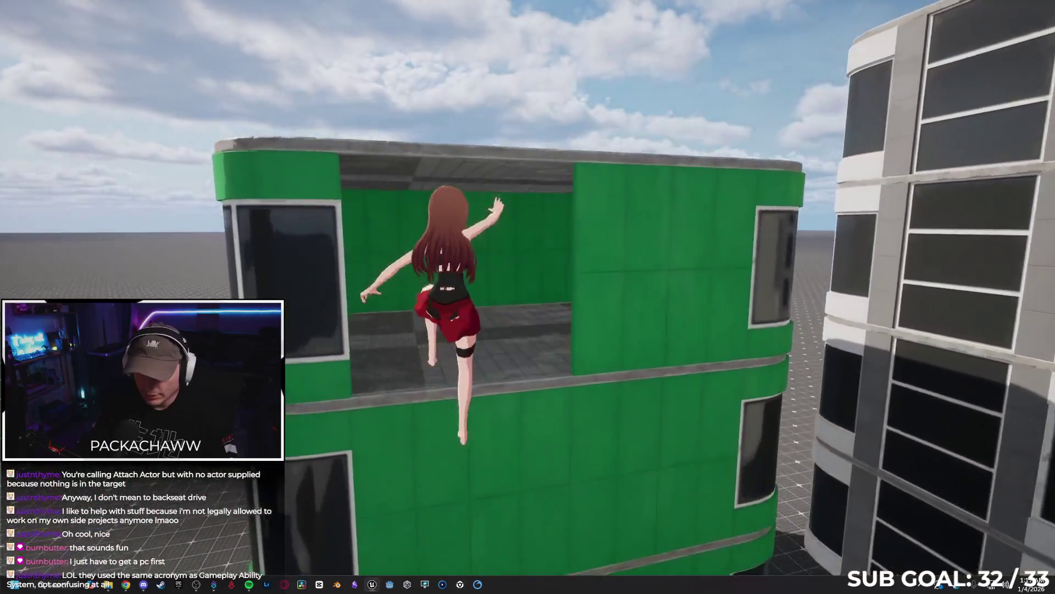
{"action": "key", "text": "w"}
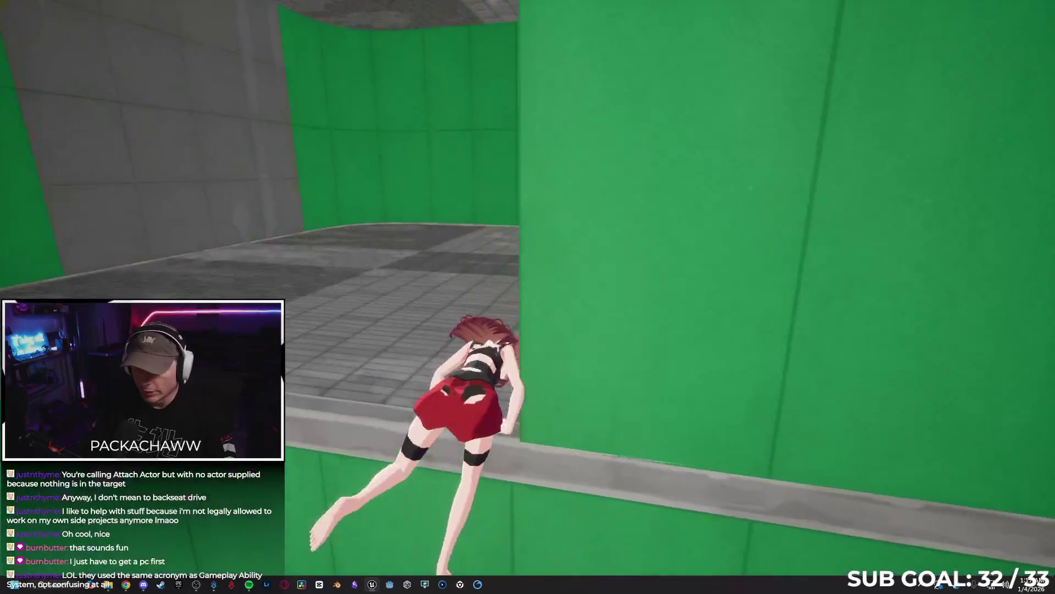
{"action": "key", "text": "w"}
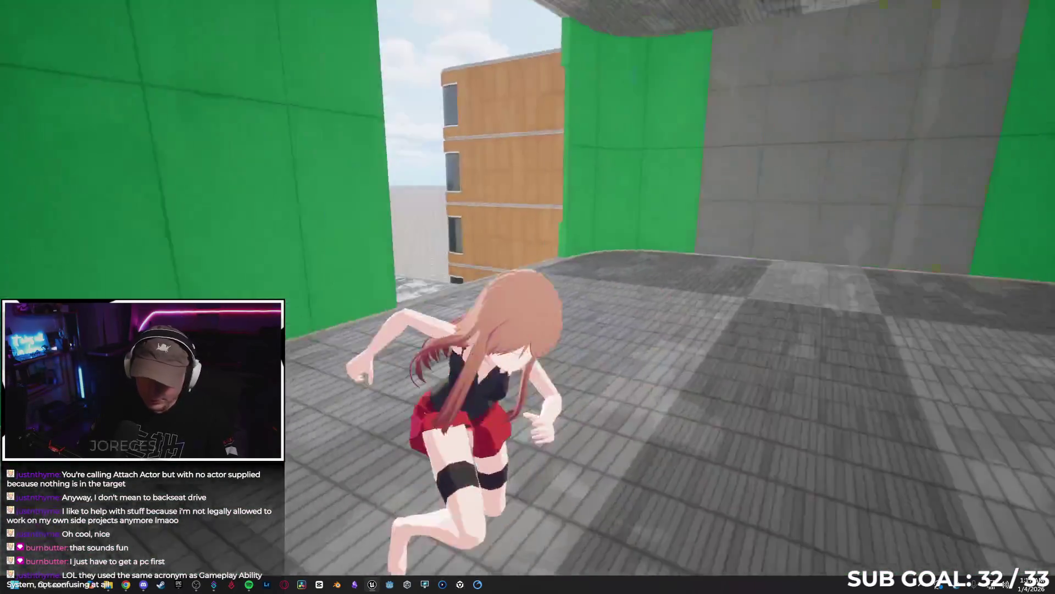
{"action": "key", "text": "space"}
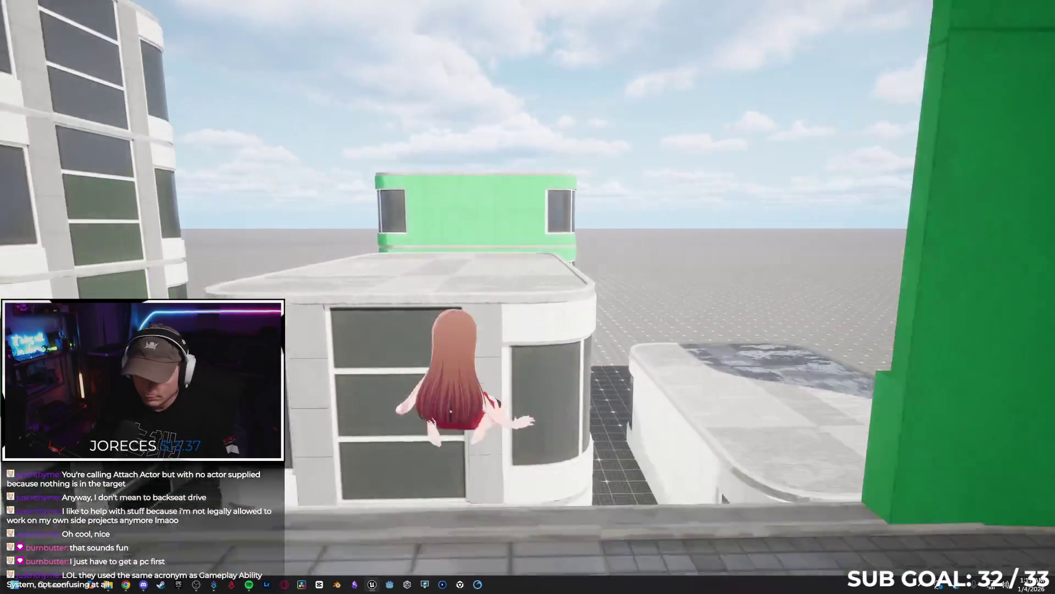
{"action": "key", "text": "w"}
{"action": "key", "text": "w"}
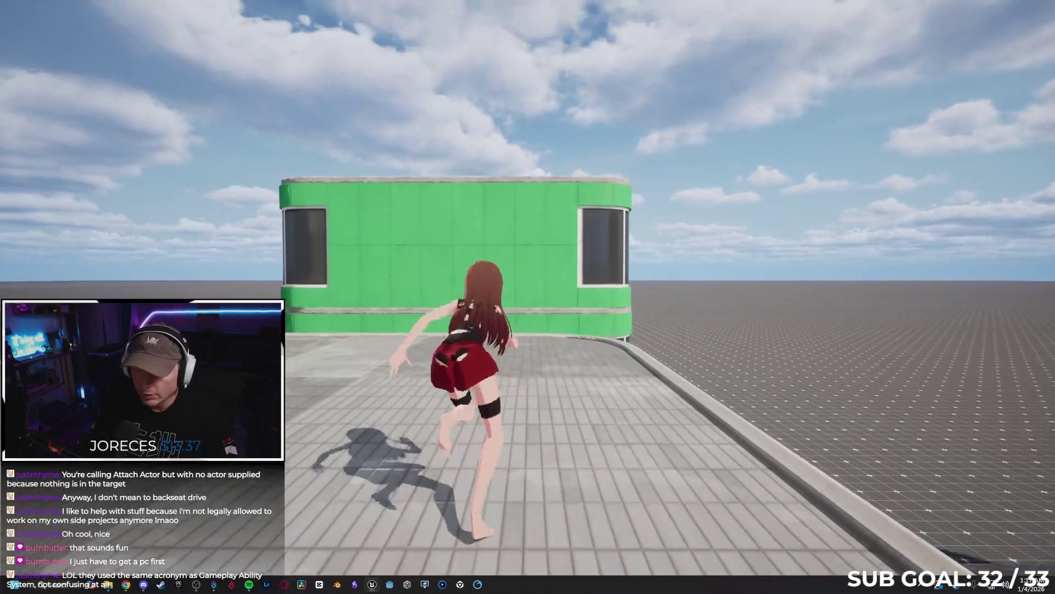
{"action": "key", "text": "space"}
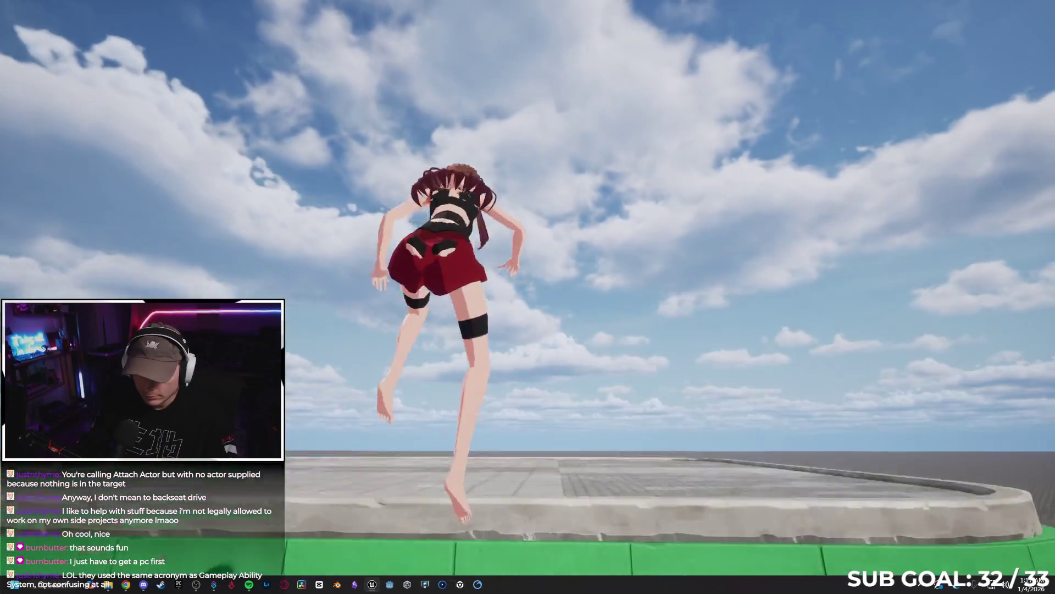
{"action": "key", "text": "w"}
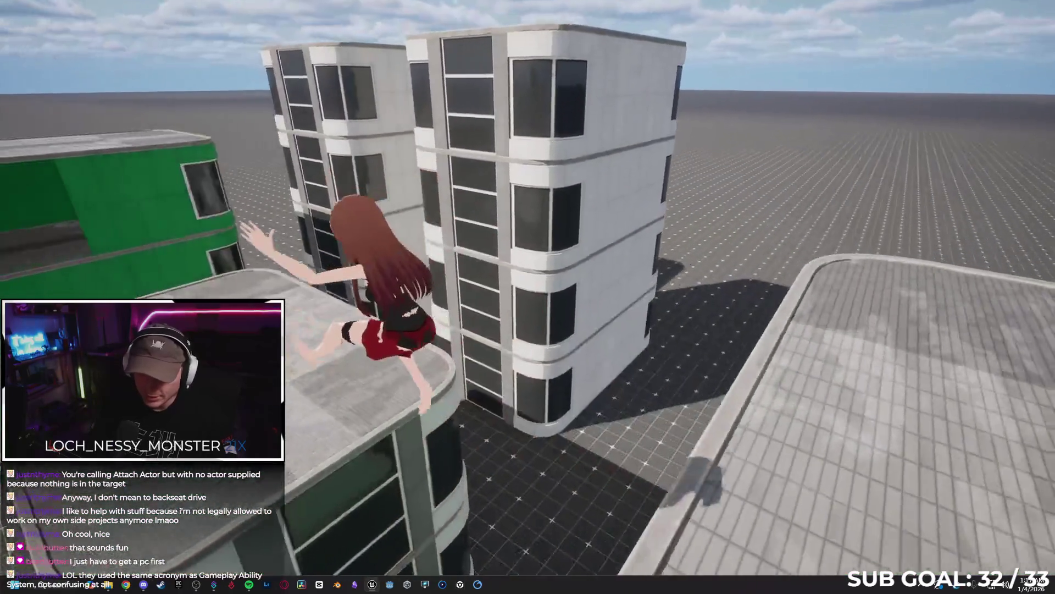
{"action": "key", "text": "w"}
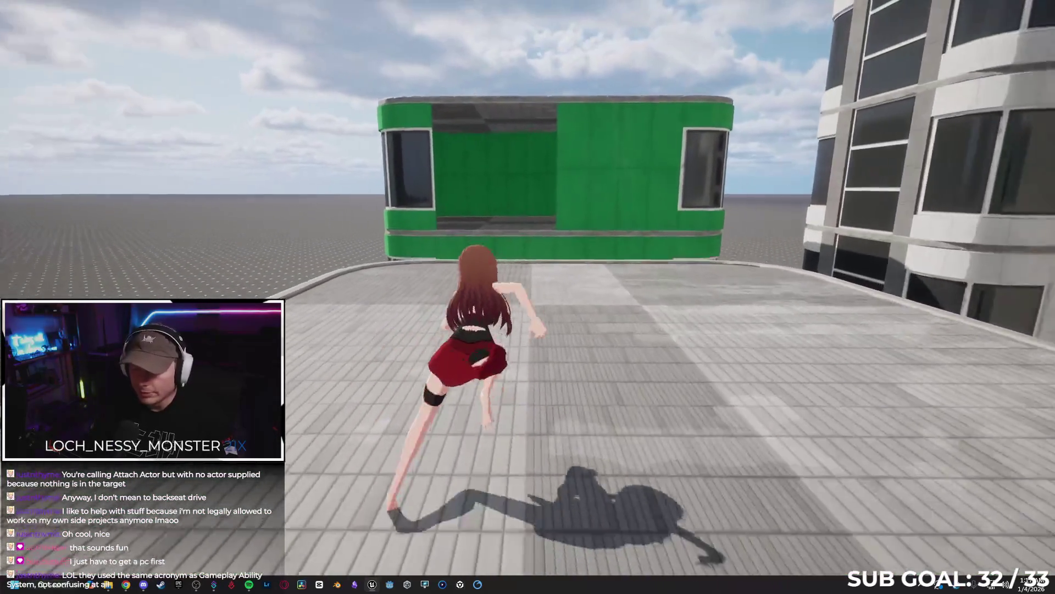
{"action": "key", "text": "w"}
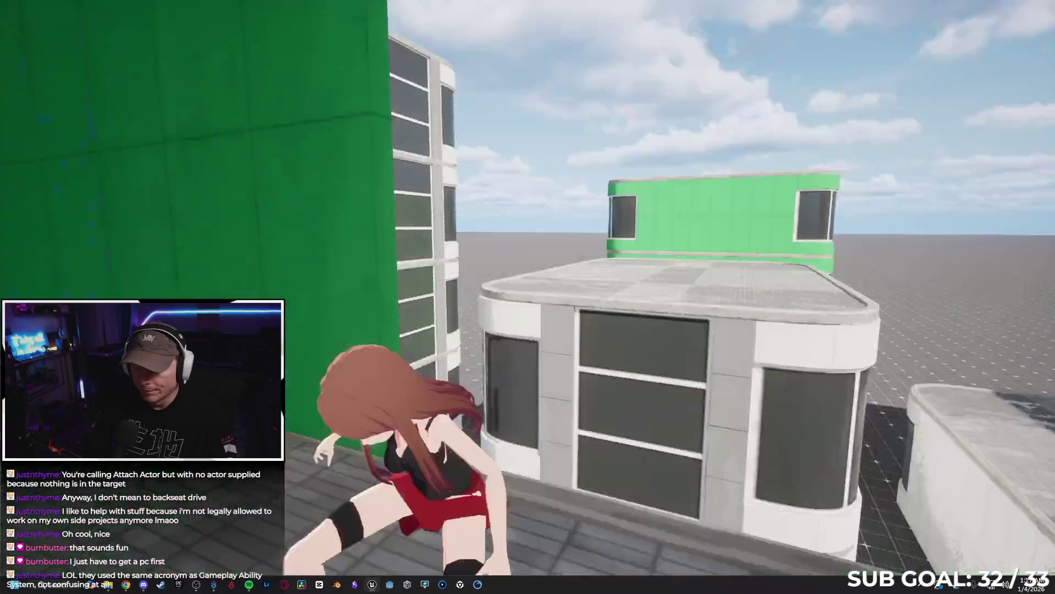
{"action": "key", "text": "w"}
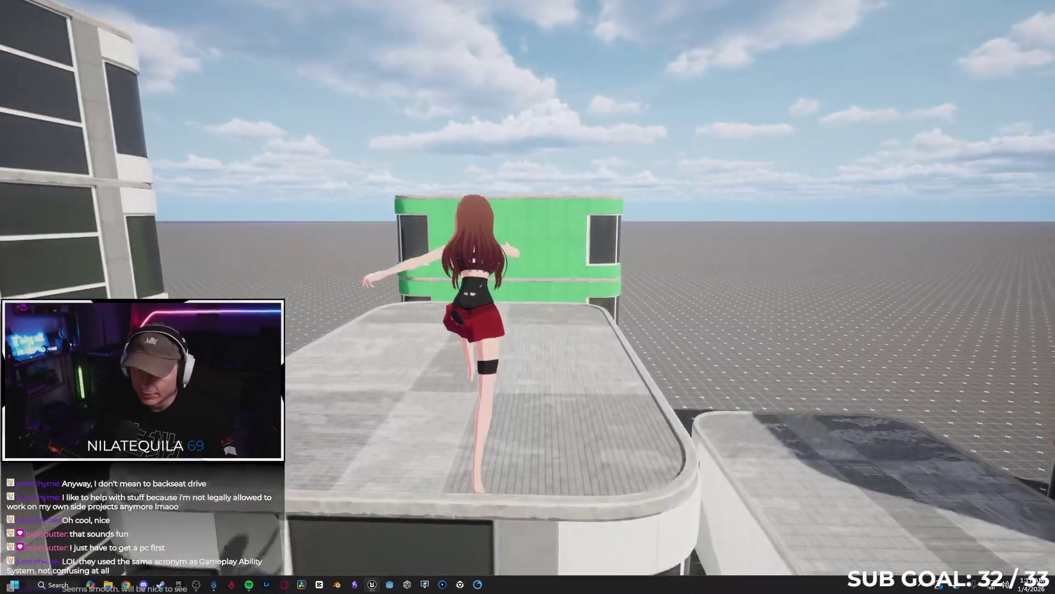
{"action": "key", "text": "w"}
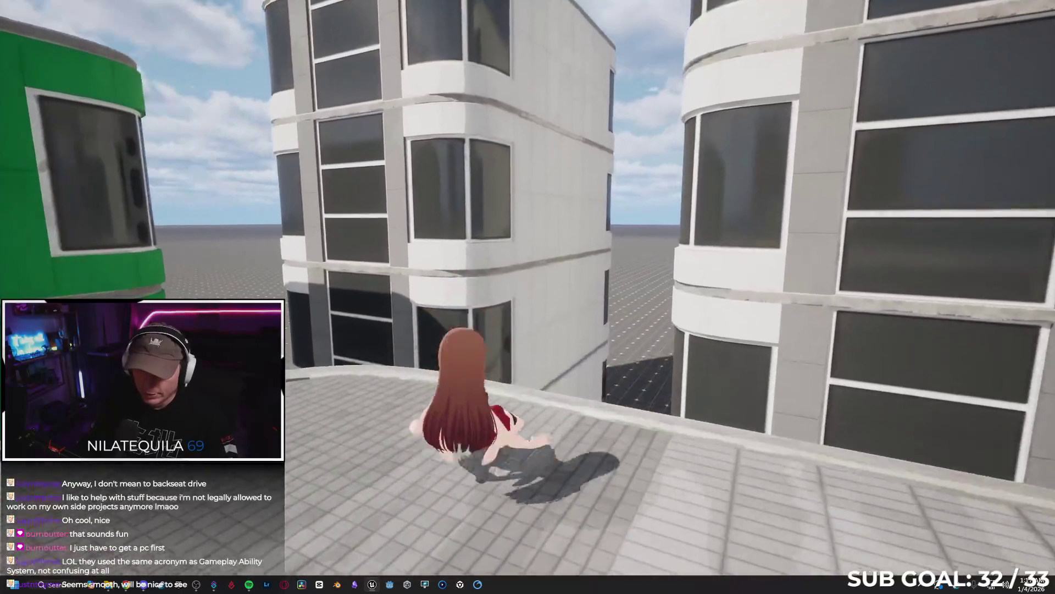
{"action": "key", "text": "w"}
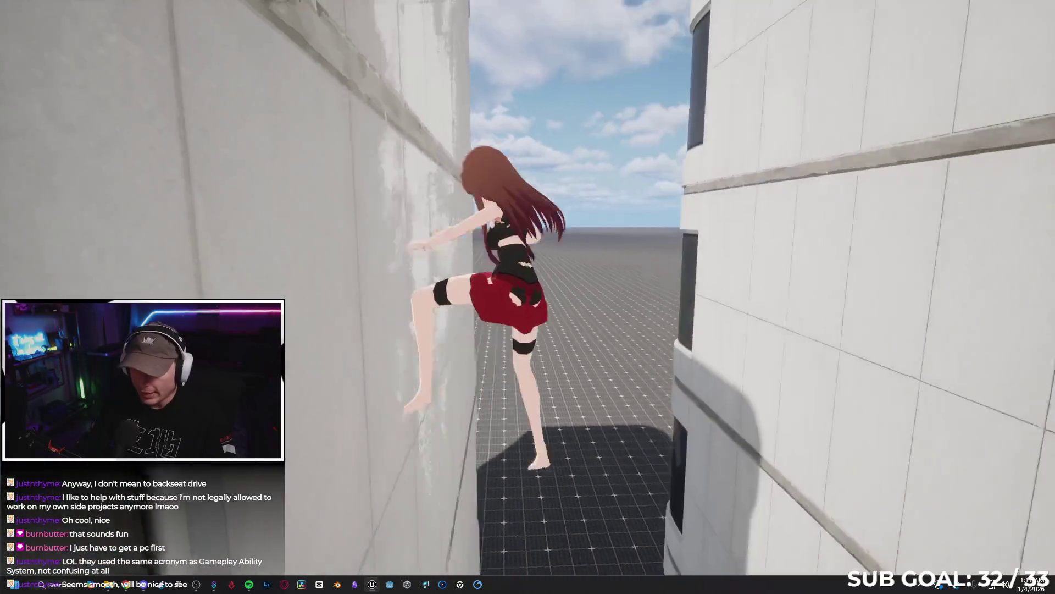
{"action": "key", "text": "w"}
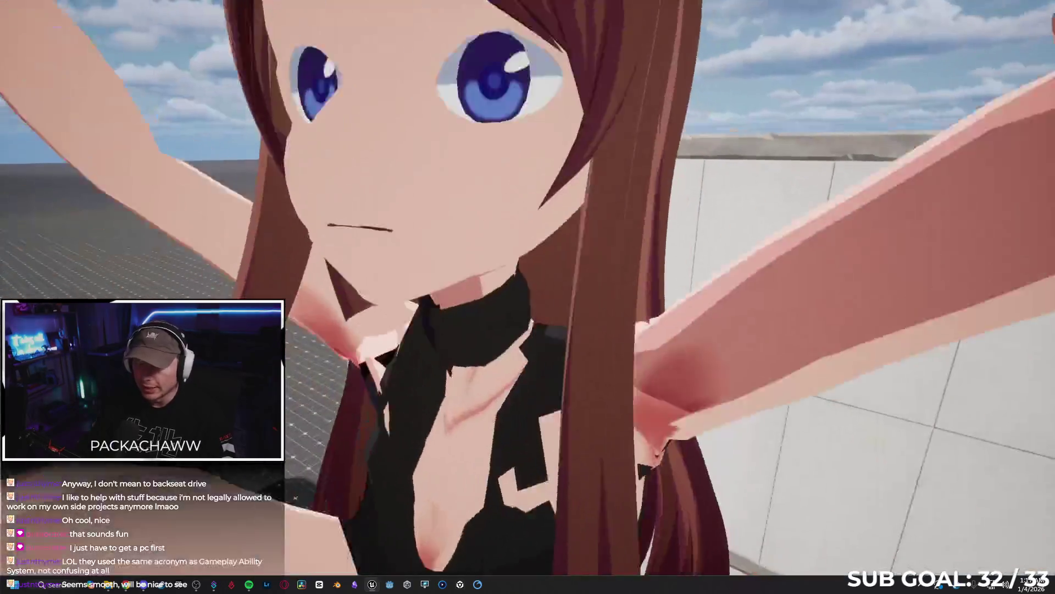
{"action": "key", "text": "space"}
{"action": "key", "text": "w"}
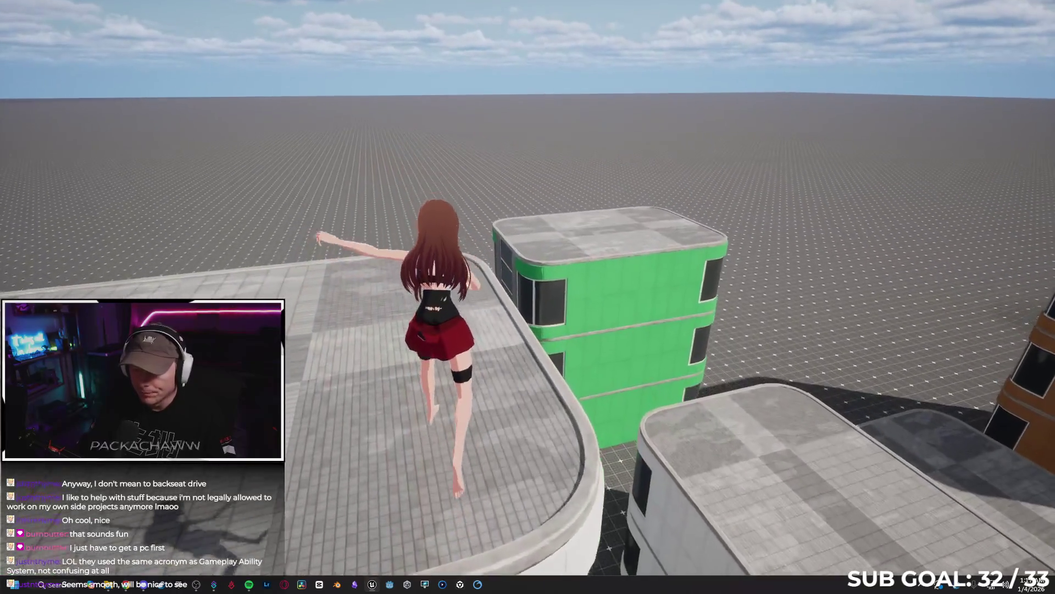
{"action": "key", "text": "space"}
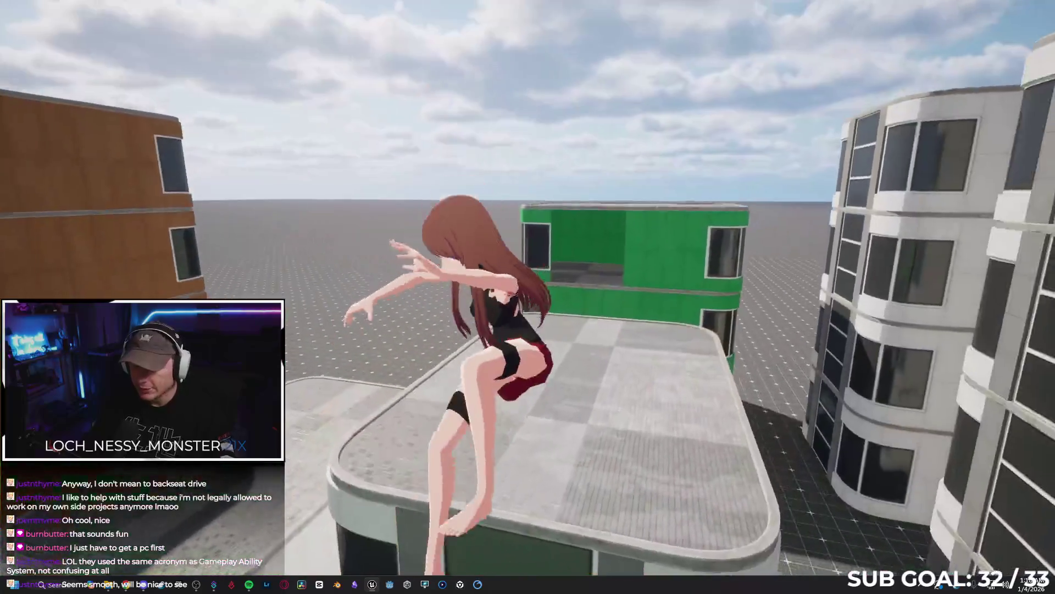
Jump the character onto the green then white rooftops, and exit full-screen with F11.
{"action": "key", "text": "space"}
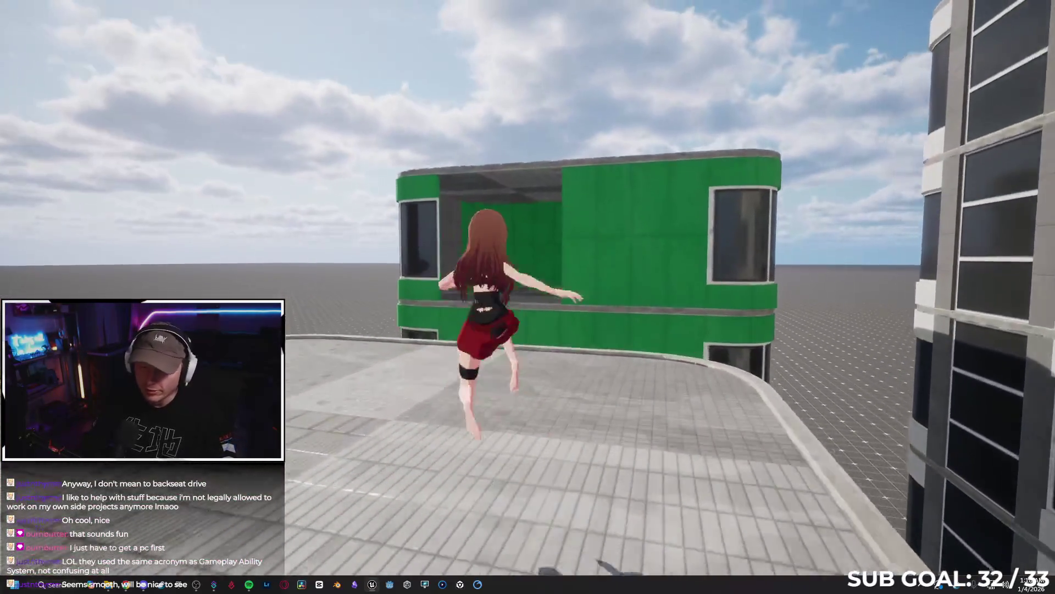
{"action": "key", "text": "w"}
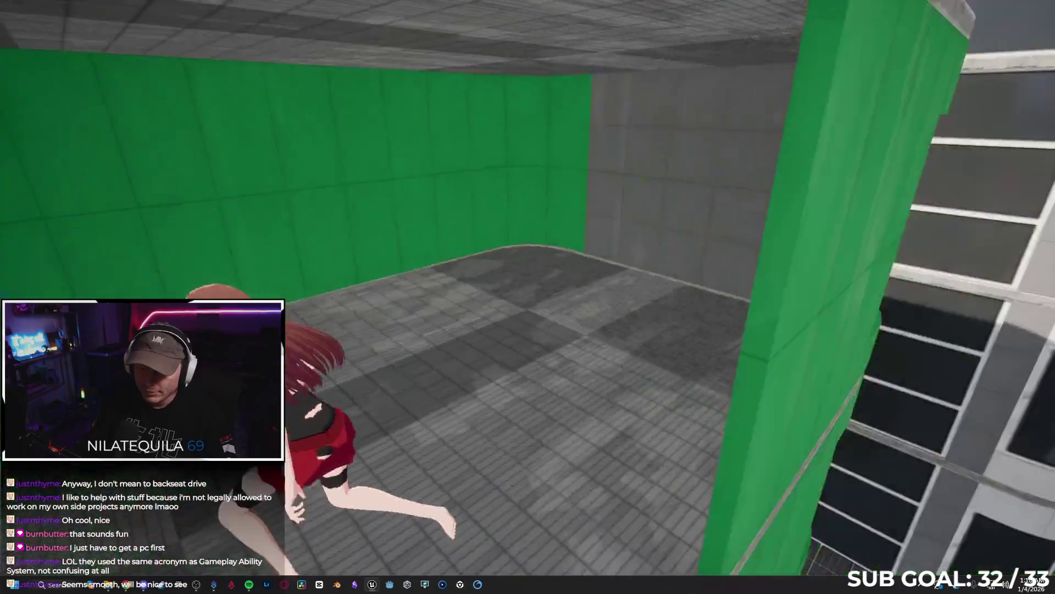
{"action": "key", "text": "space"}
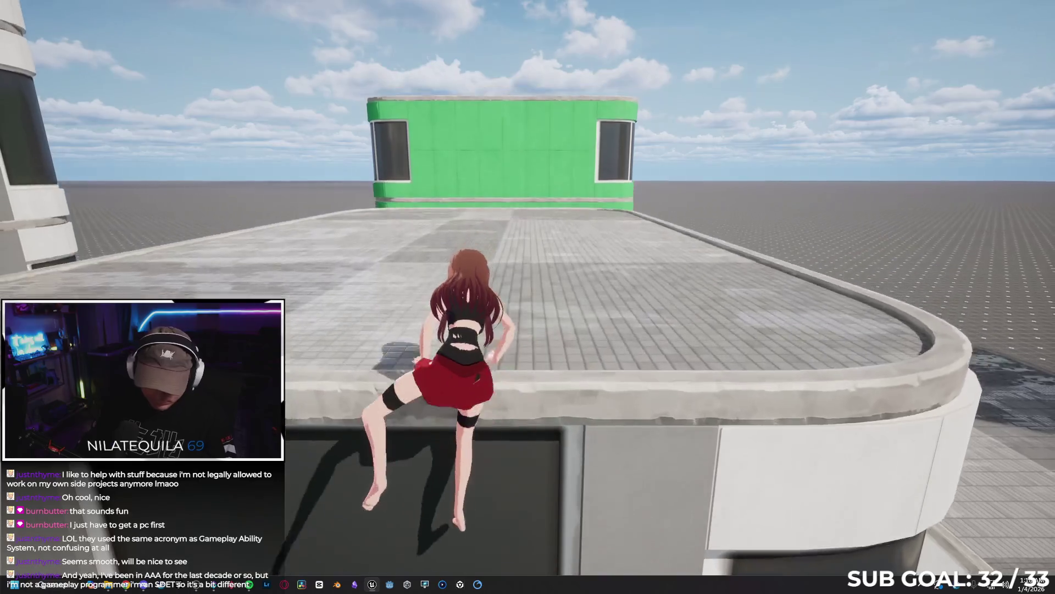
{"action": "key", "text": "F11"}
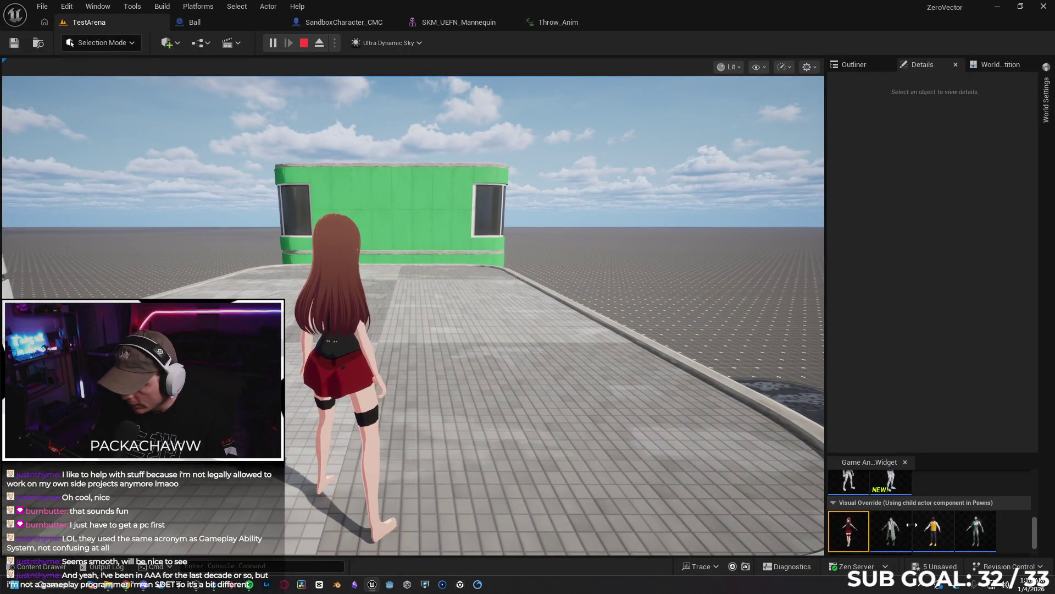
{"action": "left_click", "coordinate": [478, 382]}
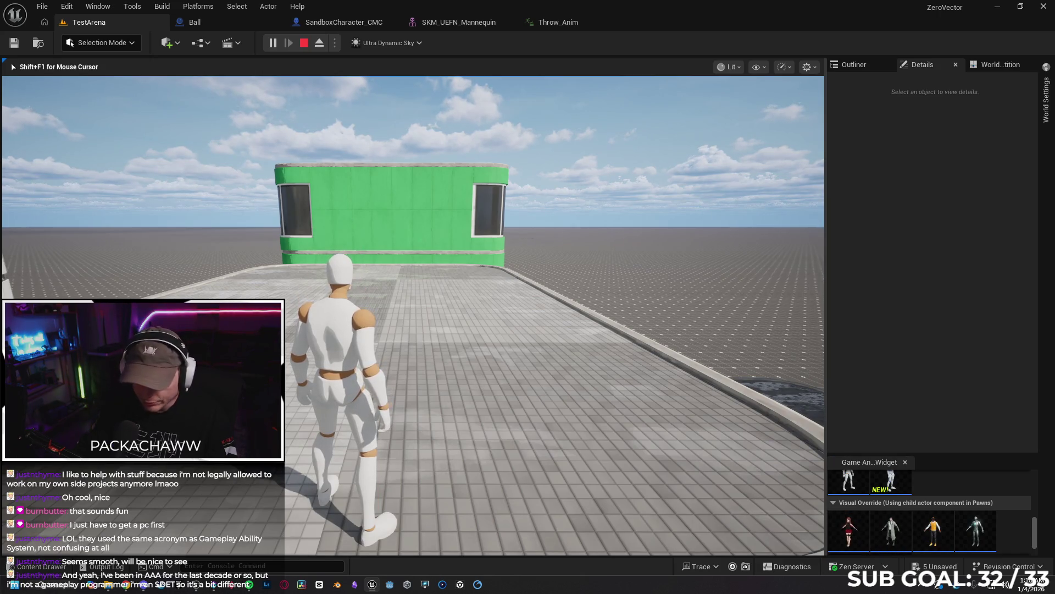
{"action": "key", "text": "F11"}
{"action": "key", "text": "w"}
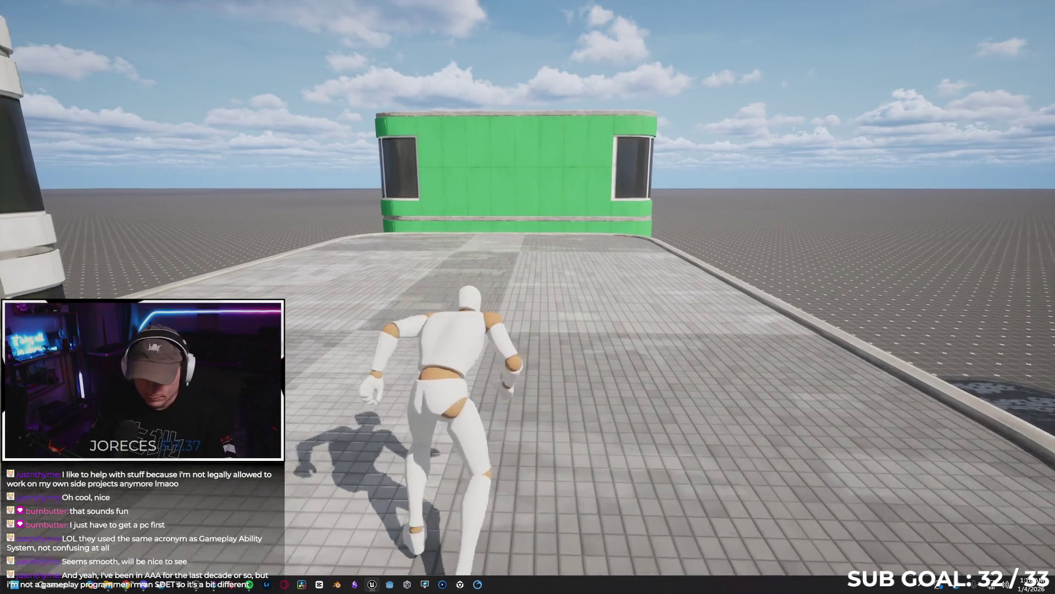
{"action": "key", "text": "space"}
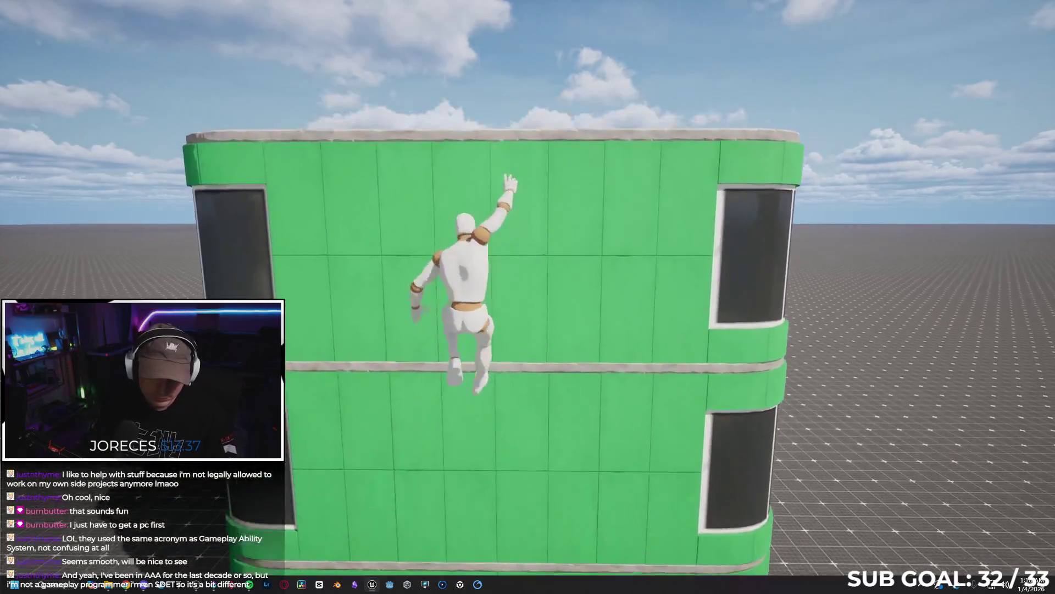
{"action": "key", "text": "w"}
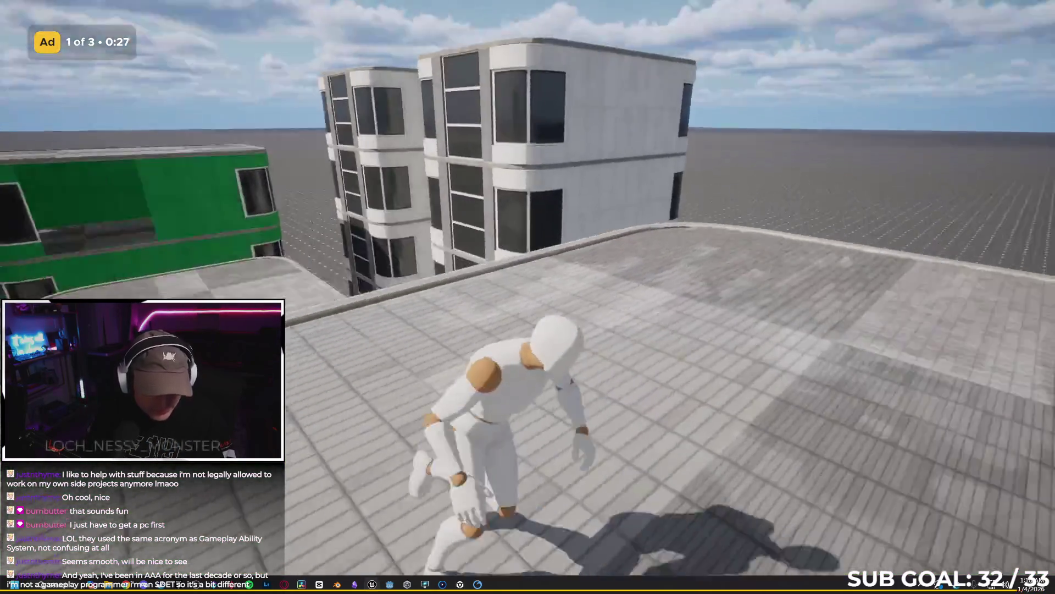
{"action": "key", "text": "space"}
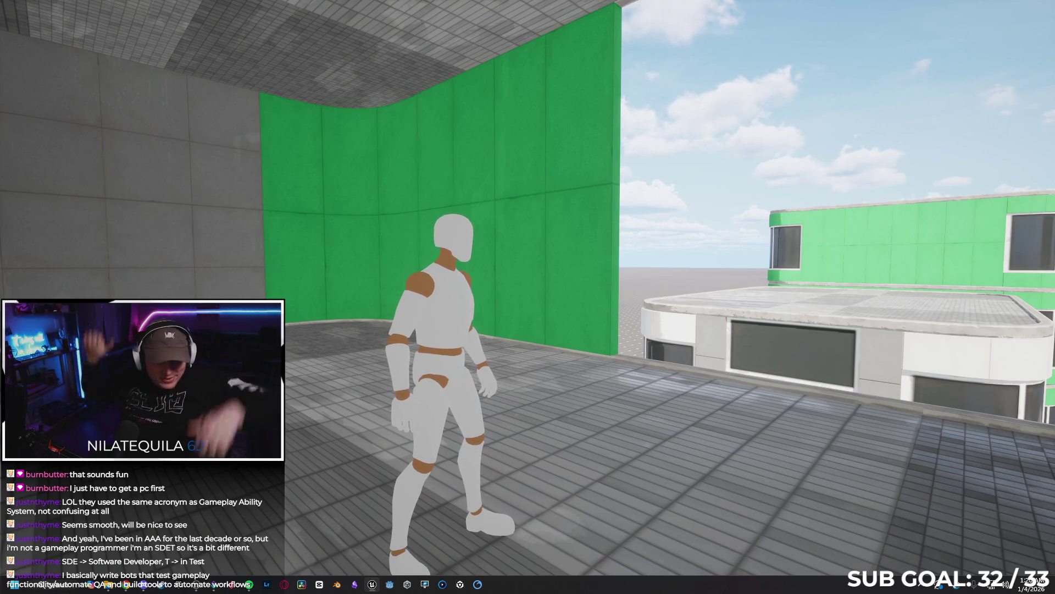
{"action": "key", "text": "w"}
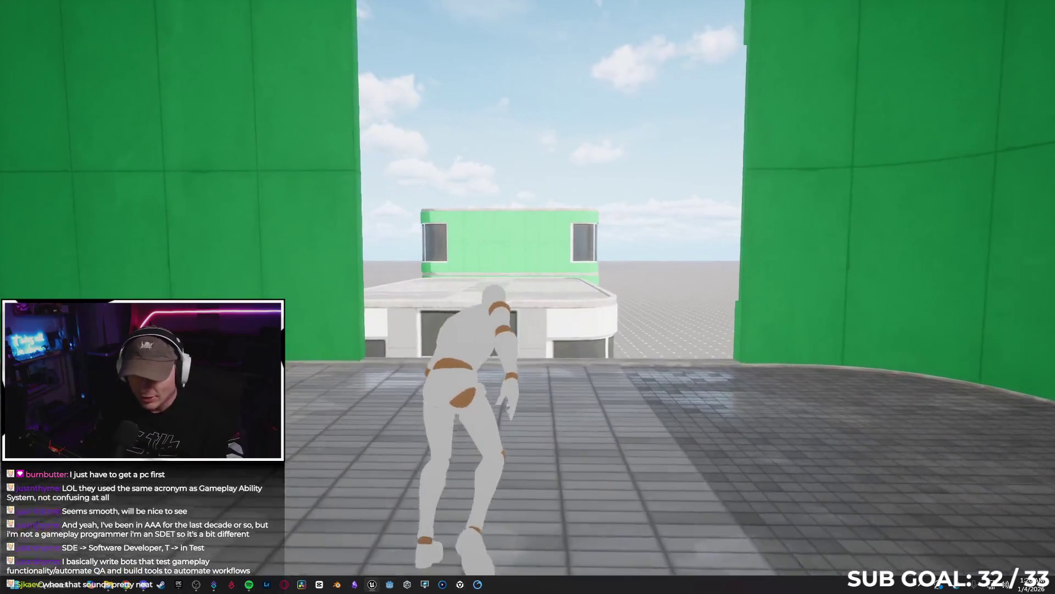
{"action": "key", "text": "space"}
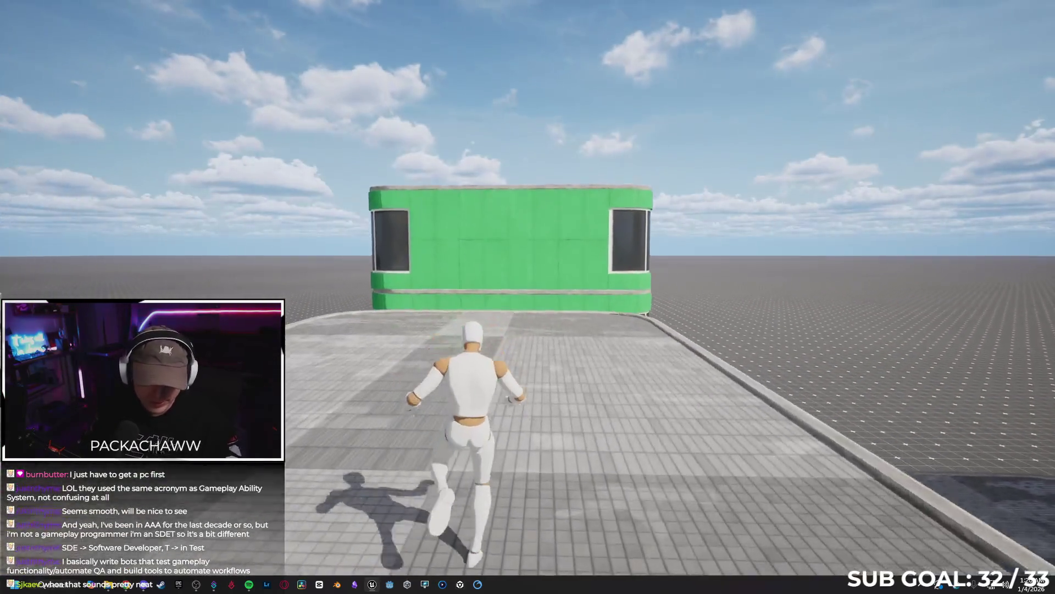
{"action": "key", "text": "space"}
{"action": "key", "text": "space"}
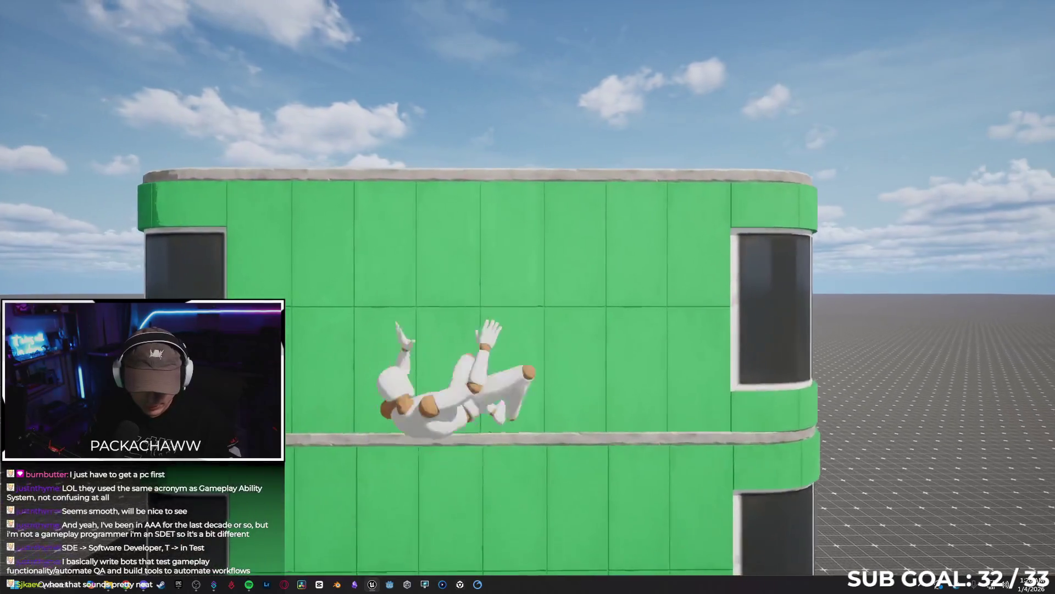
{"action": "key", "text": "w"}
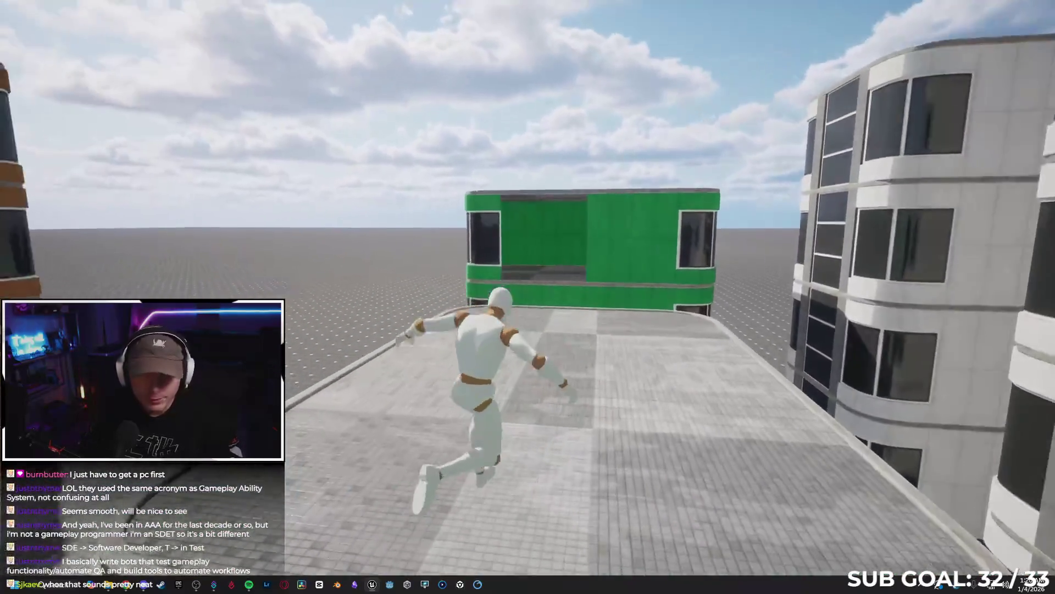
{"action": "key", "text": "space"}
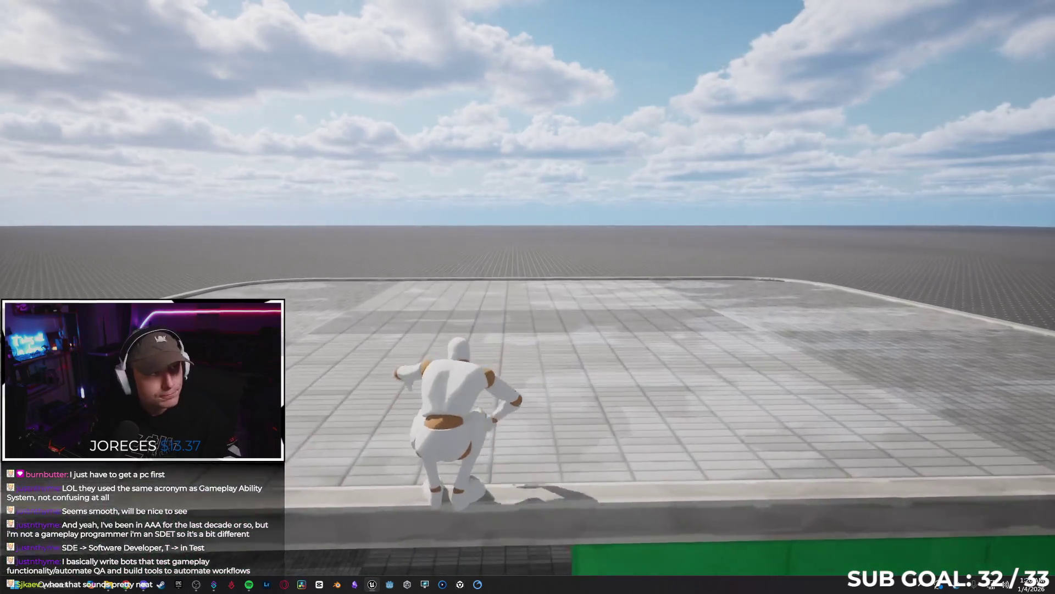
{"action": "key", "text": "w"}
{"action": "key", "text": "w"}
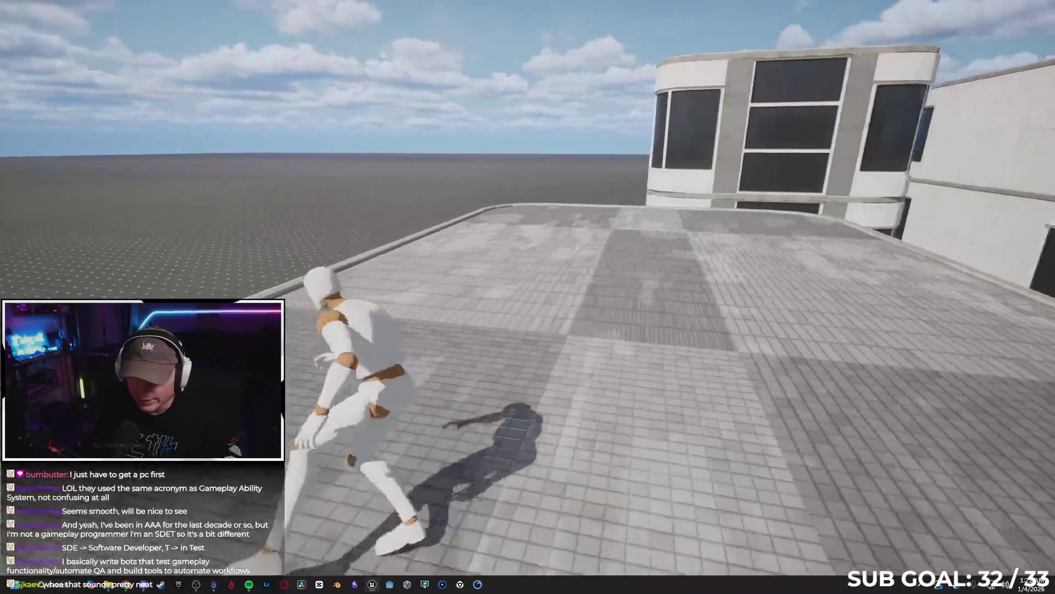
{"action": "key", "text": "space"}
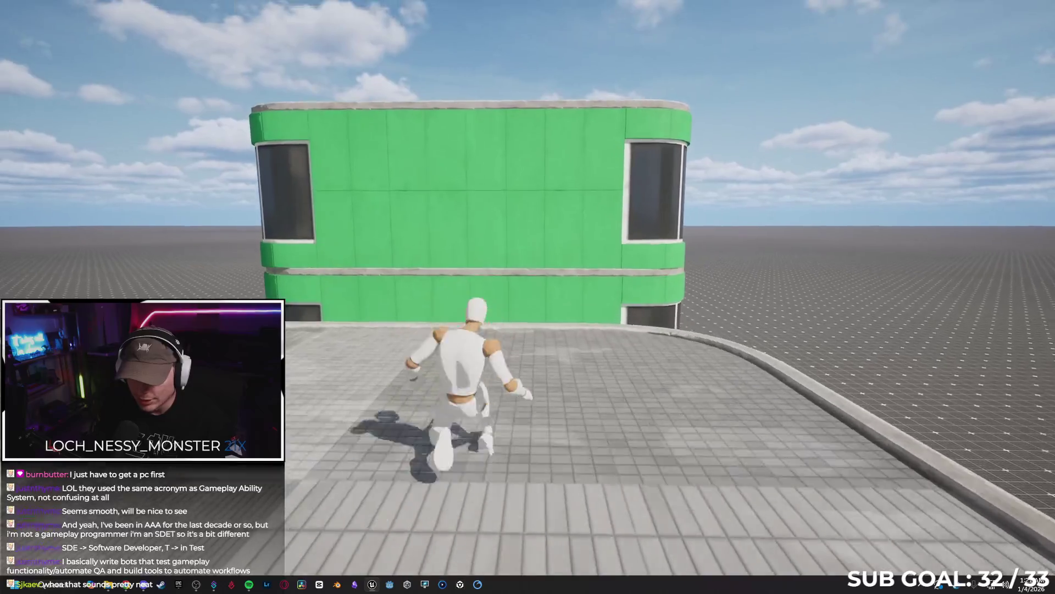
{"action": "key", "text": "space"}
{"action": "key", "text": "w"}
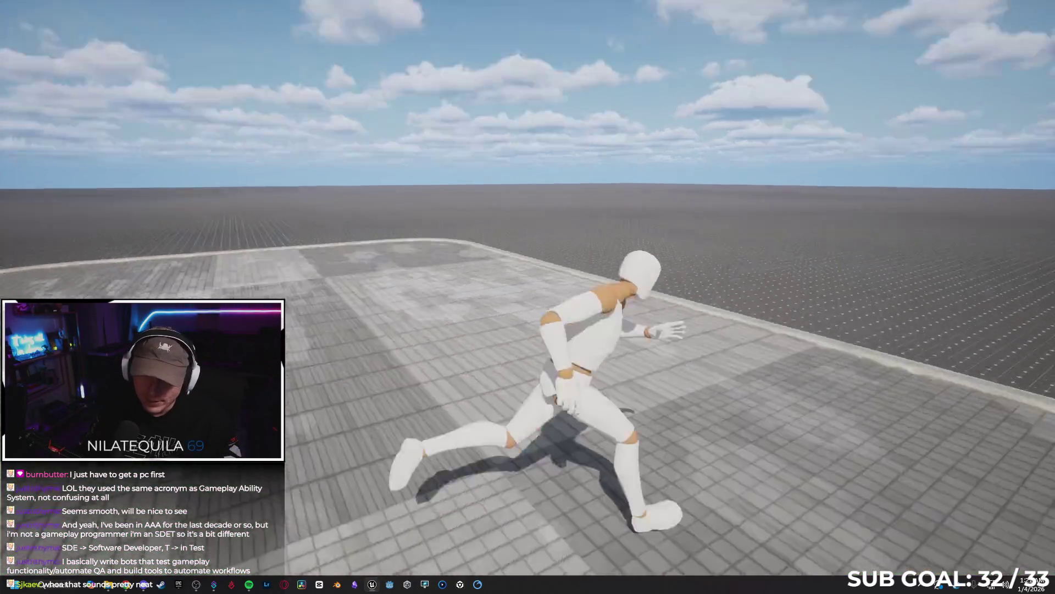
{"action": "key", "text": "space"}
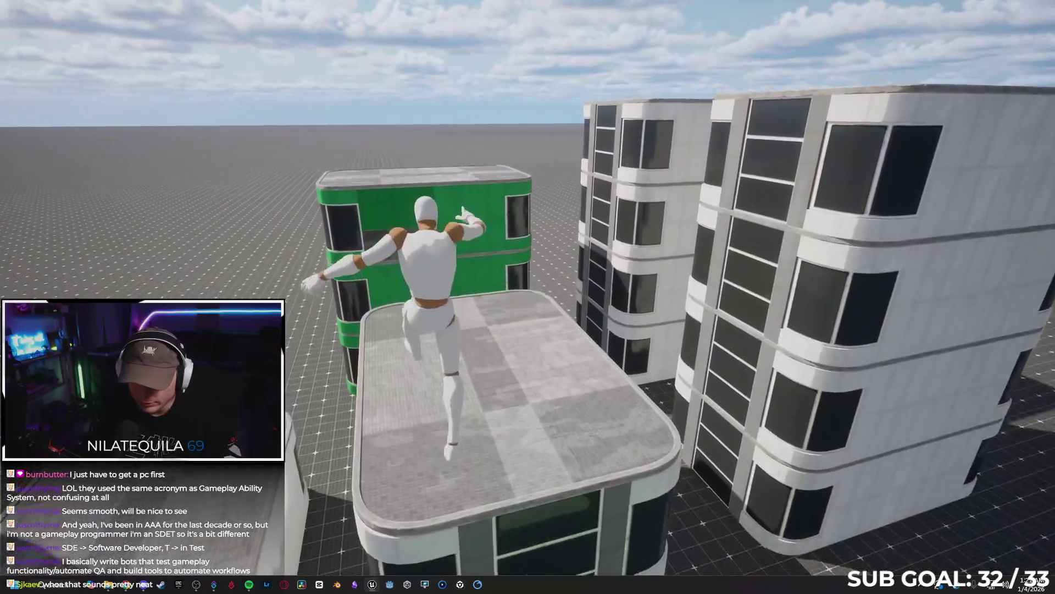
Climb into the green-walled room, drop back down, and wall-run between the white buildings onto the rooftops.
{"action": "key", "text": "w"}
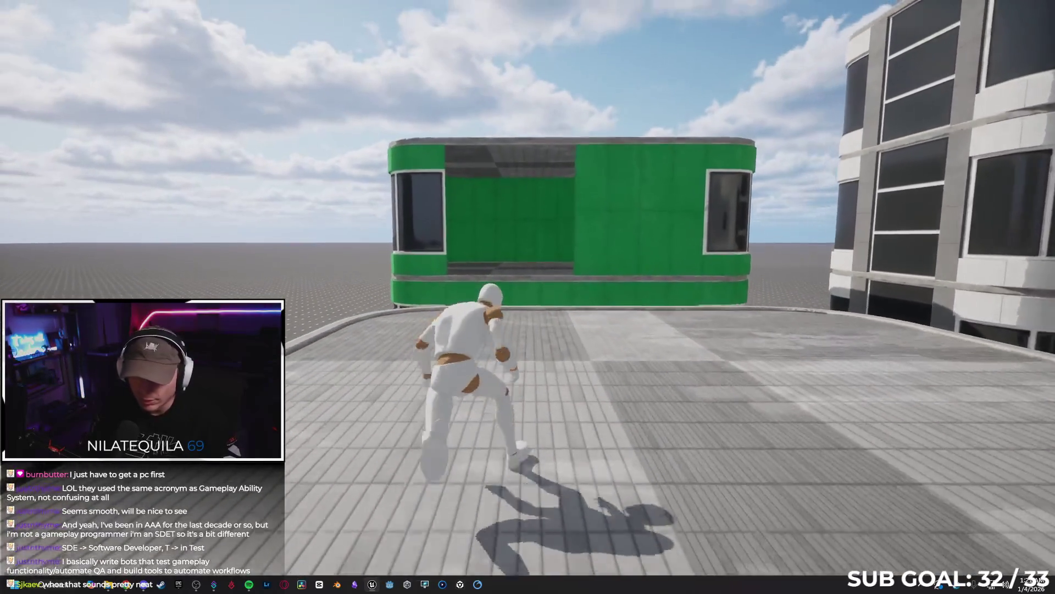
{"action": "key", "text": "space"}
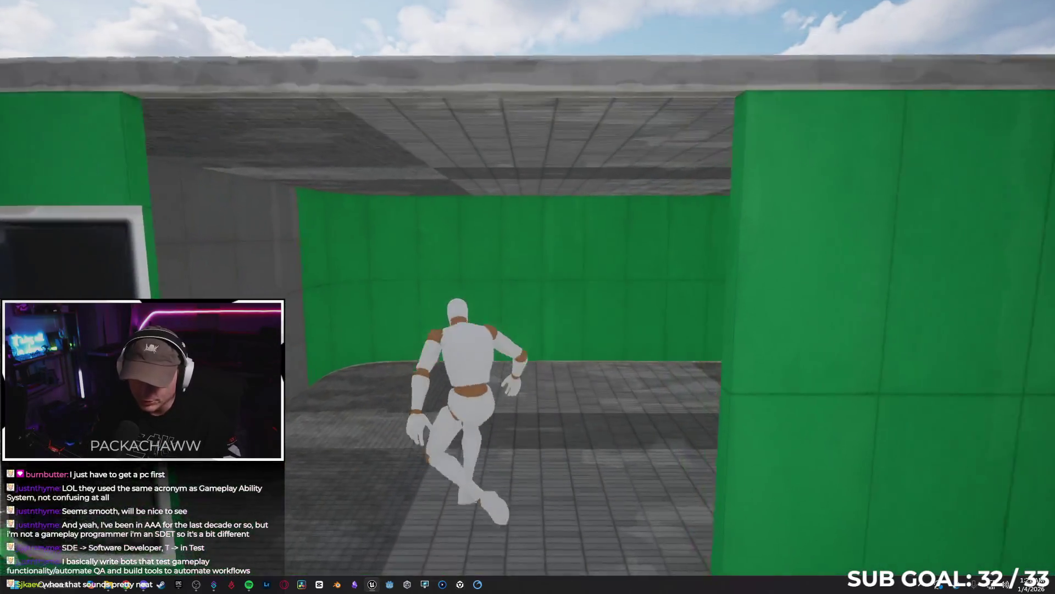
{"action": "key", "text": "w"}
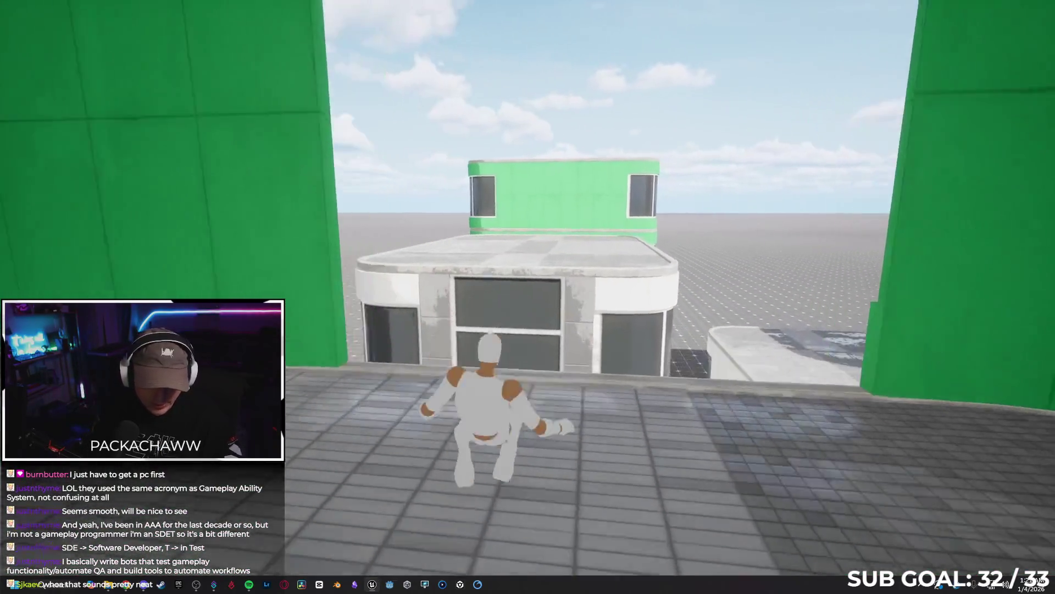
{"action": "key", "text": "space"}
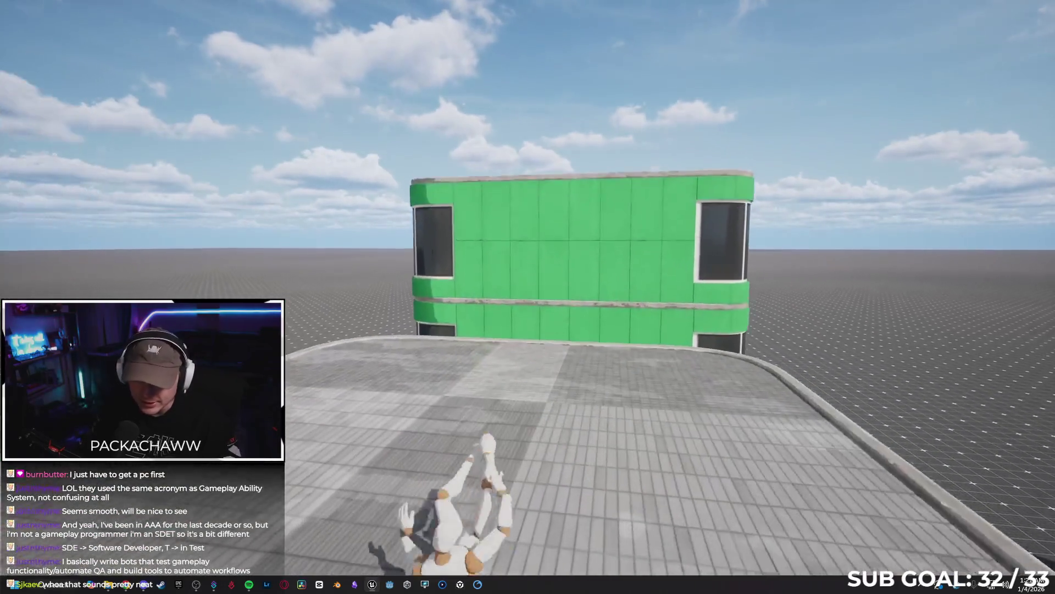
{"action": "key", "text": "w"}
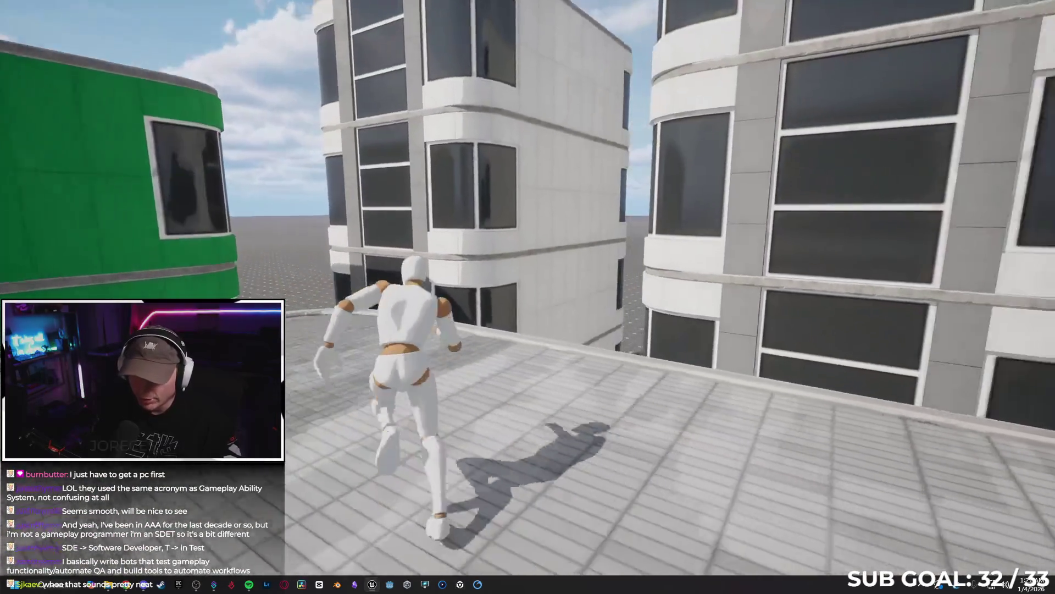
{"action": "key", "text": "space"}
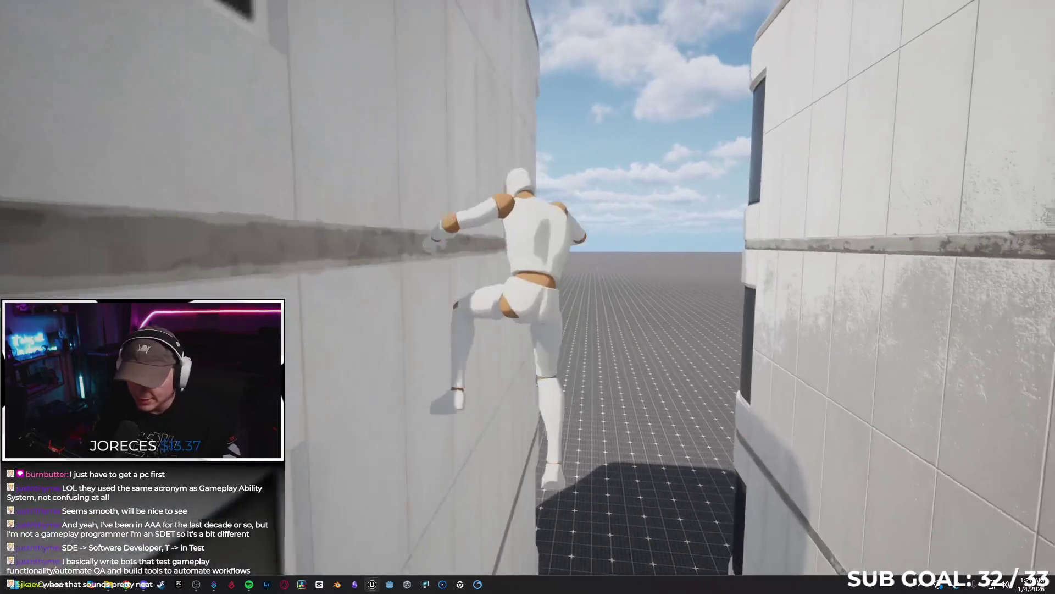
{"action": "key", "text": "space"}
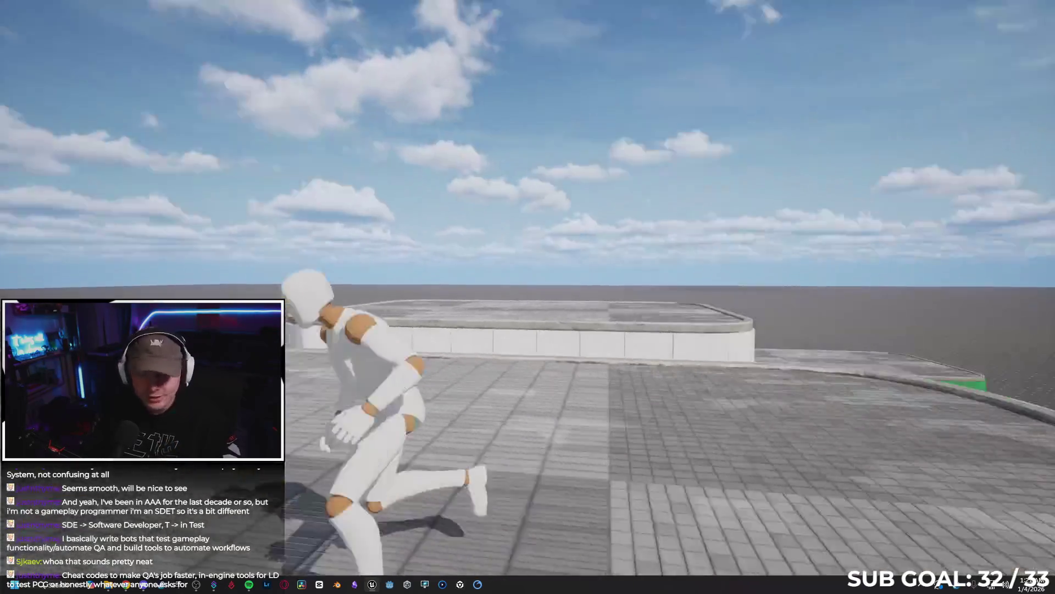
{"action": "key", "text": "space"}
{"action": "key", "text": "space"}
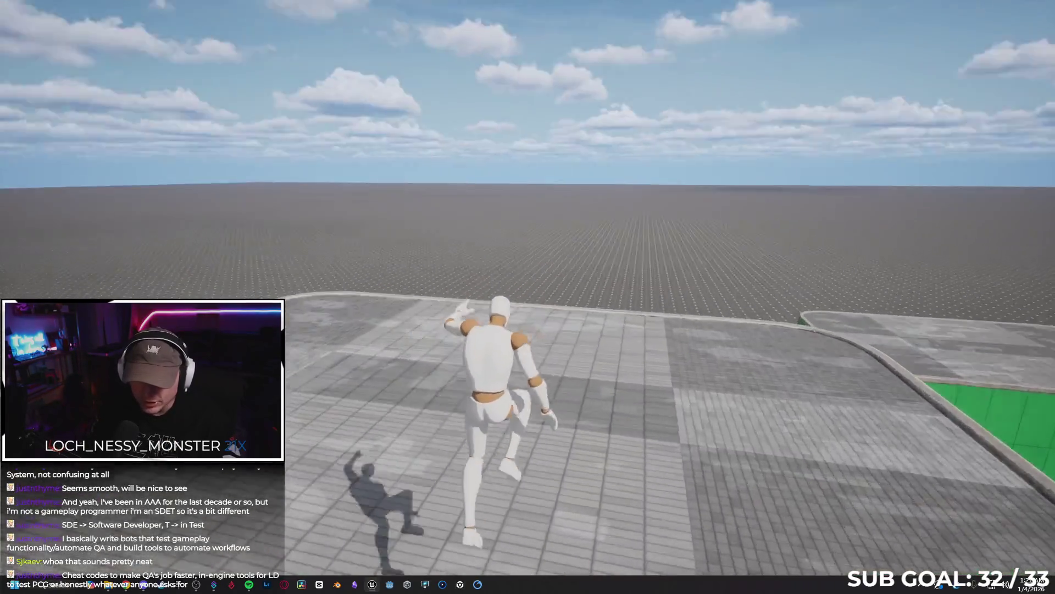
Parkour past the orange tower into the green building's opening, then leap toward the orange building.
{"action": "key", "text": "w"}
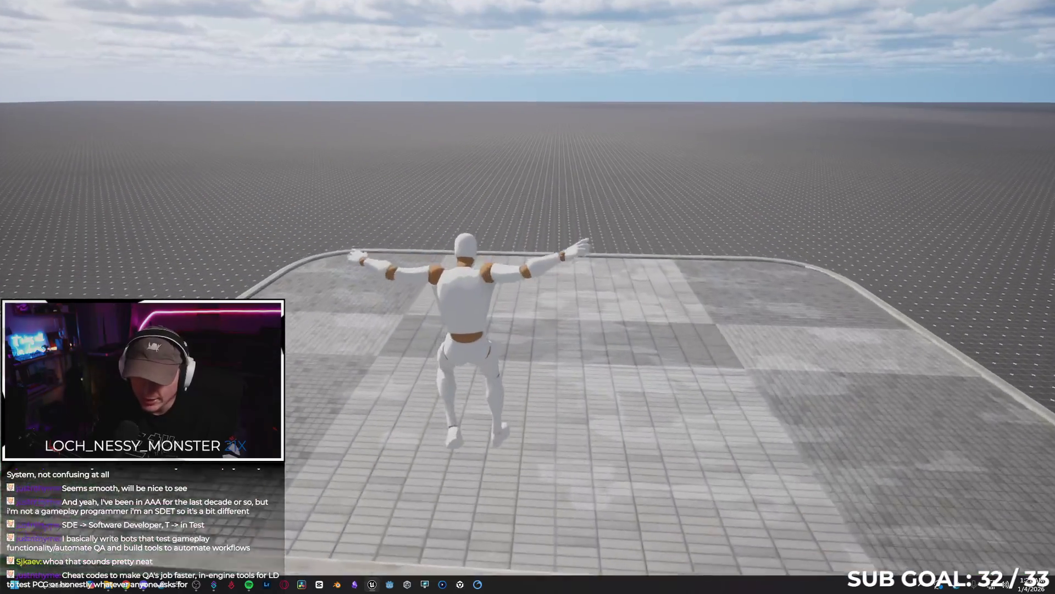
{"action": "key", "text": "w"}
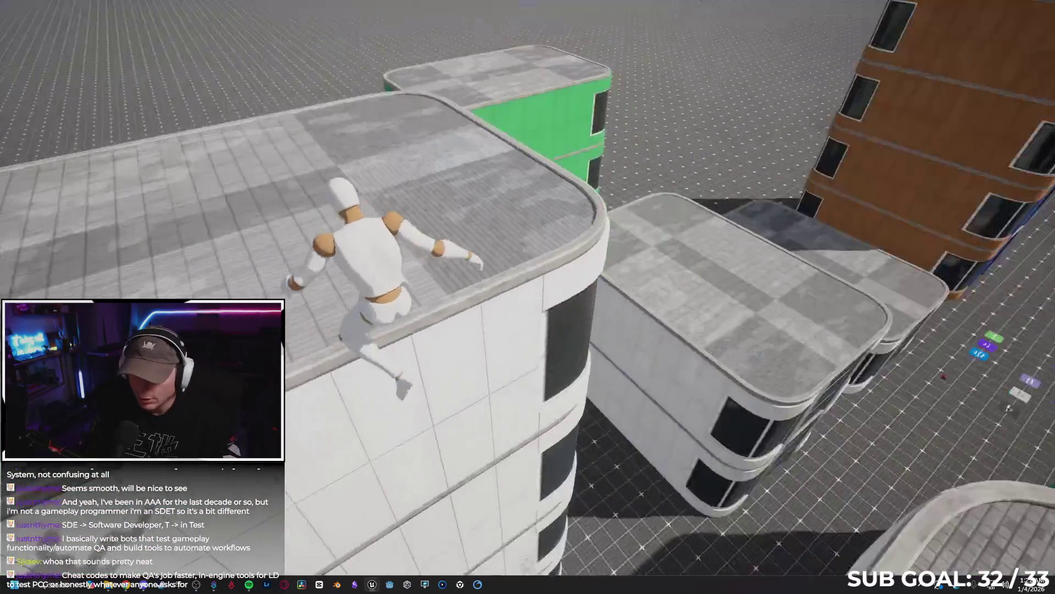
{"action": "key", "text": "space"}
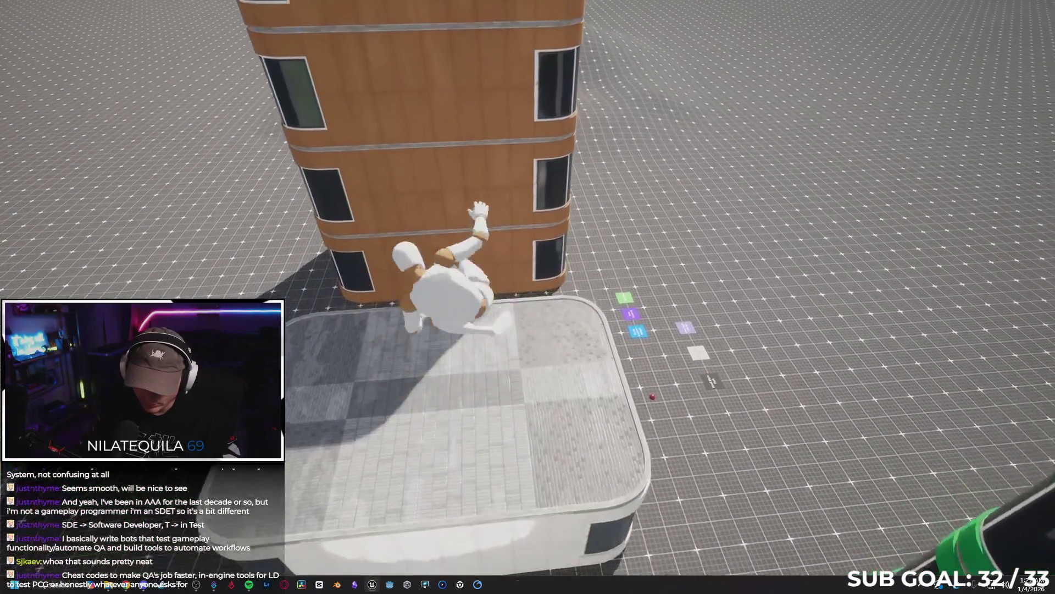
{"action": "key", "text": "w"}
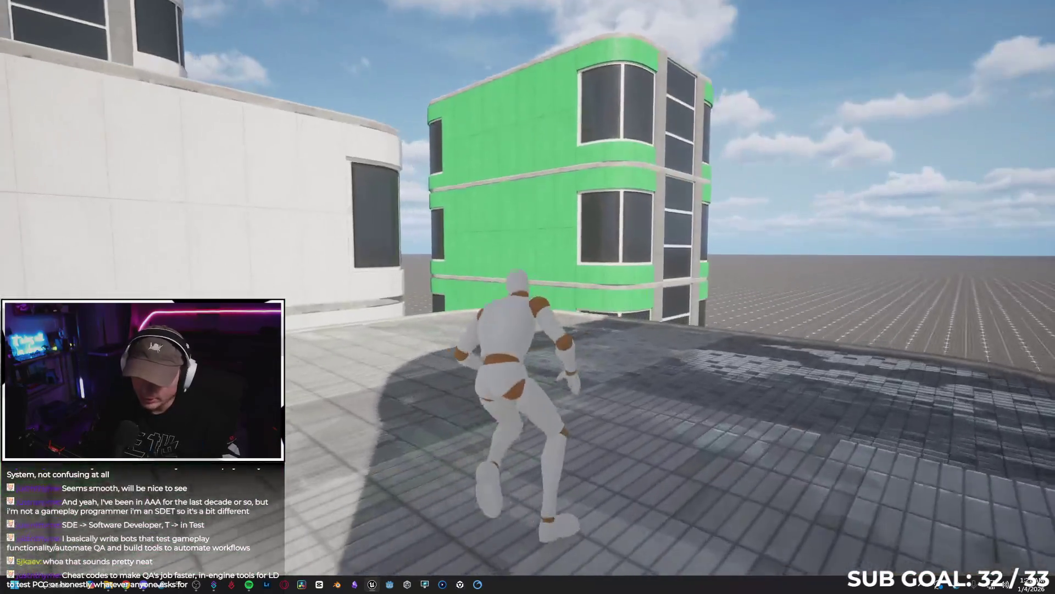
{"action": "key", "text": "space"}
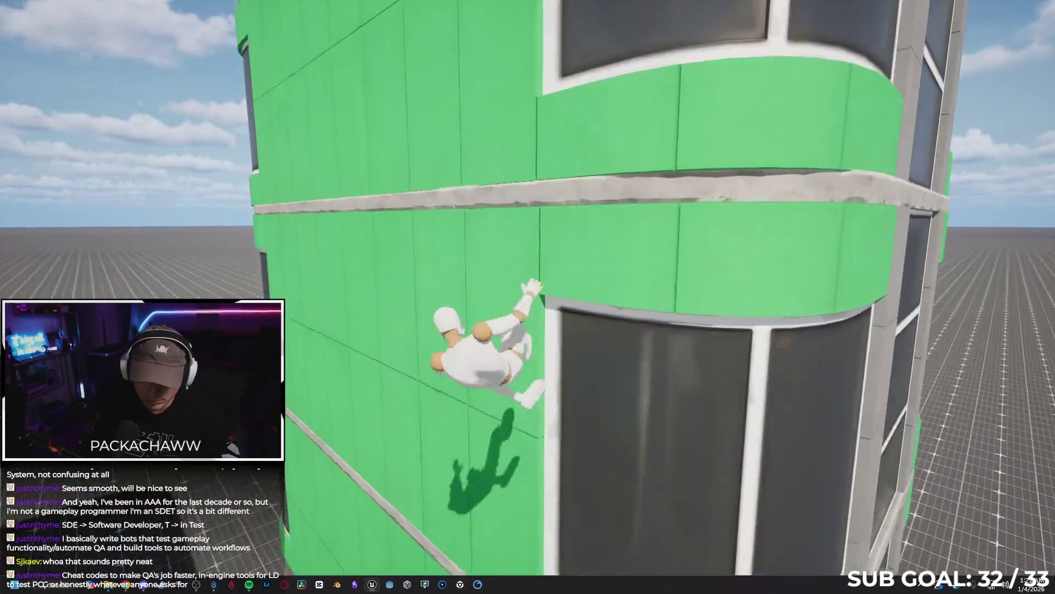
{"action": "key", "text": "space"}
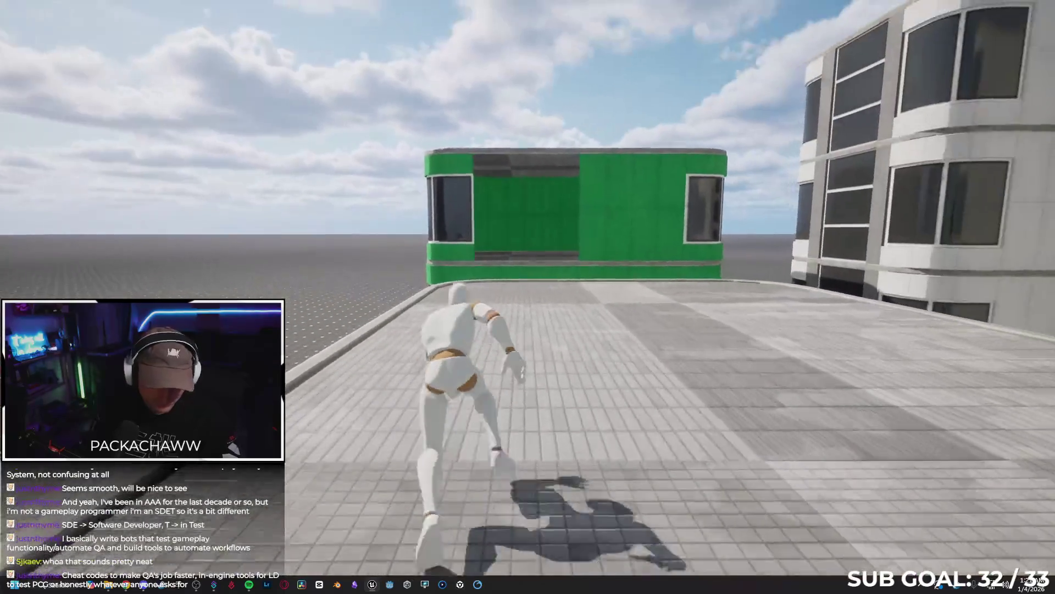
{"action": "key", "text": "space"}
{"action": "key", "text": "space"}
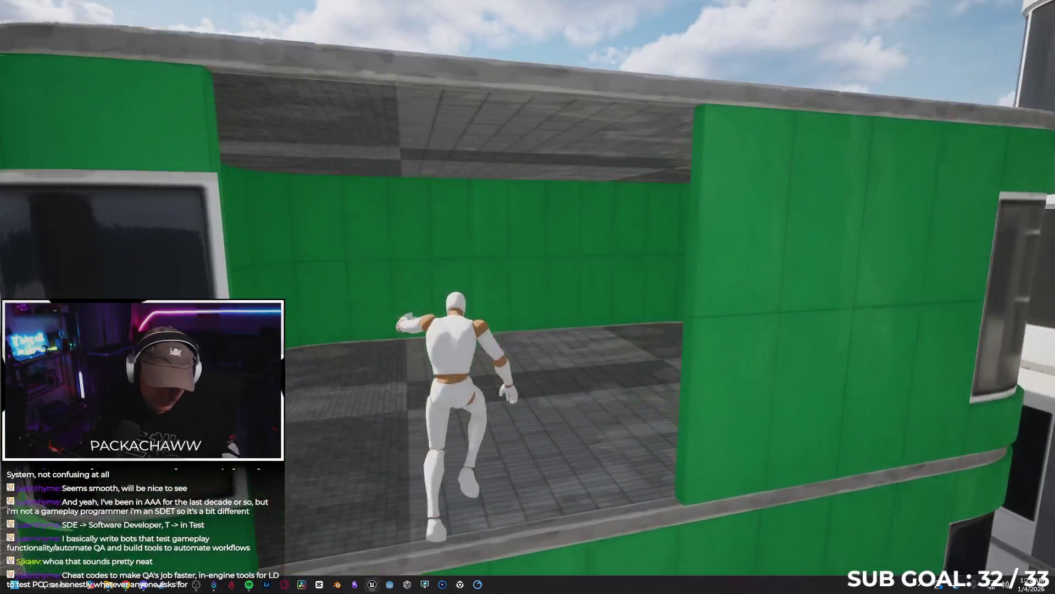
{"action": "key", "text": "space"}
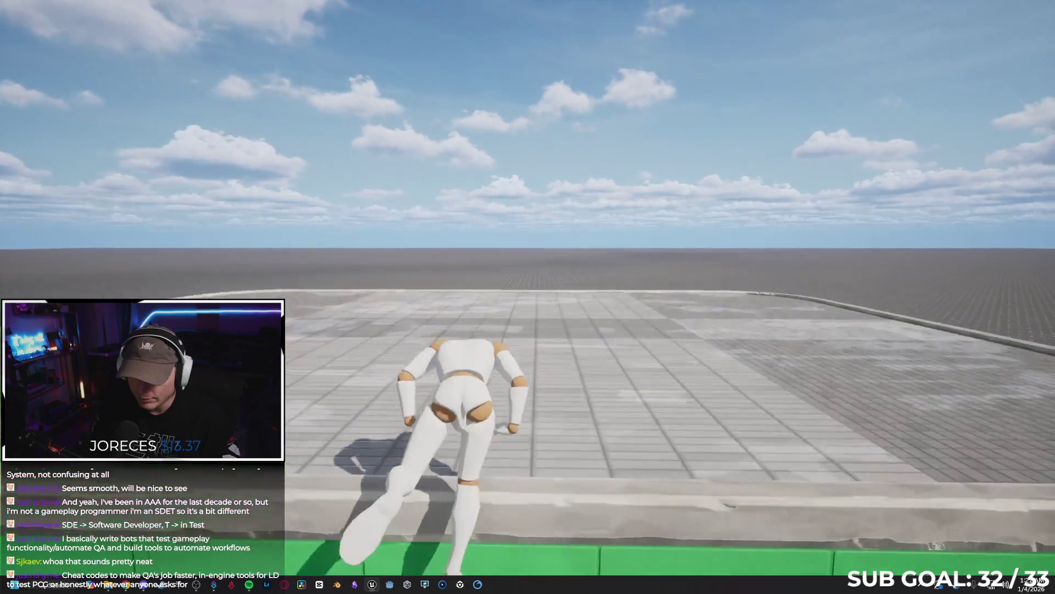
{"action": "key", "text": "w"}
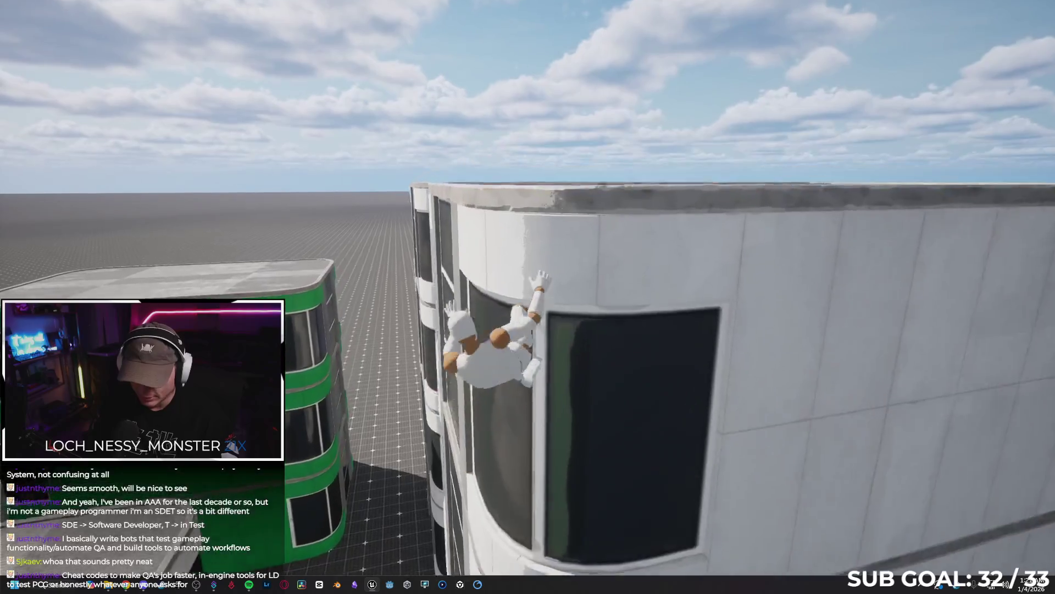
{"action": "key", "text": "space"}
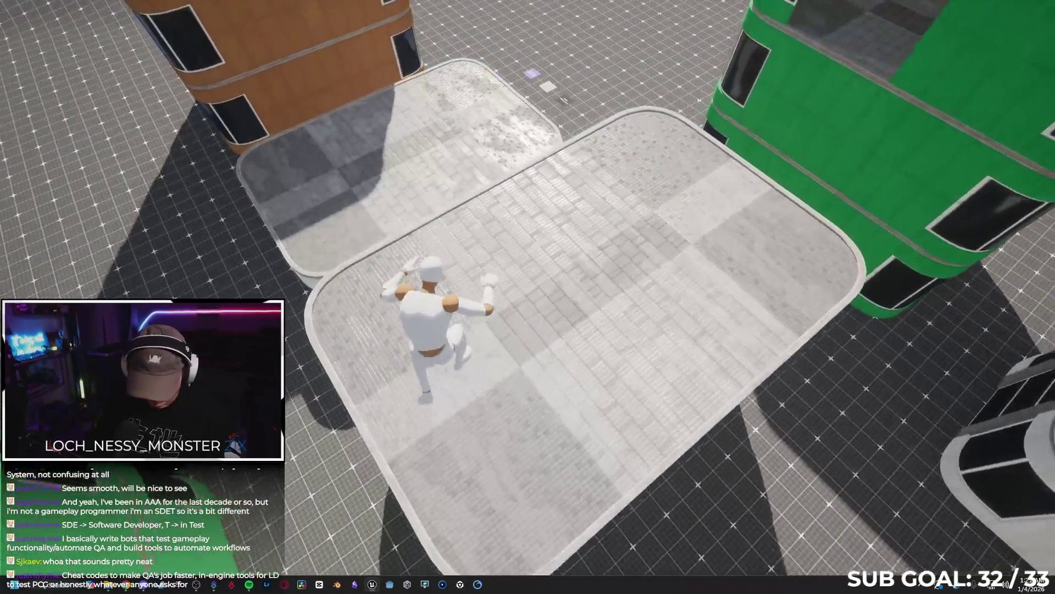
{"action": "key", "text": "space"}
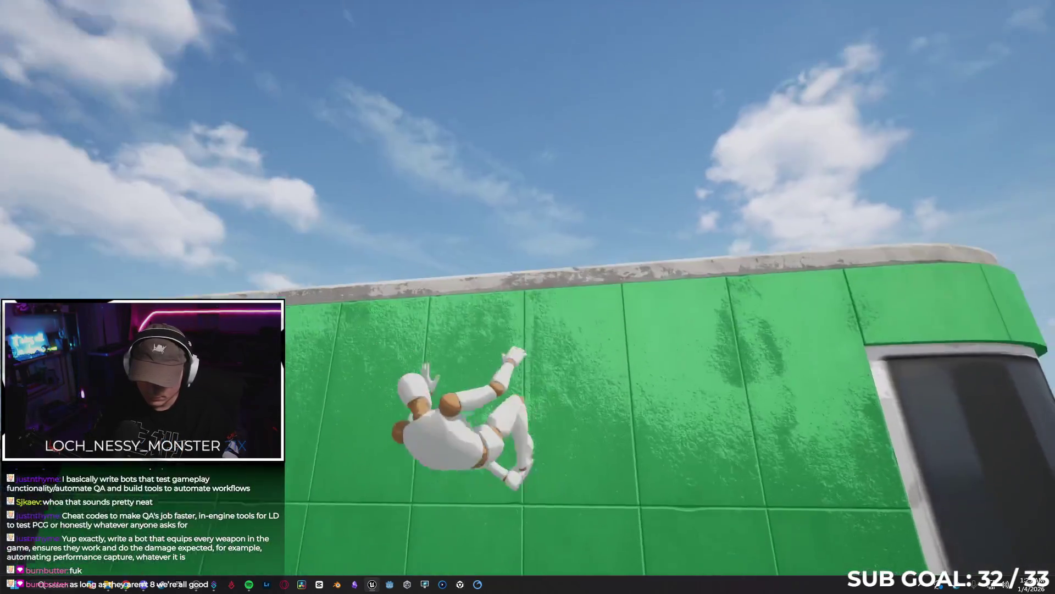
Climb the green wall and white building, vault through the green opening, then end the playtest with Esc.
{"action": "key", "text": "w"}
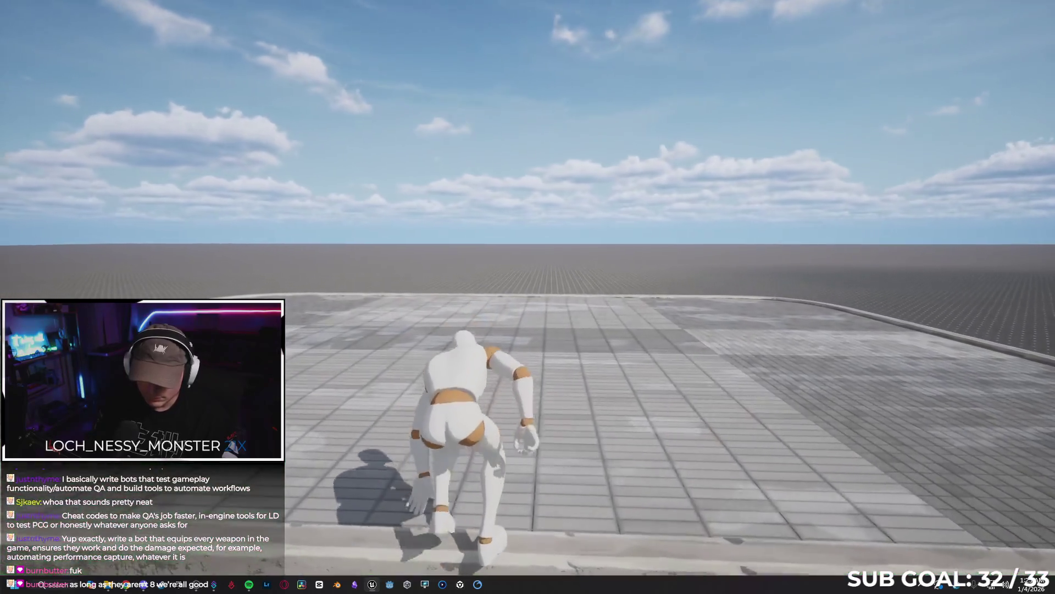
{"action": "key", "text": "w"}
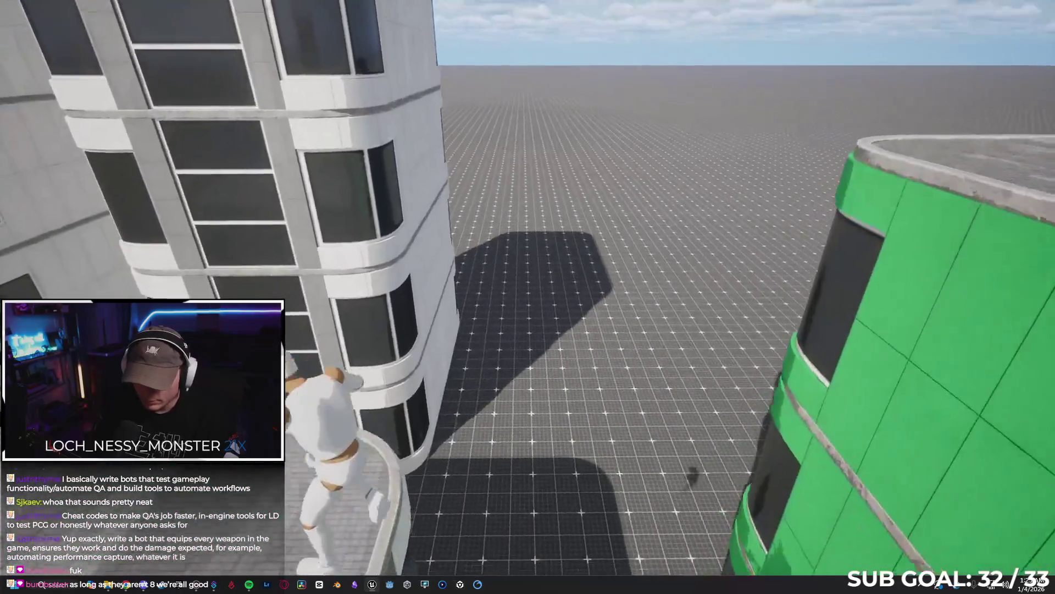
{"action": "key", "text": "w"}
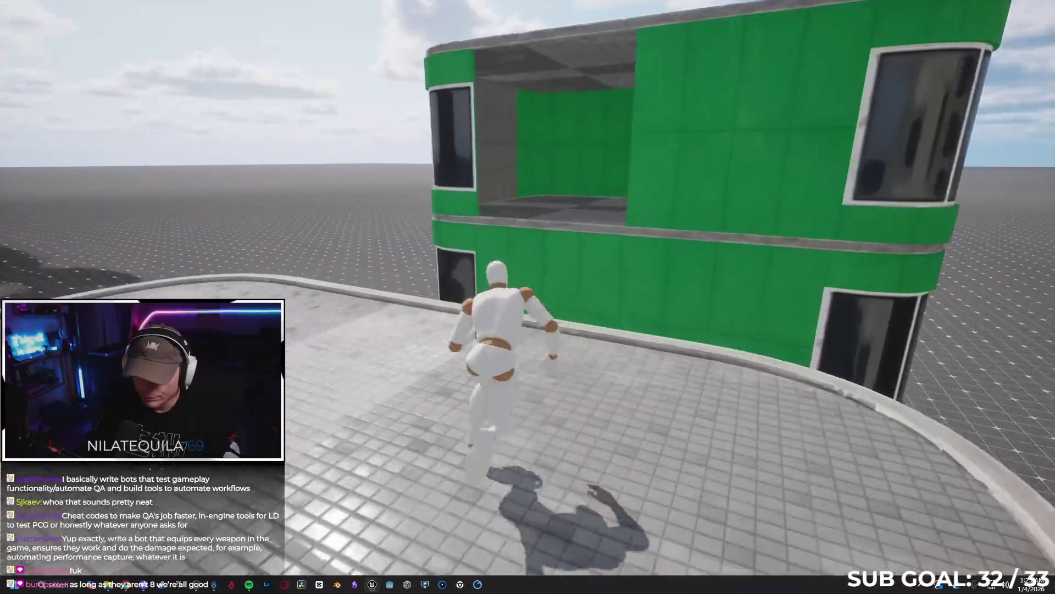
{"action": "key", "text": "w"}
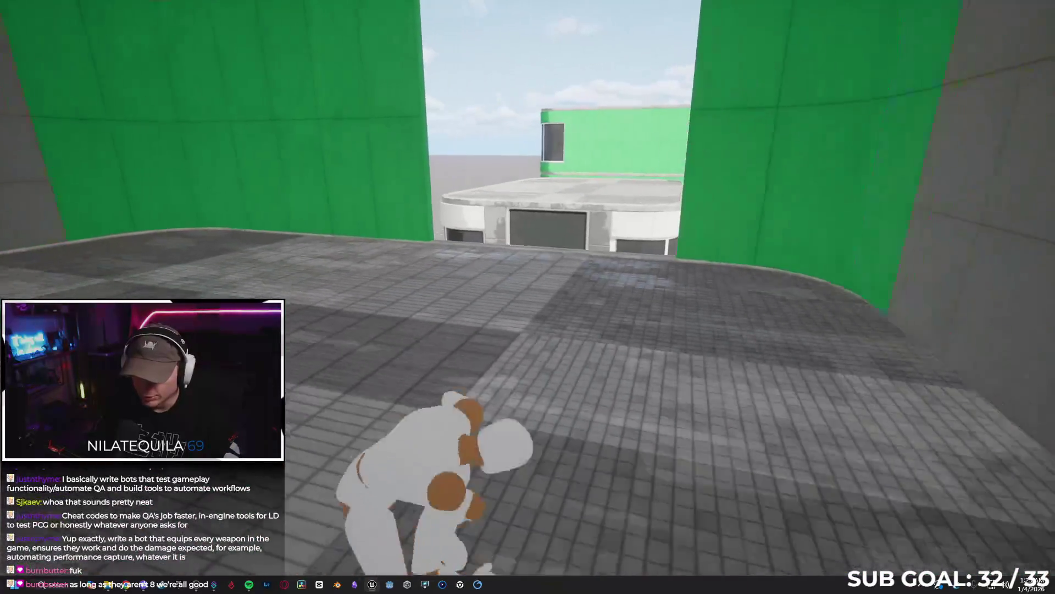
{"action": "key", "text": "w"}
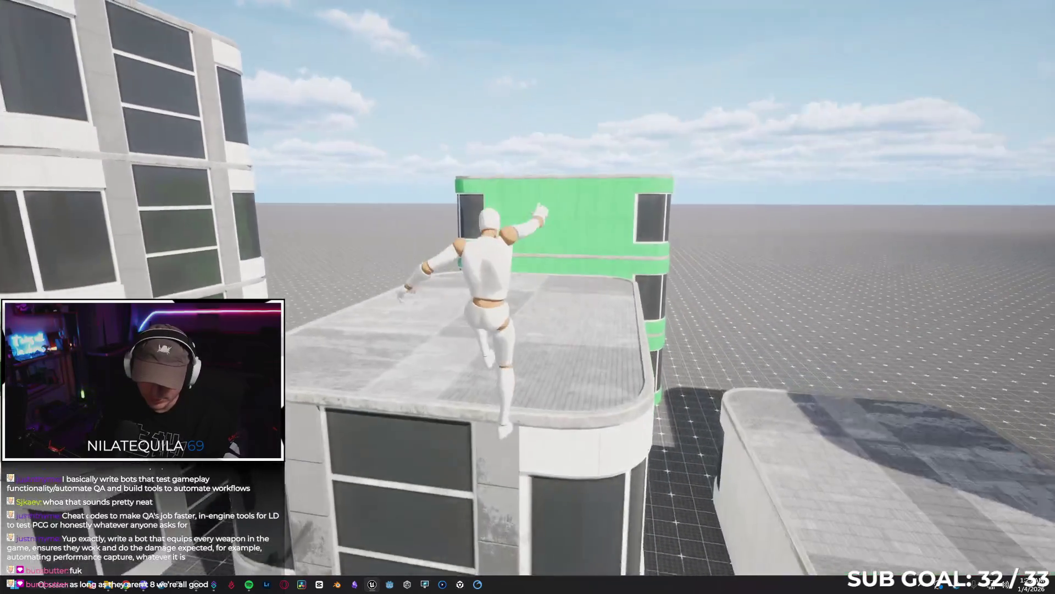
{"action": "key", "text": "Escape"}
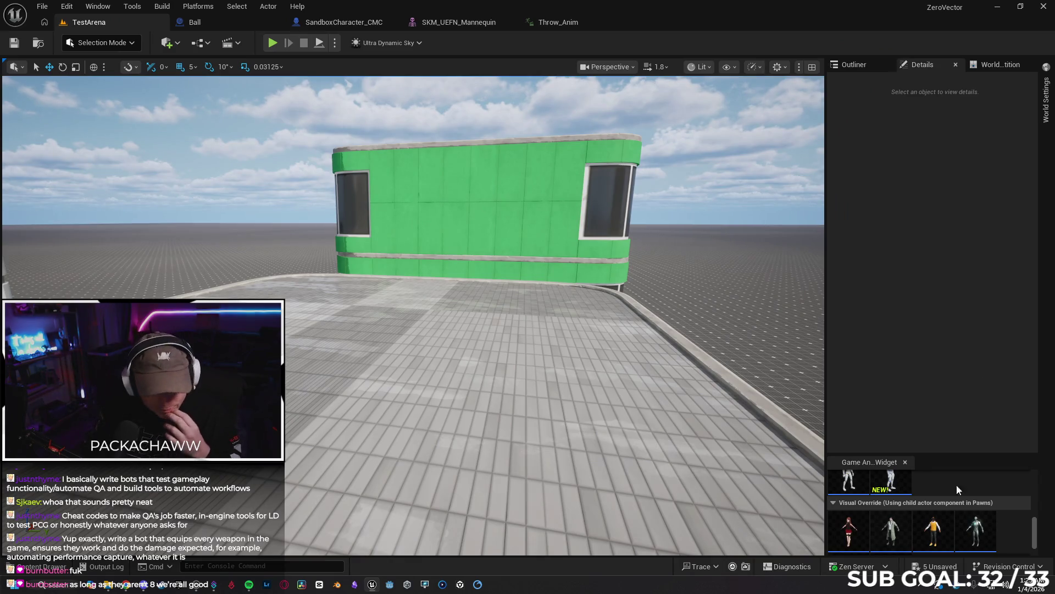
Duplicate the Throw_Anim sequence in the Content Drawer and name the copy Aim_Anim.
{"action": "key", "text": "alt+Tab"}
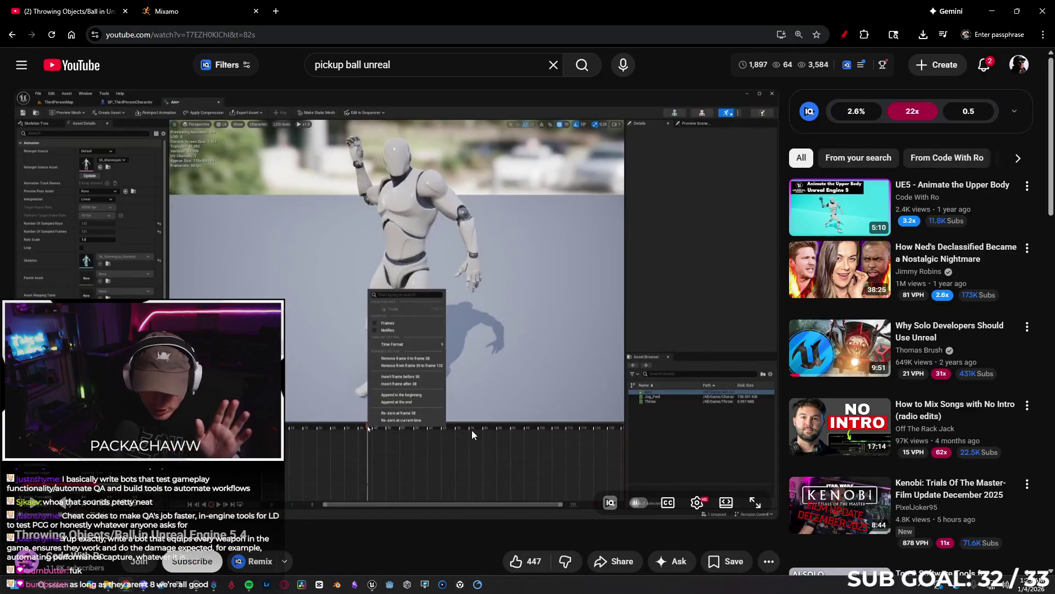
{"action": "left_click", "coordinate": [371, 584]}
{"action": "left_click", "coordinate": [39, 567]}
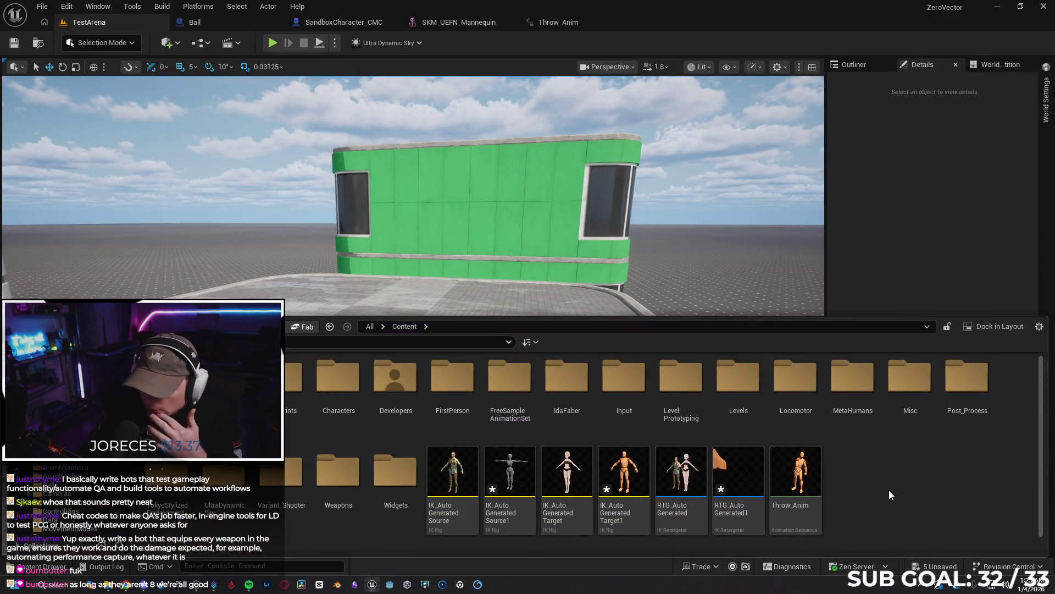
{"action": "left_click", "coordinate": [44, 566]}
{"action": "left_click", "coordinate": [44, 566]}
{"action": "left_click", "coordinate": [780, 489]}
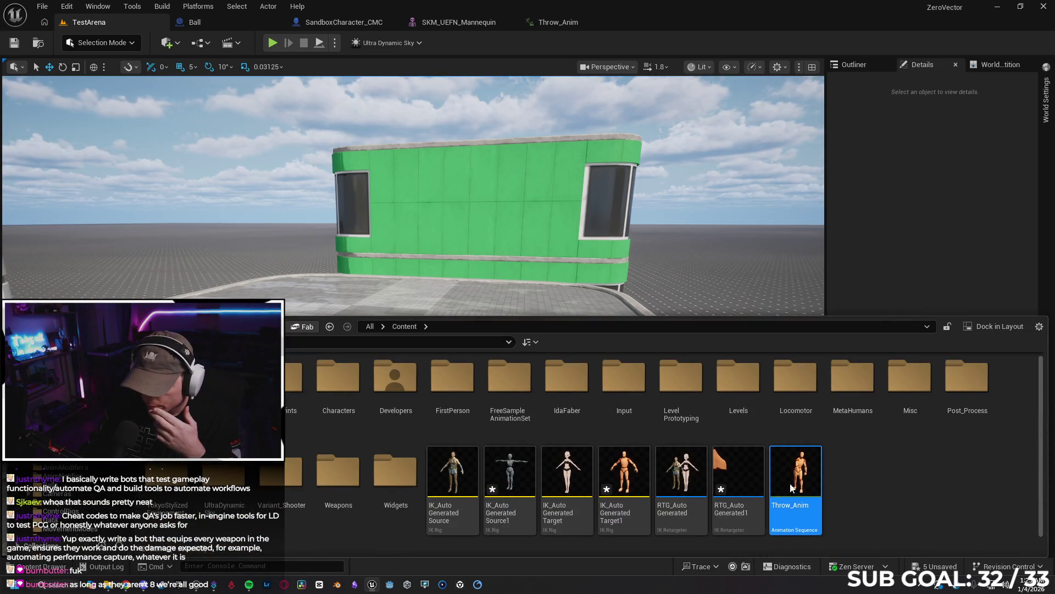
{"action": "right_click", "coordinate": [808, 485]}
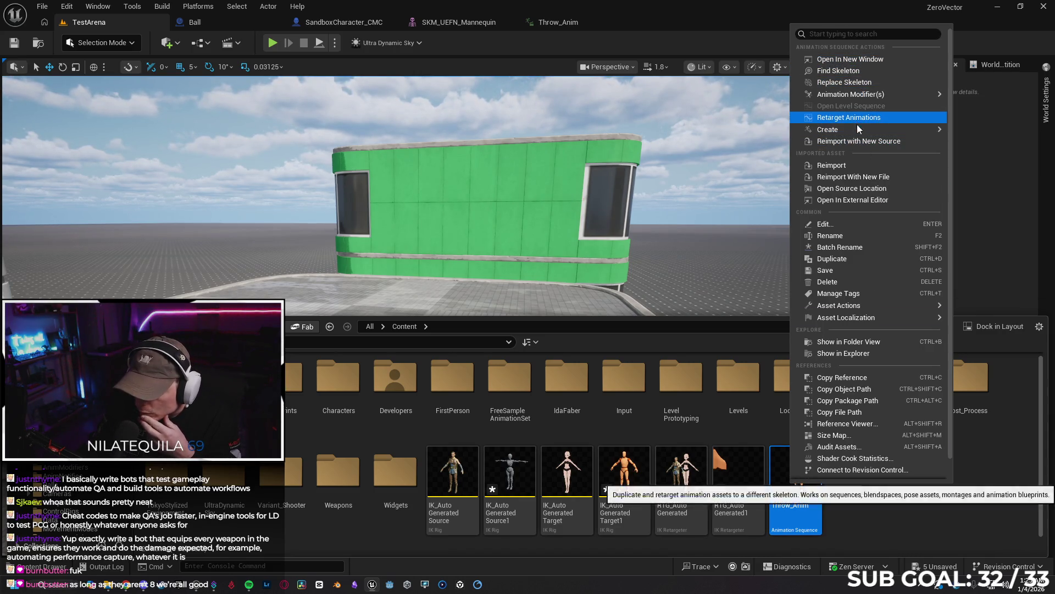
{"action": "left_click", "coordinate": [861, 259]}
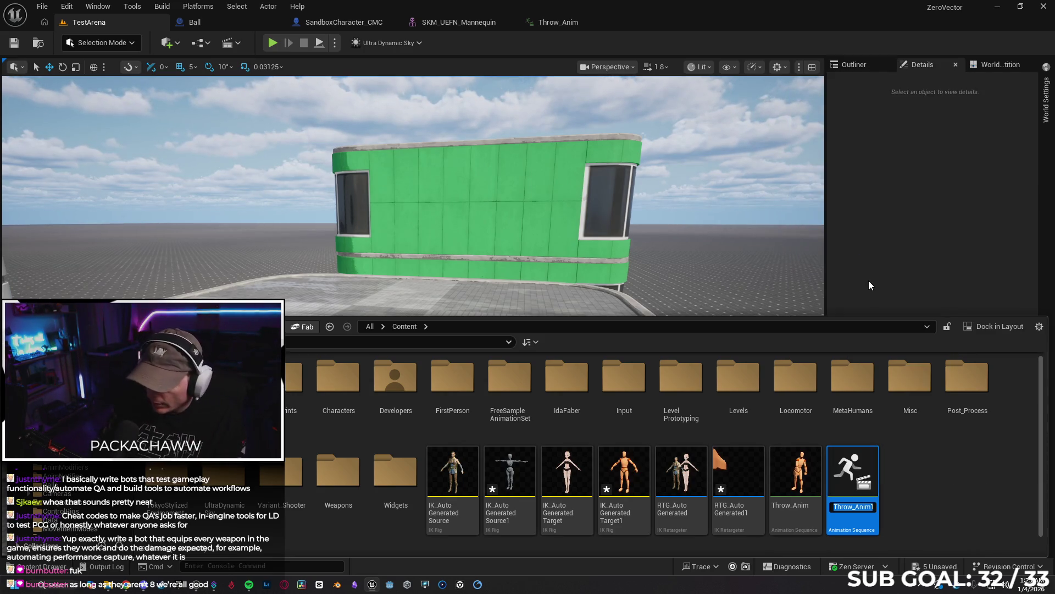
{"action": "type", "text": "Aim"}
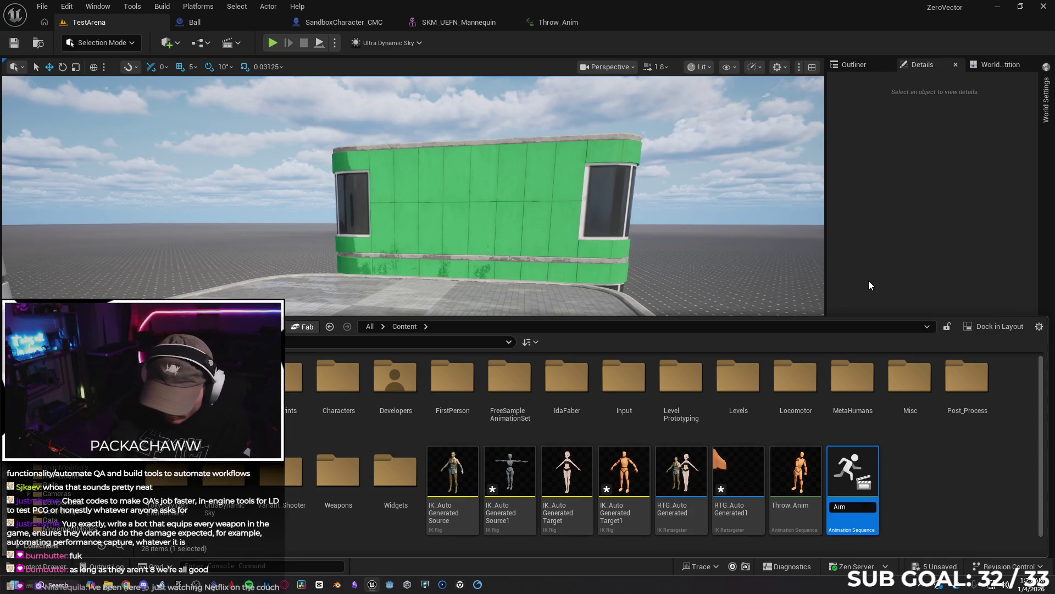
{"action": "type", "text": "_Anim"}
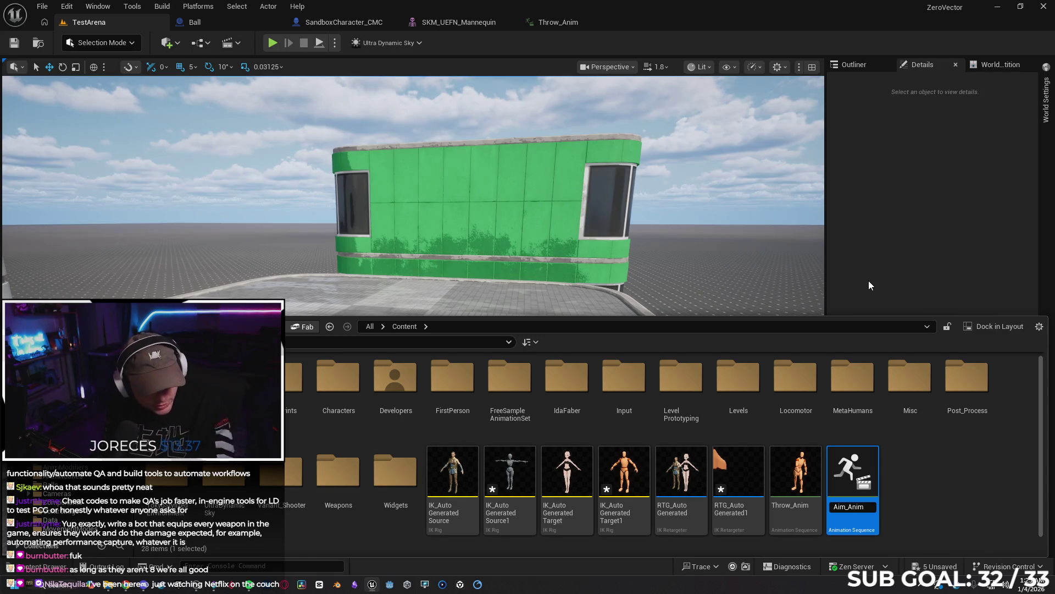
{"action": "key", "text": "Return"}
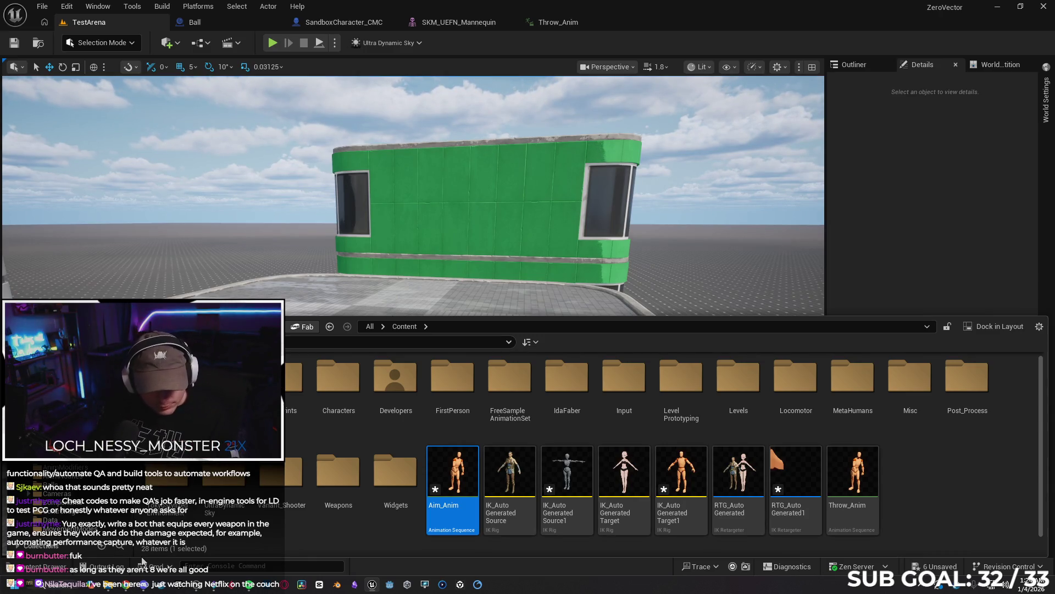
{"action": "left_click", "coordinate": [127, 584]}
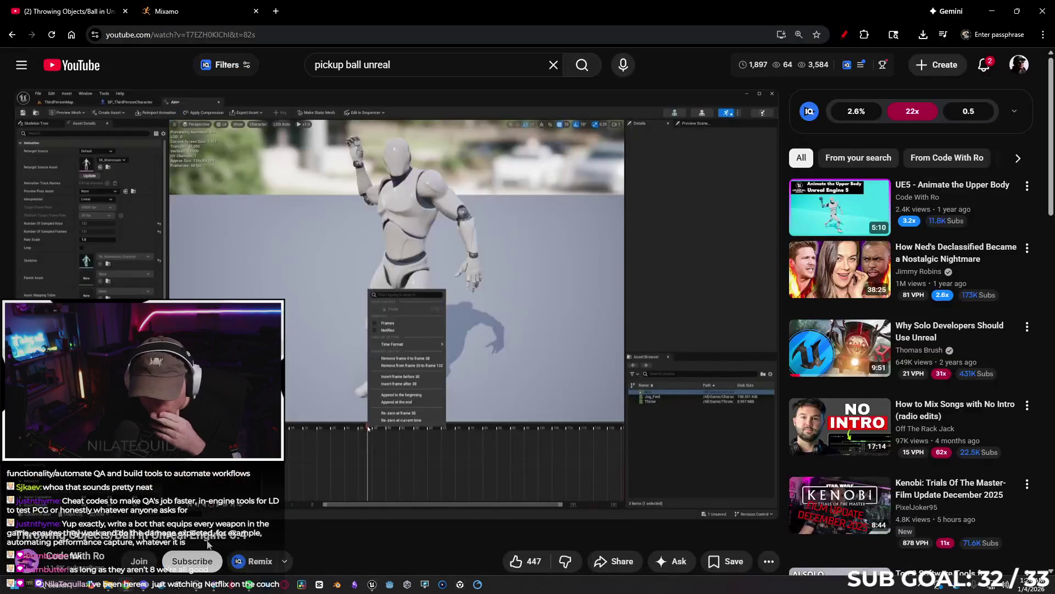
Resume the YouTube tutorial on trimming frames, then return to the Unreal editor.
{"action": "key", "text": "space"}
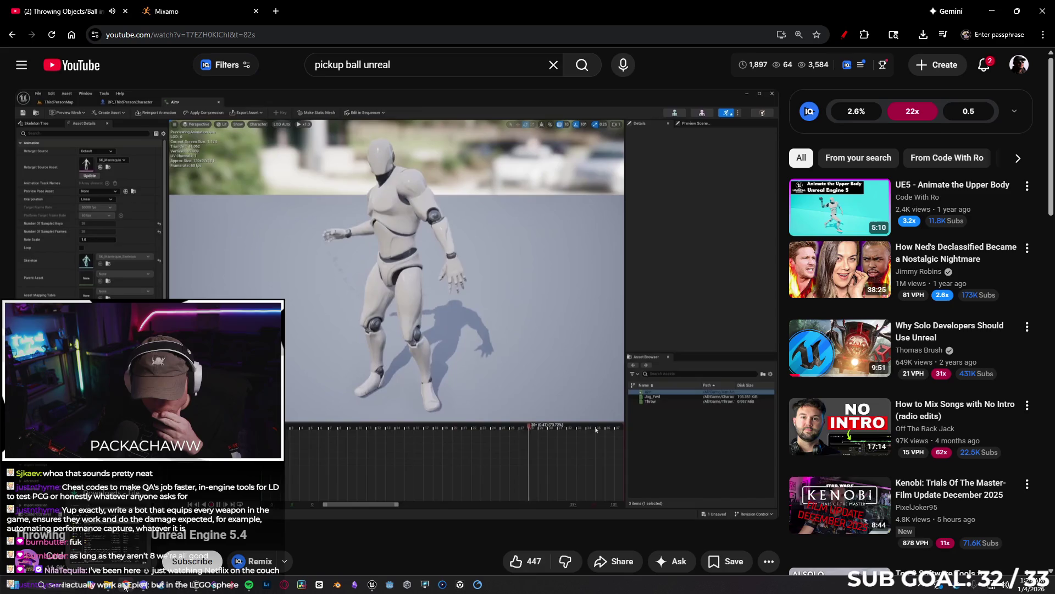
{"action": "left_click", "coordinate": [372, 587]}
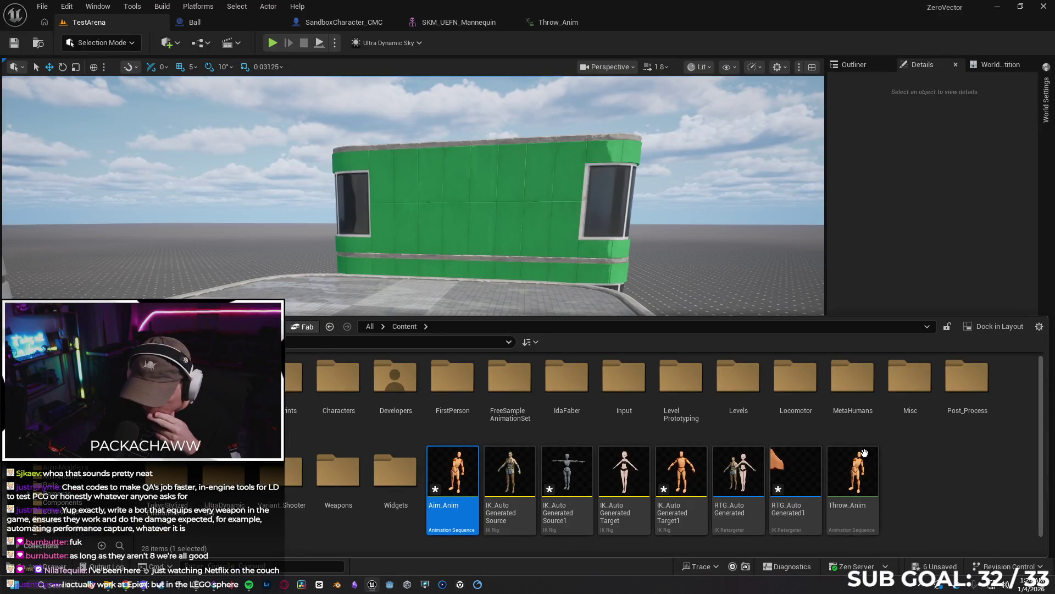
Open Aim_Anim, set the playhead to frame 38, and remove frames 39 to 131.
{"action": "double_click", "coordinate": [450, 470]}
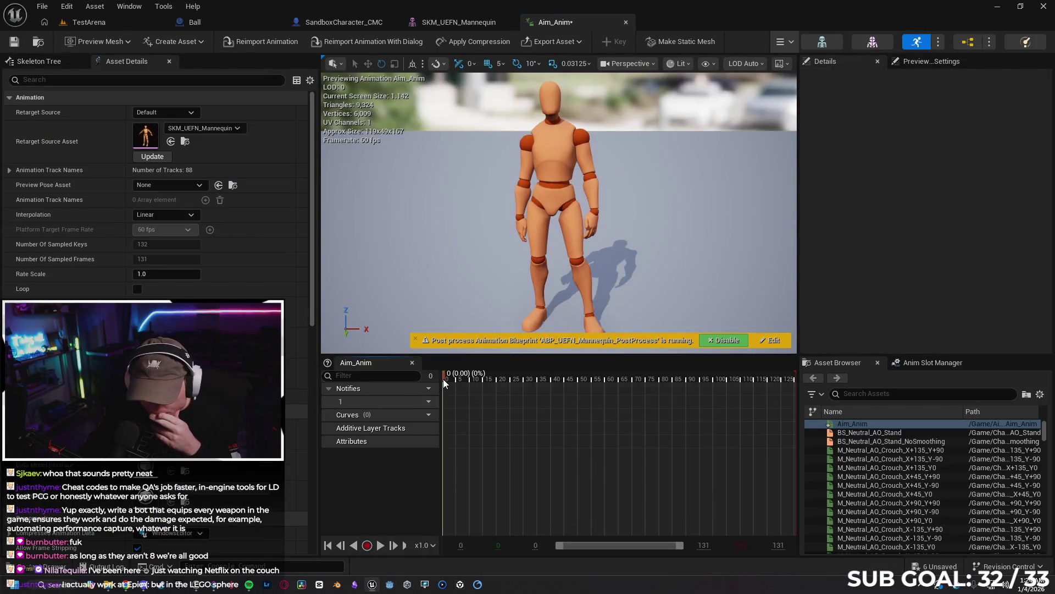
{"action": "left_click_drag", "start_coordinate": [447, 377], "coordinate": [550, 383]}
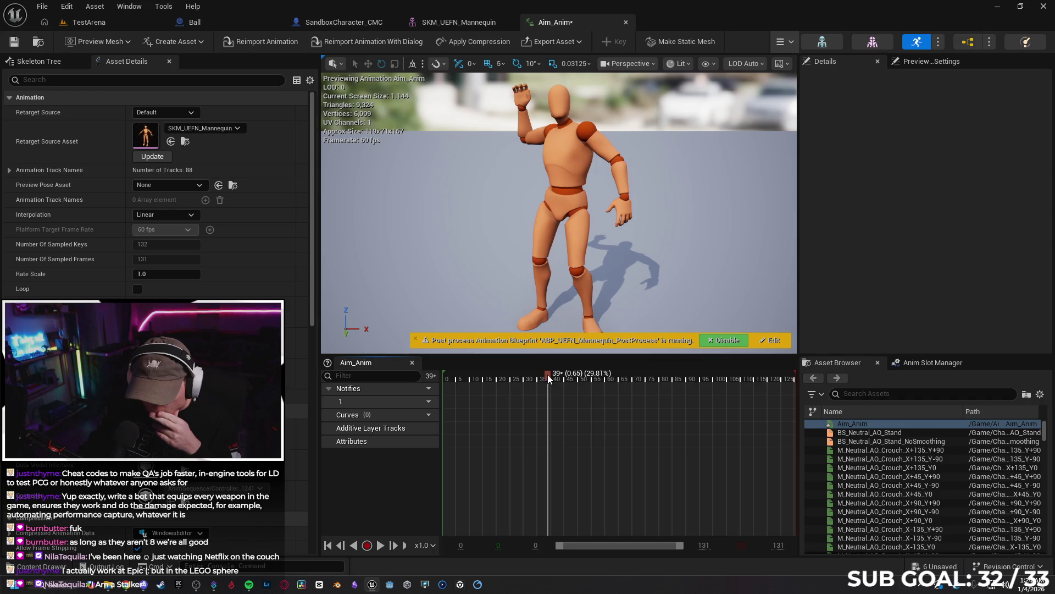
{"action": "right_click", "coordinate": [548, 378]}
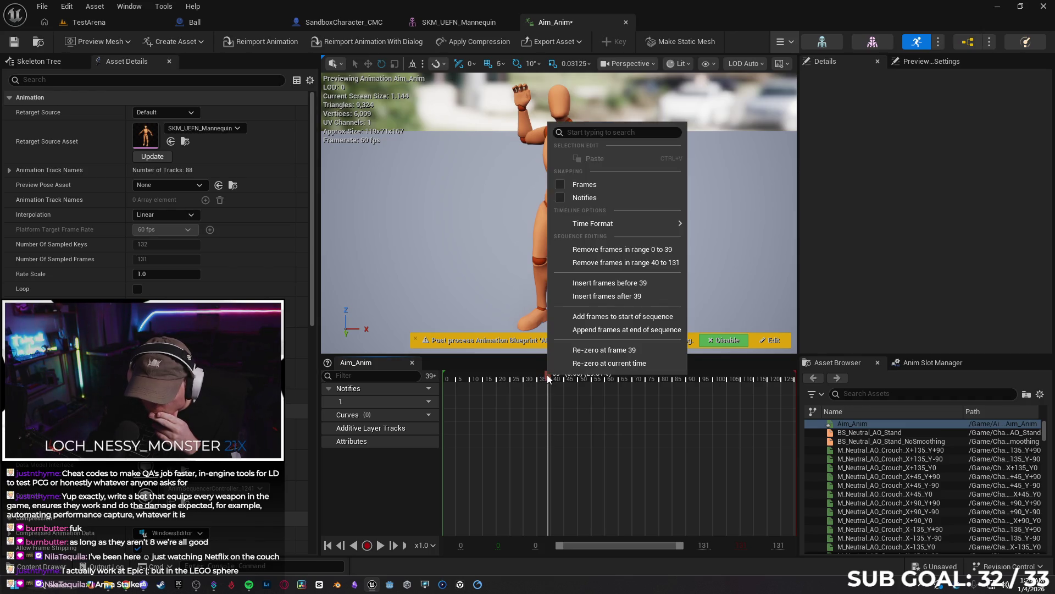
{"action": "key", "text": "Escape"}
{"action": "mouse_move", "coordinate": [541, 377]}
{"action": "left_mouse_down"}
{"action": "mouse_move", "coordinate": [604, 378]}
{"action": "mouse_move", "coordinate": [533, 378]}
{"action": "mouse_move", "coordinate": [602, 378]}
{"action": "mouse_move", "coordinate": [548, 379]}
{"action": "left_mouse_up"}
{"action": "right_click", "coordinate": [548, 379]}
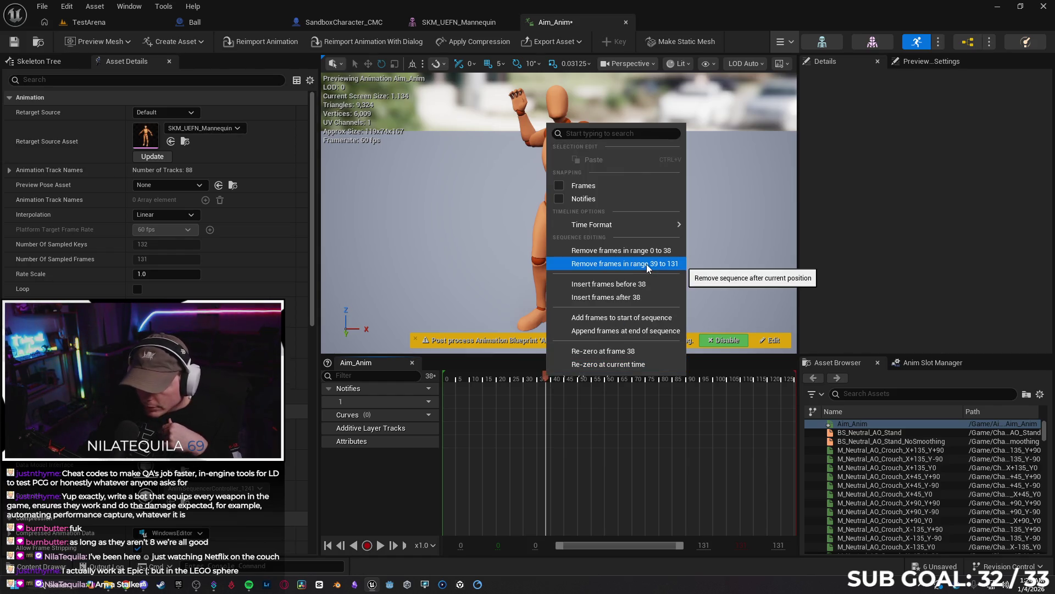
{"action": "left_click", "coordinate": [647, 265]}
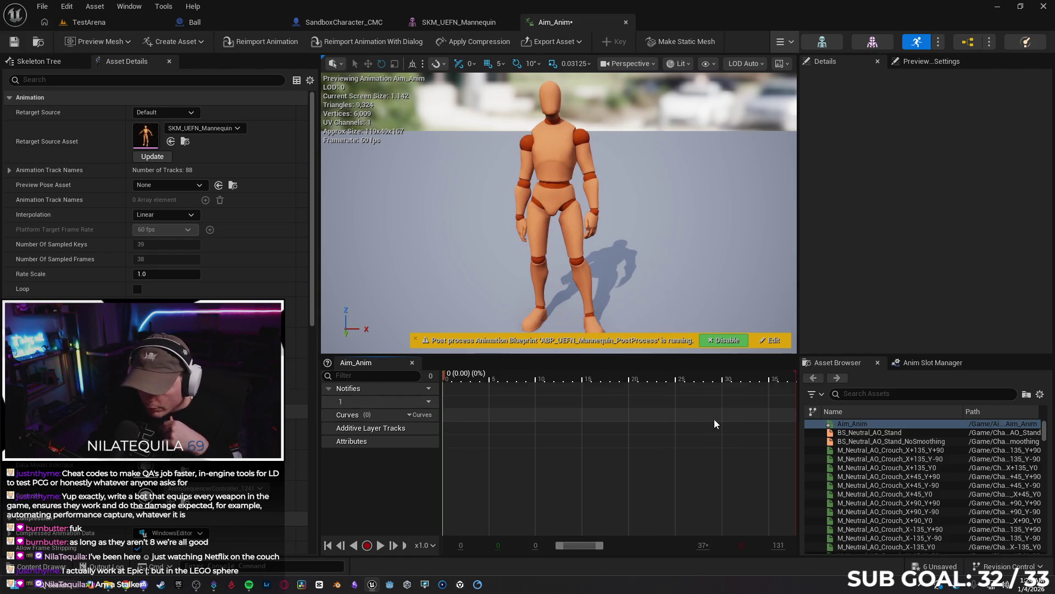
Play and pause the trimmed Aim_Anim preview, then switch to the tutorial.
{"action": "left_click", "coordinate": [381, 546]}
{"action": "left_click", "coordinate": [381, 546]}
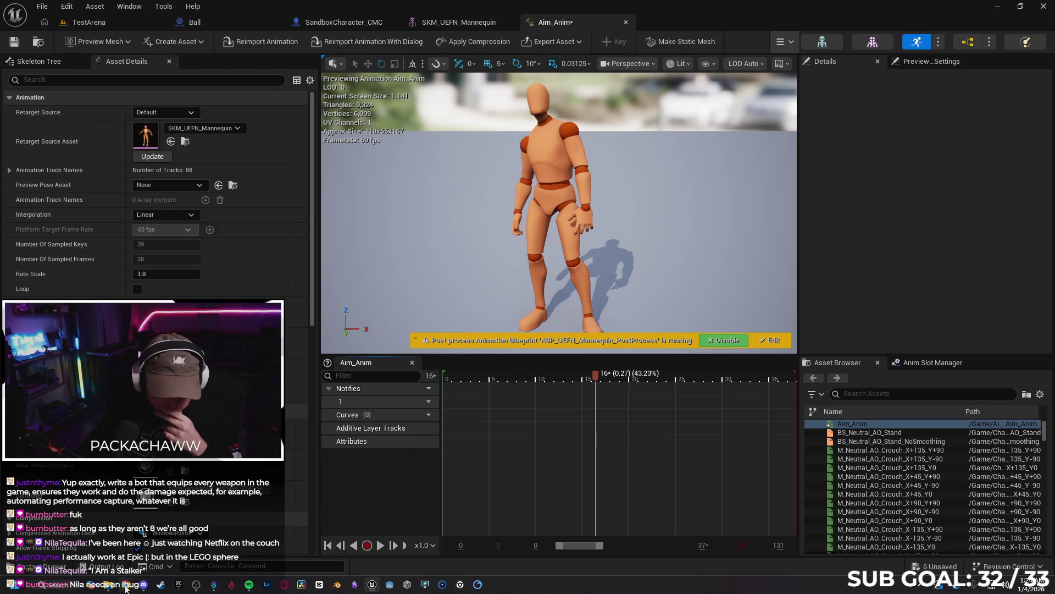
{"action": "left_click", "coordinate": [125, 586]}
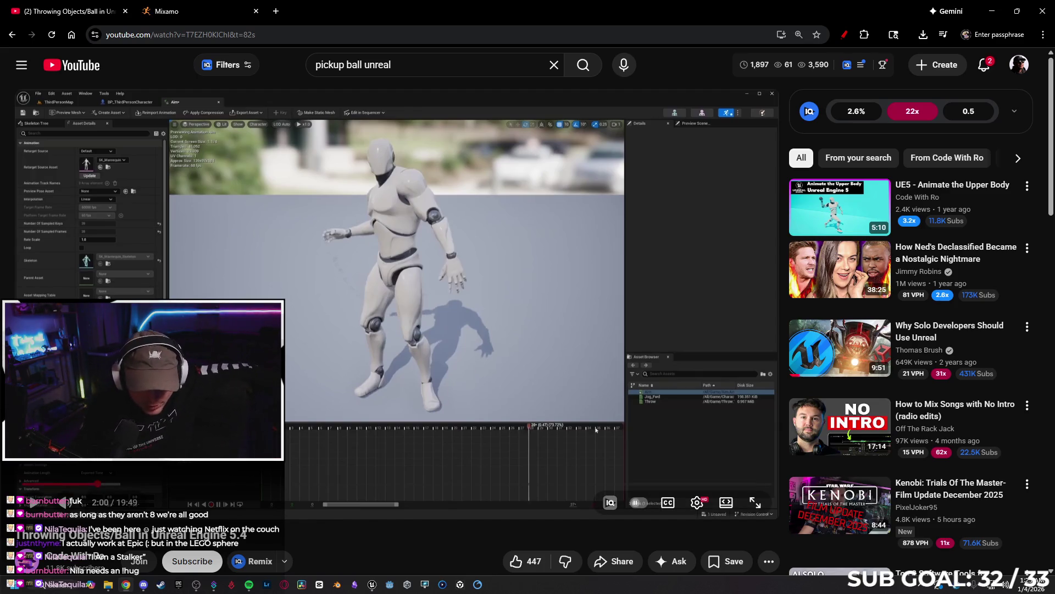
Play the tutorial to about 2:01, then return to the Aim_Anim editor.
{"action": "left_click", "coordinate": [32, 504]}
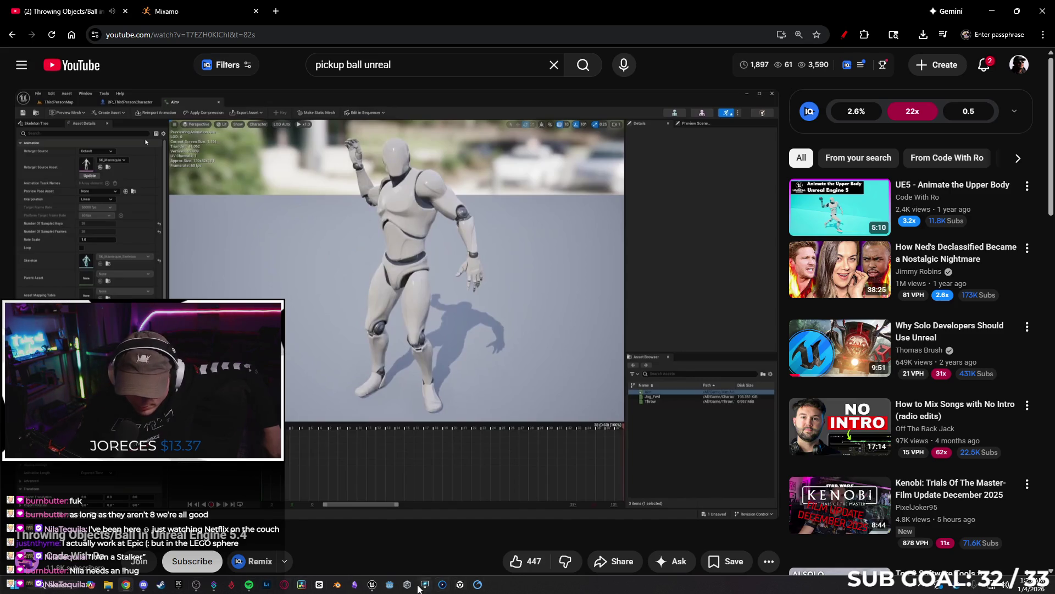
{"action": "left_click", "coordinate": [378, 586]}
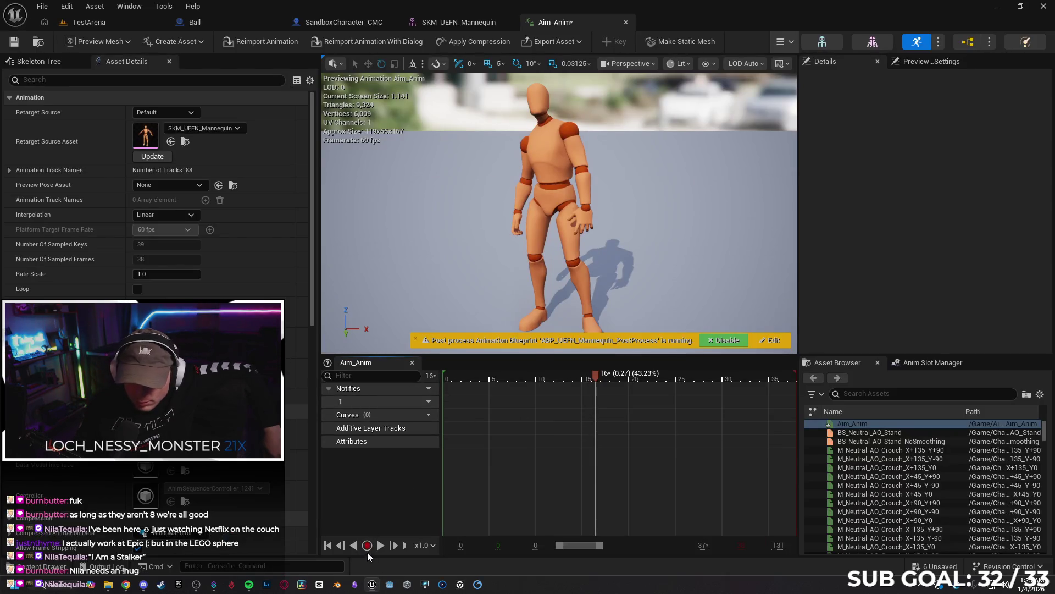
Stop the Aim_Anim preview, scrub to frame 10, and check the tutorial before returning.
{"action": "left_click", "coordinate": [523, 380]}
{"action": "mouse_move", "coordinate": [523, 379]}
{"action": "left_mouse_down"}
{"action": "mouse_move", "coordinate": [795, 380]}
{"action": "mouse_move", "coordinate": [662, 381]}
{"action": "left_mouse_up"}
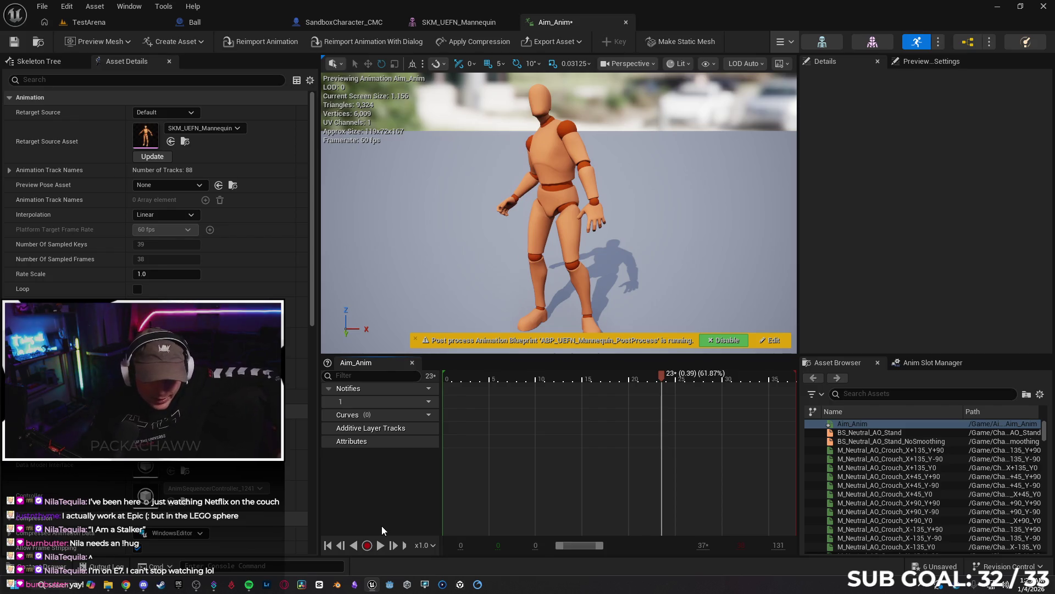
{"action": "left_click", "coordinate": [126, 585]}
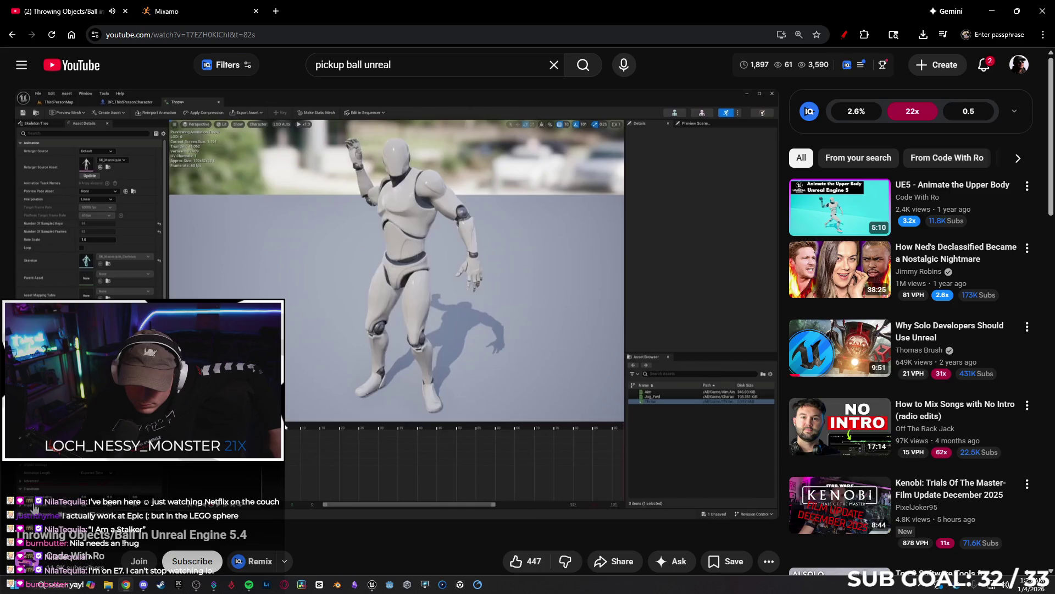
{"action": "left_click", "coordinate": [369, 587]}
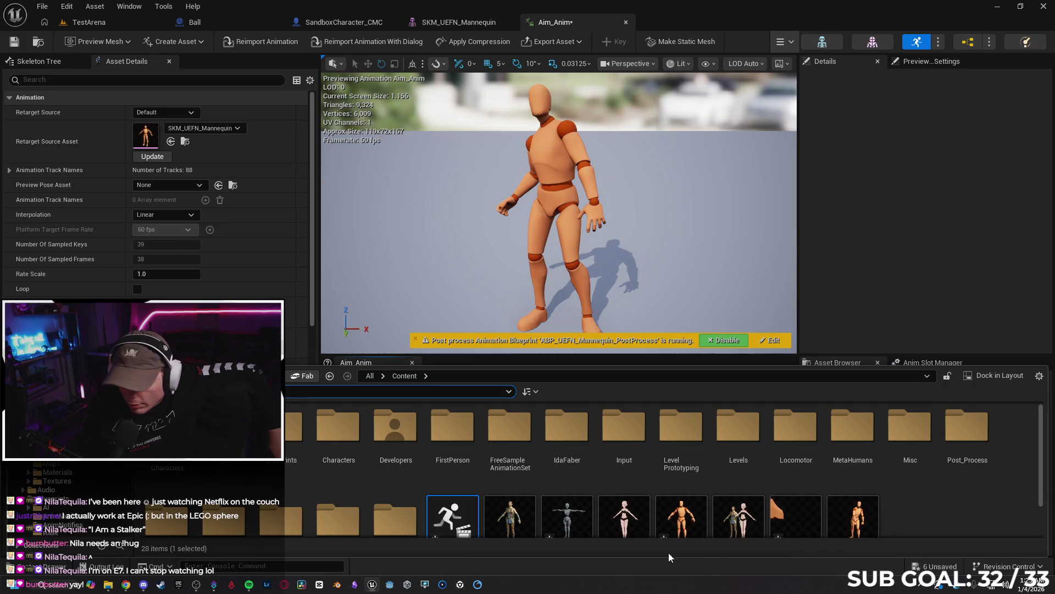
Save Aim_Anim and open the original 131-frame Throw_Anim sequence from Content.
{"action": "scroll", "coordinate": [965, 434], "scroll_direction": "down", "scroll_amount": 2}
{"action": "left_click", "coordinate": [937, 494]}
{"action": "scroll", "coordinate": [937, 494], "scroll_direction": "down", "scroll_amount": 1}
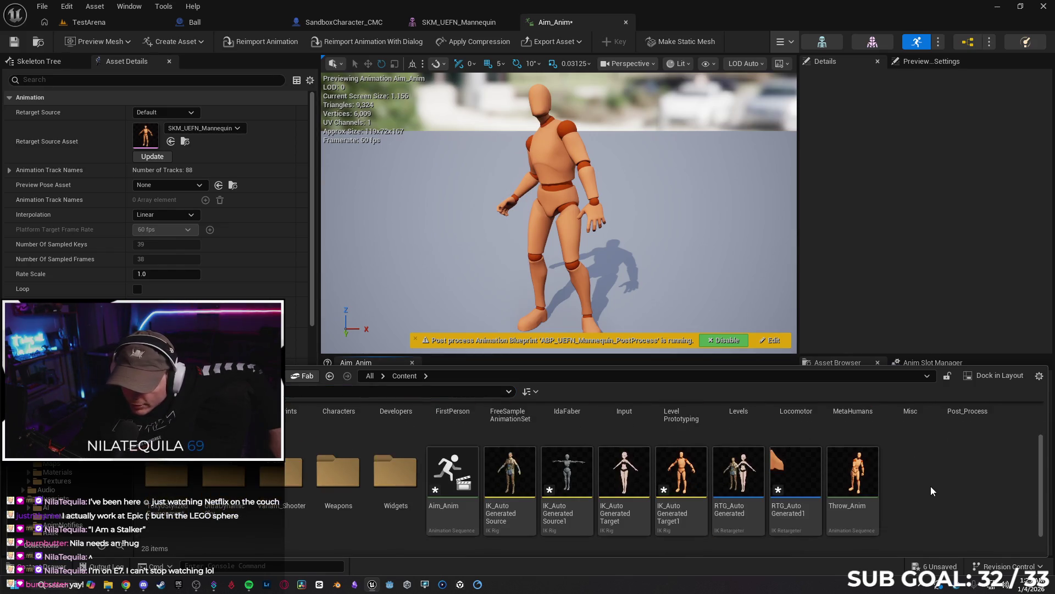
{"action": "left_click", "coordinate": [14, 41]}
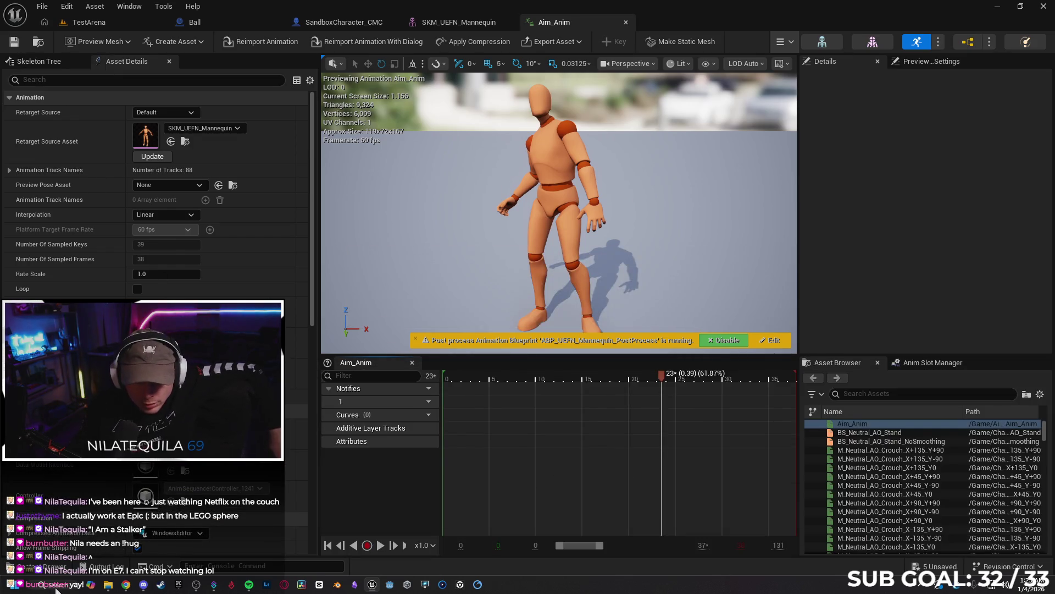
{"action": "left_click", "coordinate": [41, 567]}
{"action": "double_click", "coordinate": [857, 473]}
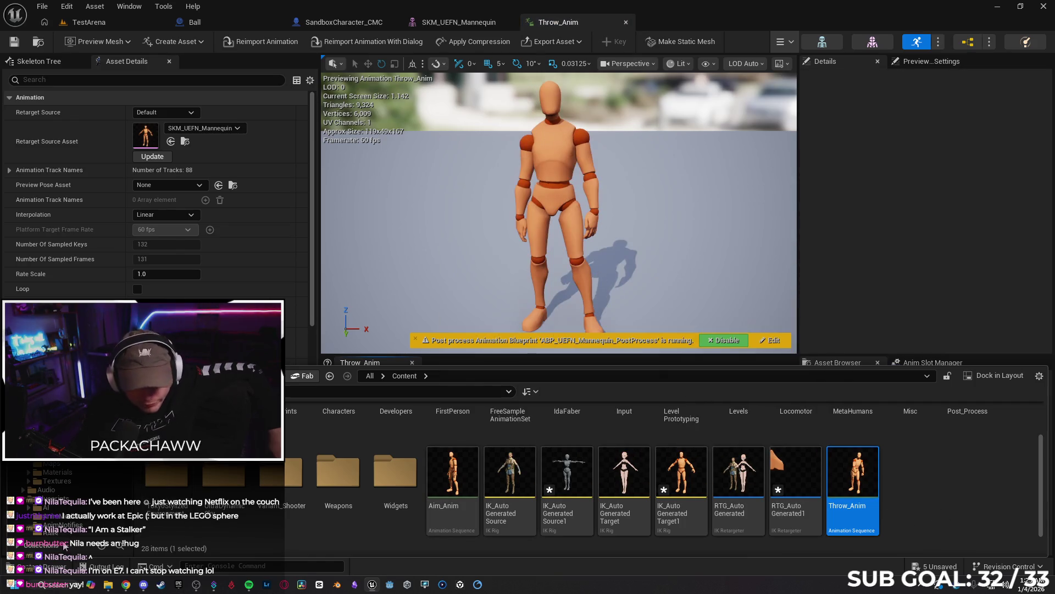
Set the Throw_Anim playhead to frame 38 and remove frames 0 to 38.
{"action": "left_click", "coordinate": [55, 574]}
{"action": "left_click_drag", "start_coordinate": [446, 380], "coordinate": [547, 388]}
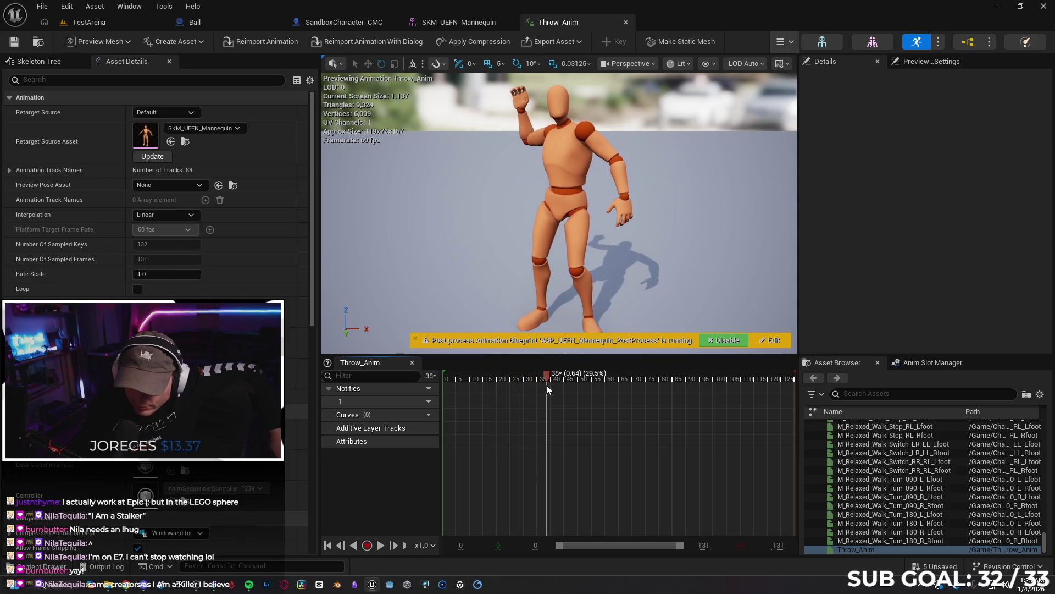
{"action": "right_click", "coordinate": [549, 379]}
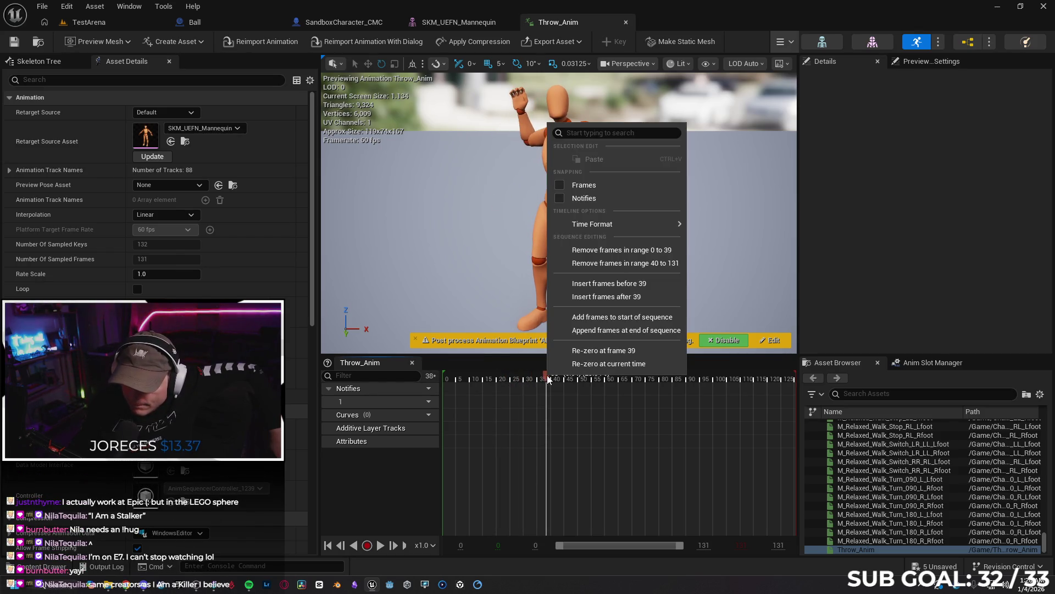
{"action": "left_click", "coordinate": [547, 379]}
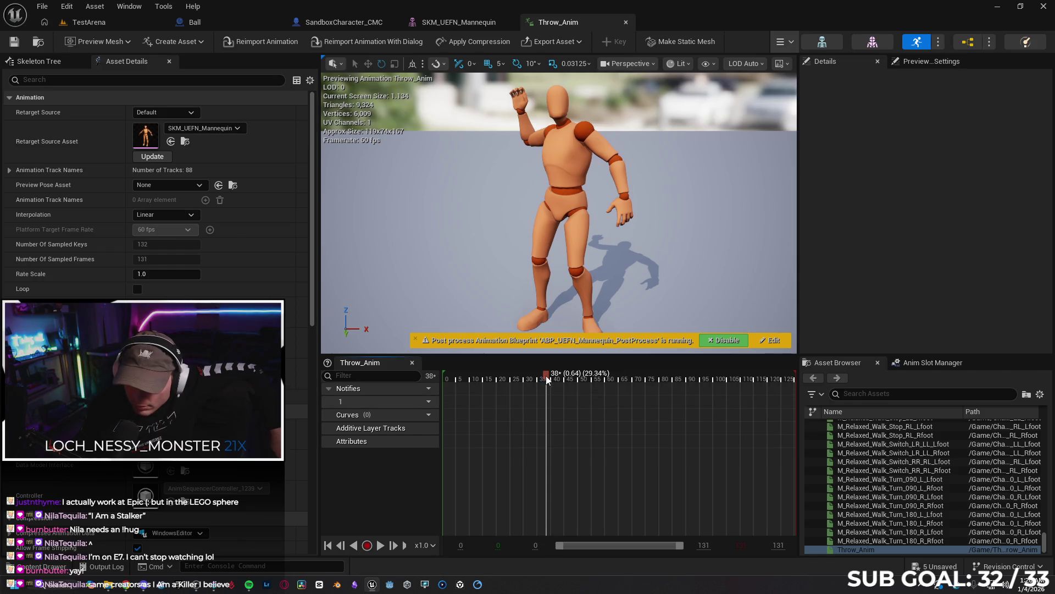
{"action": "mouse_move", "coordinate": [555, 379]}
{"action": "left_mouse_down"}
{"action": "mouse_move", "coordinate": [572, 381]}
{"action": "mouse_move", "coordinate": [551, 383]}
{"action": "left_mouse_up"}
{"action": "right_click", "coordinate": [550, 379]}
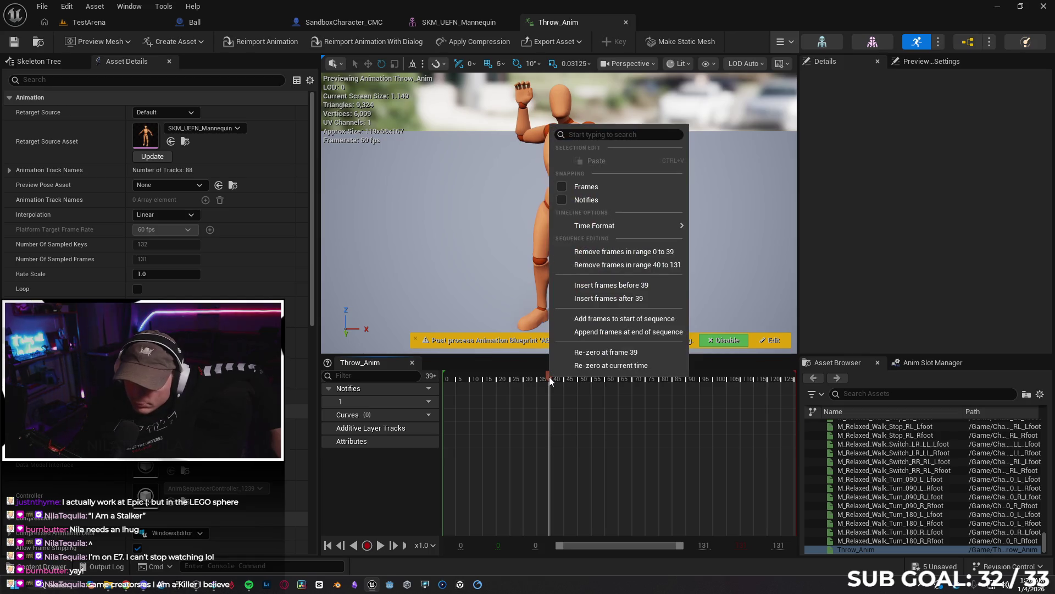
{"action": "key", "text": "Escape"}
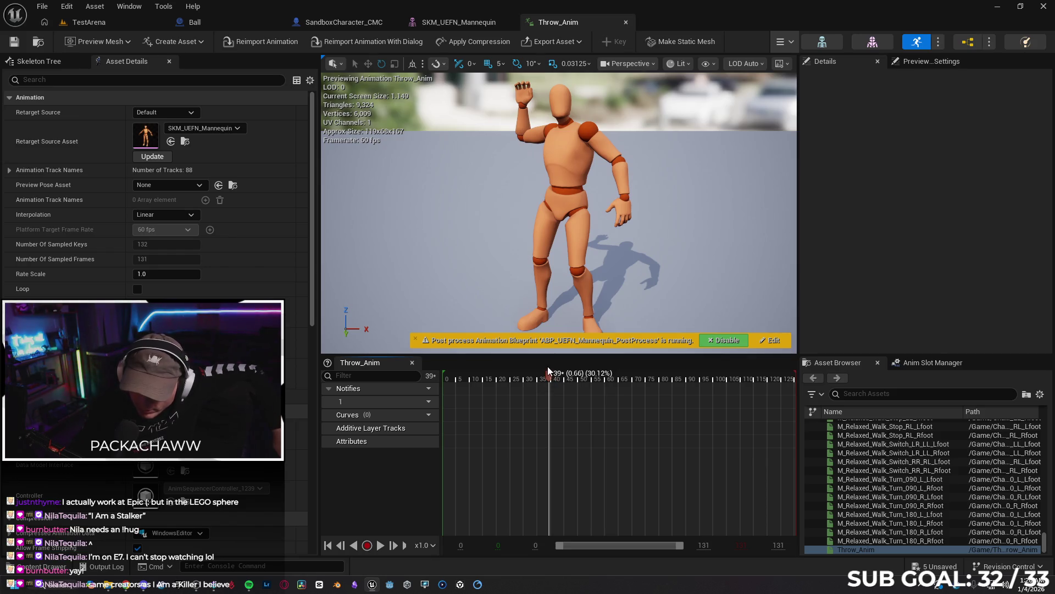
{"action": "mouse_move", "coordinate": [551, 376]}
{"action": "left_mouse_down"}
{"action": "mouse_move", "coordinate": [537, 378]}
{"action": "mouse_move", "coordinate": [554, 375]}
{"action": "left_mouse_up"}
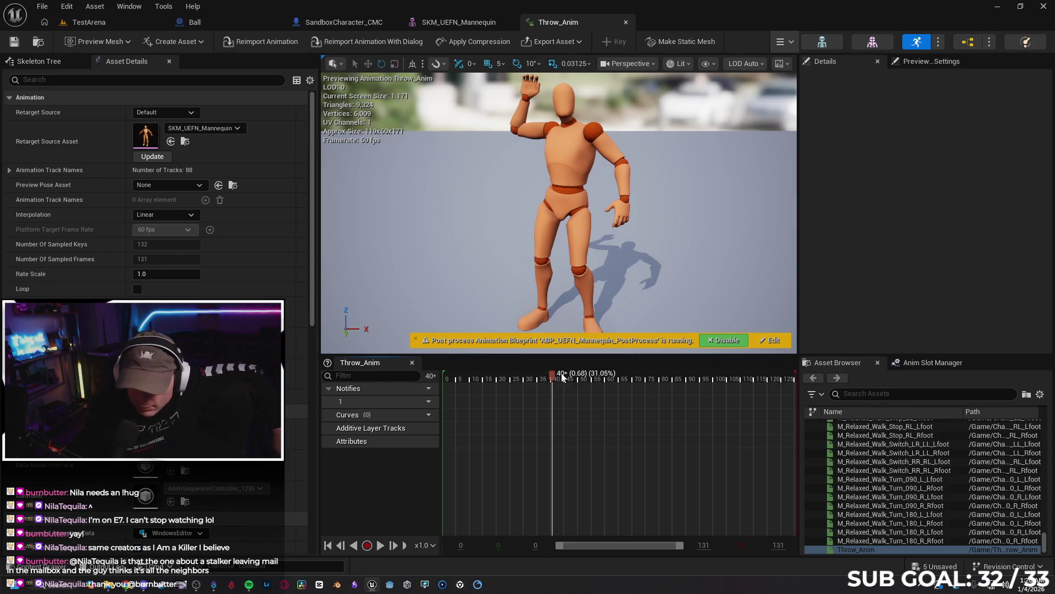
{"action": "left_click_drag", "start_coordinate": [555, 379], "coordinate": [548, 385]}
{"action": "right_click", "coordinate": [548, 377]}
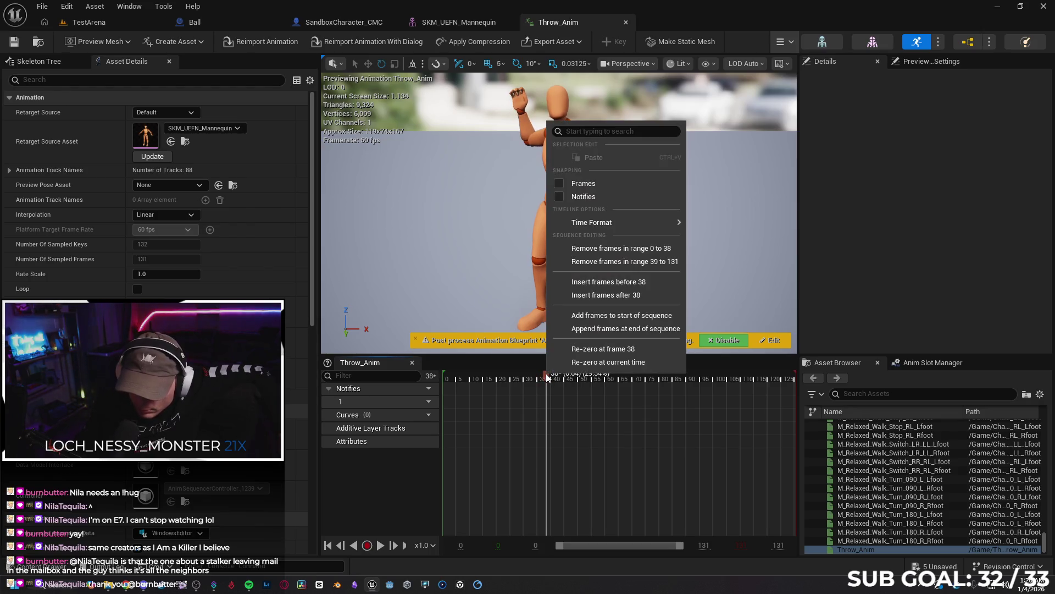
{"action": "left_click", "coordinate": [621, 247]}
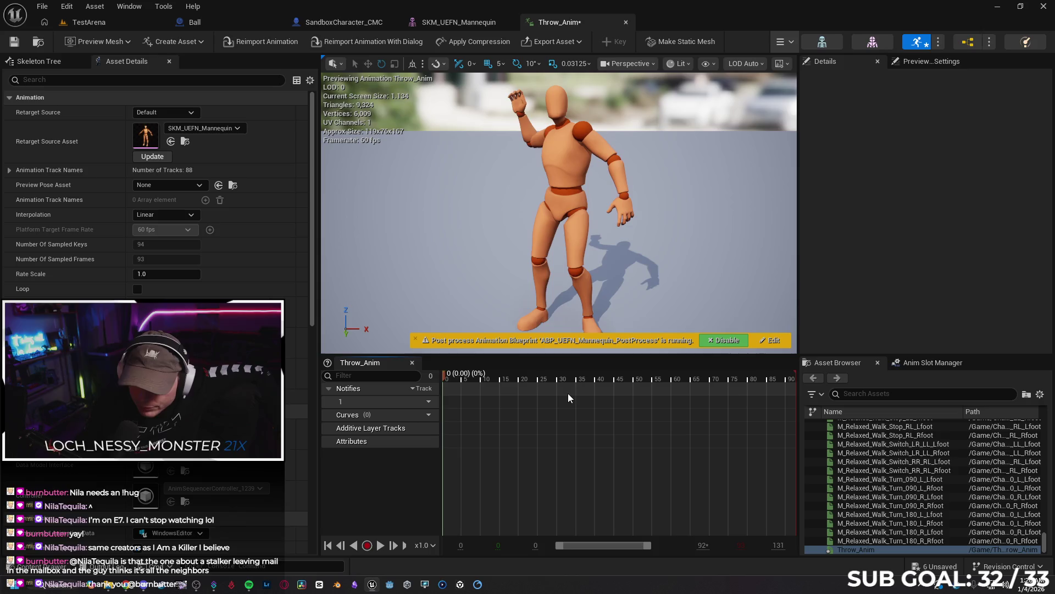
Preview the trimmed Throw_Anim, save it with Ctrl+S, and return to the TestArena level.
{"action": "left_click", "coordinate": [380, 546]}
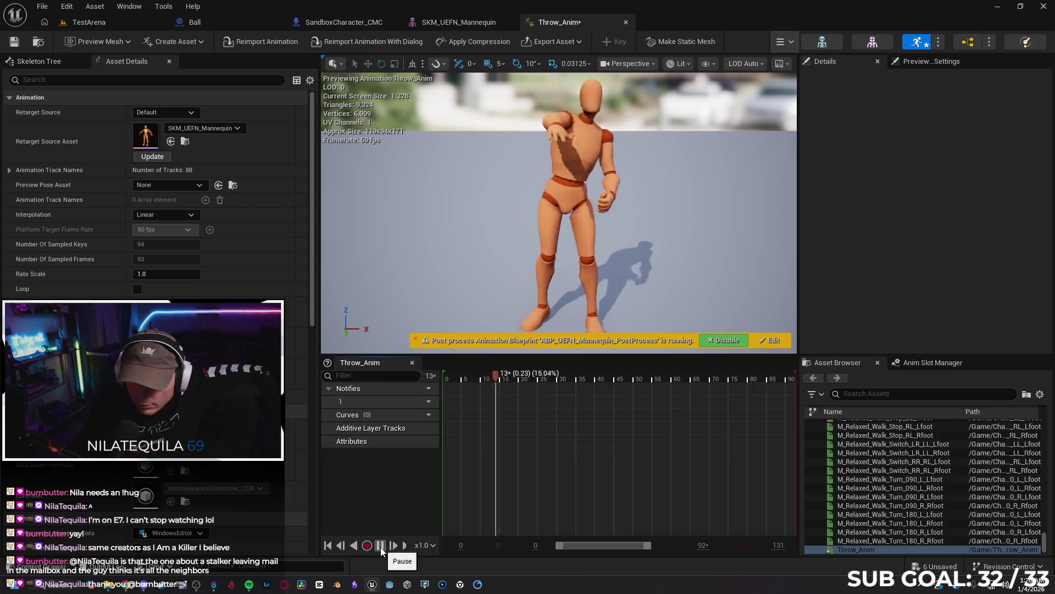
{"action": "left_click", "coordinate": [380, 546]}
{"action": "key", "text": "ctrl+s"}
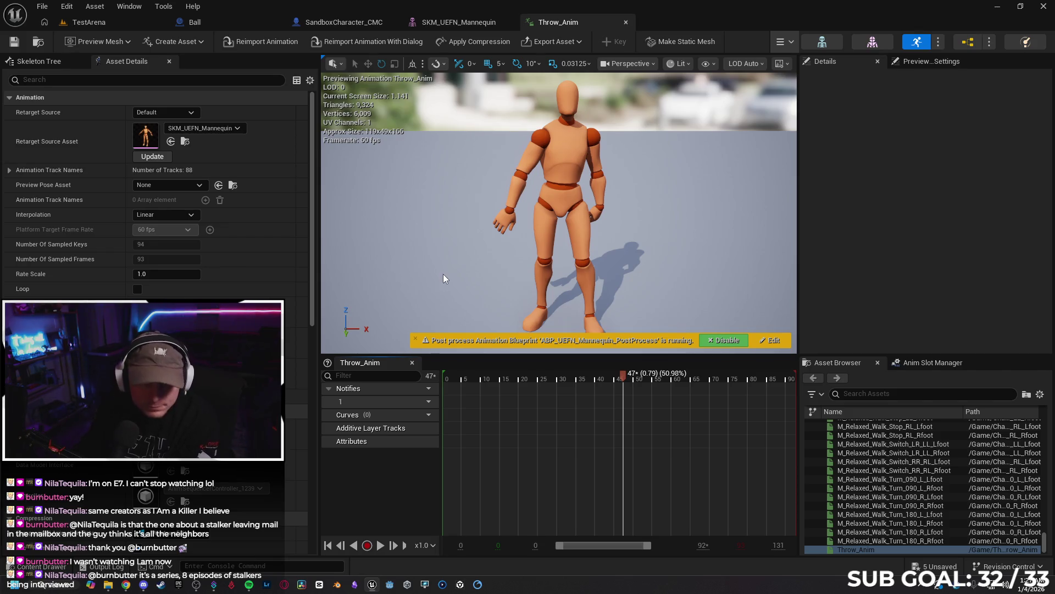
{"action": "left_click", "coordinate": [88, 22]}
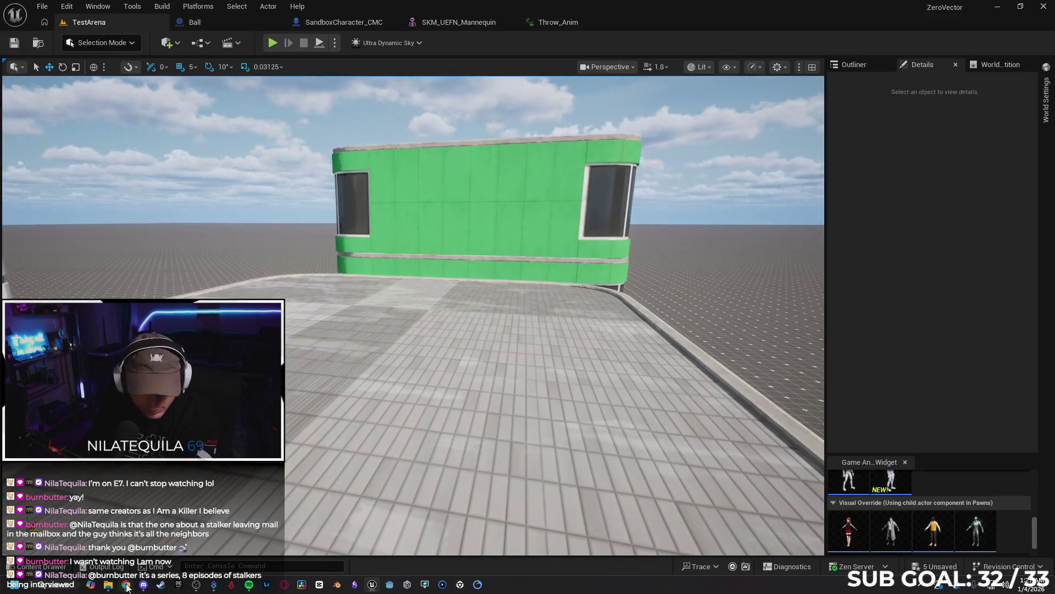
Play more of the throwing-objects tutorial, then open the Input folder in Unreal's Content Drawer.
{"action": "left_click", "coordinate": [126, 585]}
{"action": "left_click", "coordinate": [34, 501]}
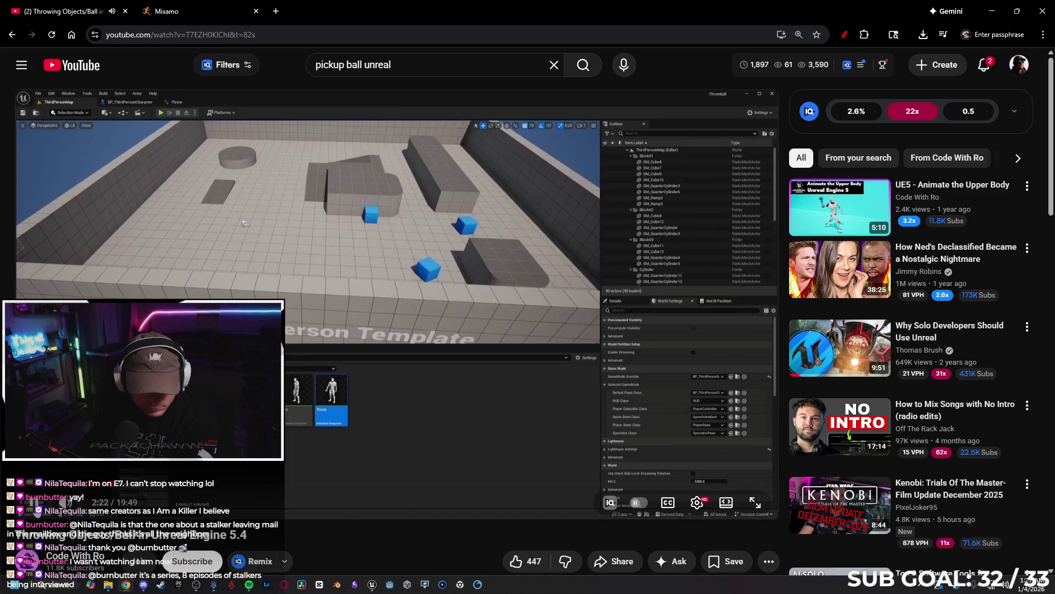
{"action": "left_click", "coordinate": [376, 585]}
{"action": "left_click", "coordinate": [39, 566]}
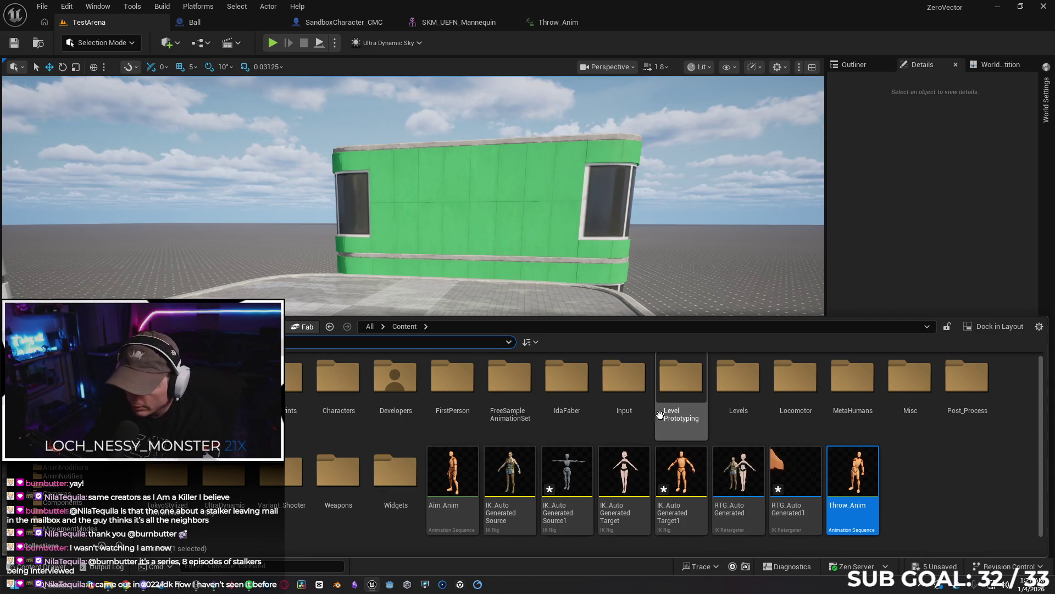
{"action": "double_click", "coordinate": [621, 435]}
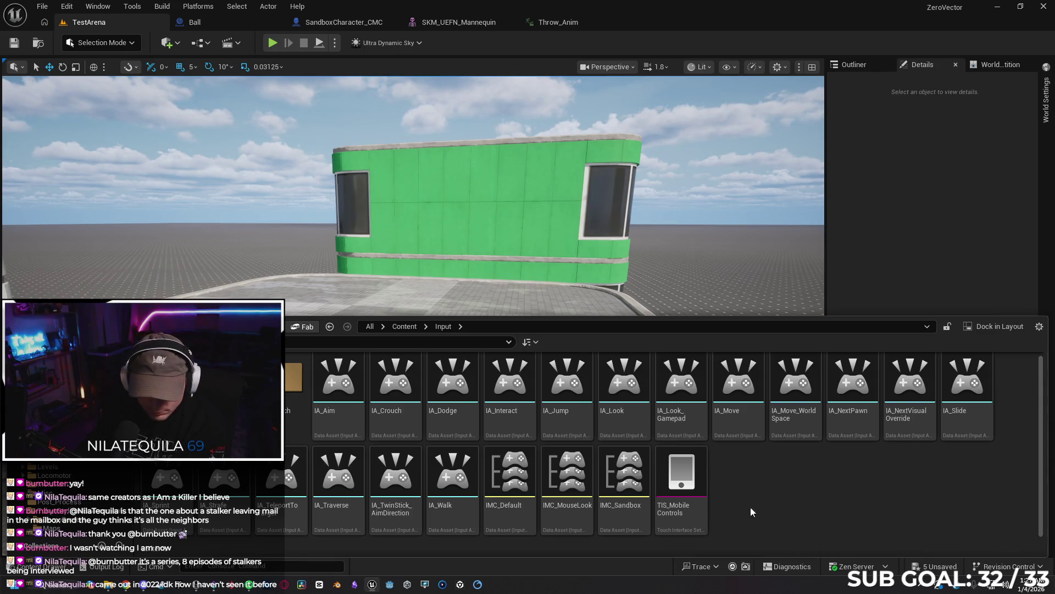
Duplicate IA_Aim as IA_Throw in the Input folder and open it for editing.
{"action": "right_click", "coordinate": [330, 395]}
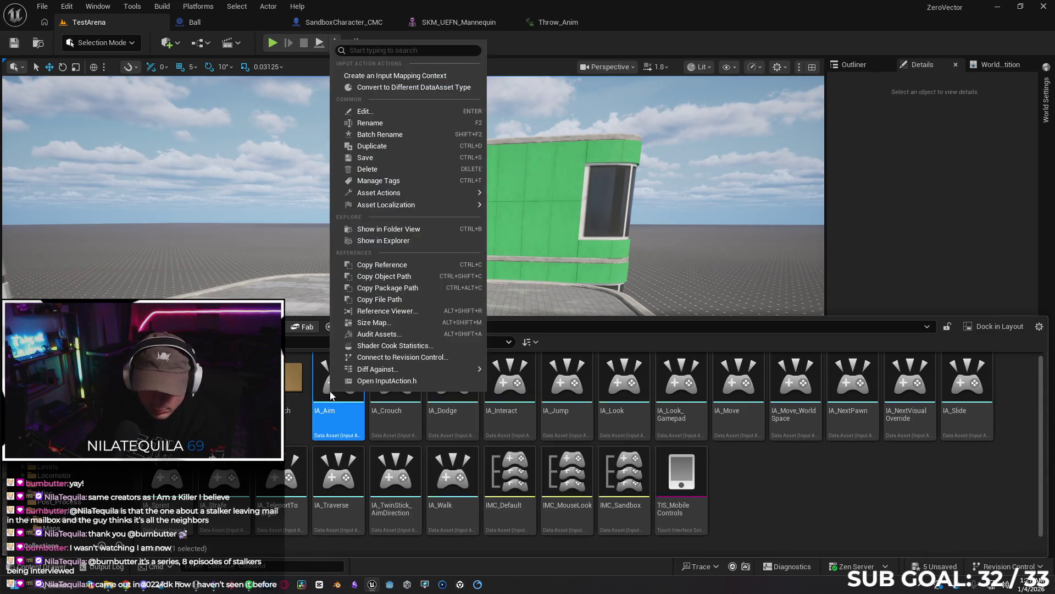
{"action": "left_click", "coordinate": [363, 147]}
{"action": "type", "text": "IA_Throw"}
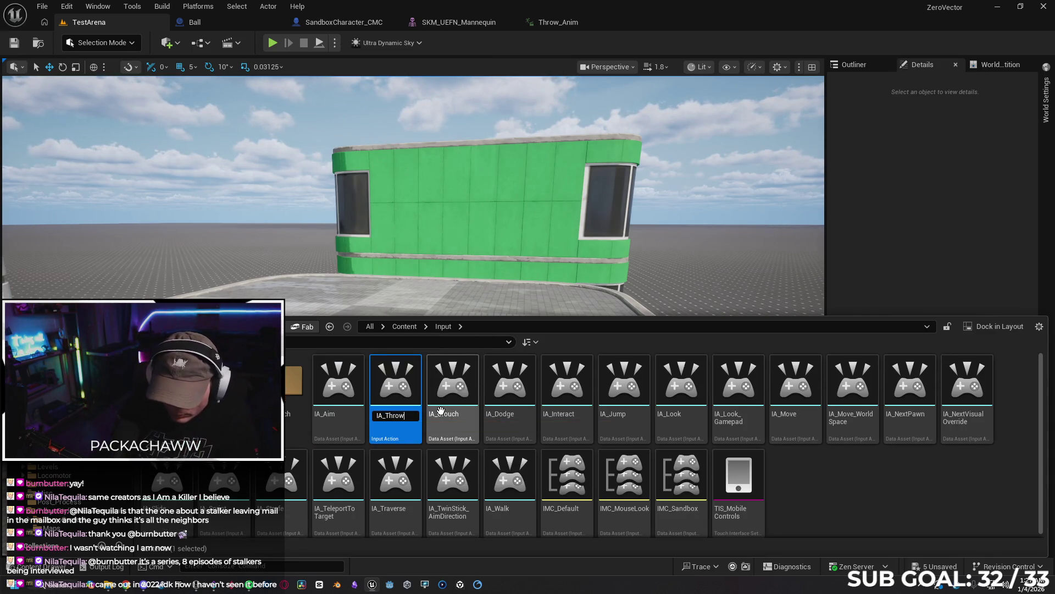
{"action": "key", "text": "Return"}
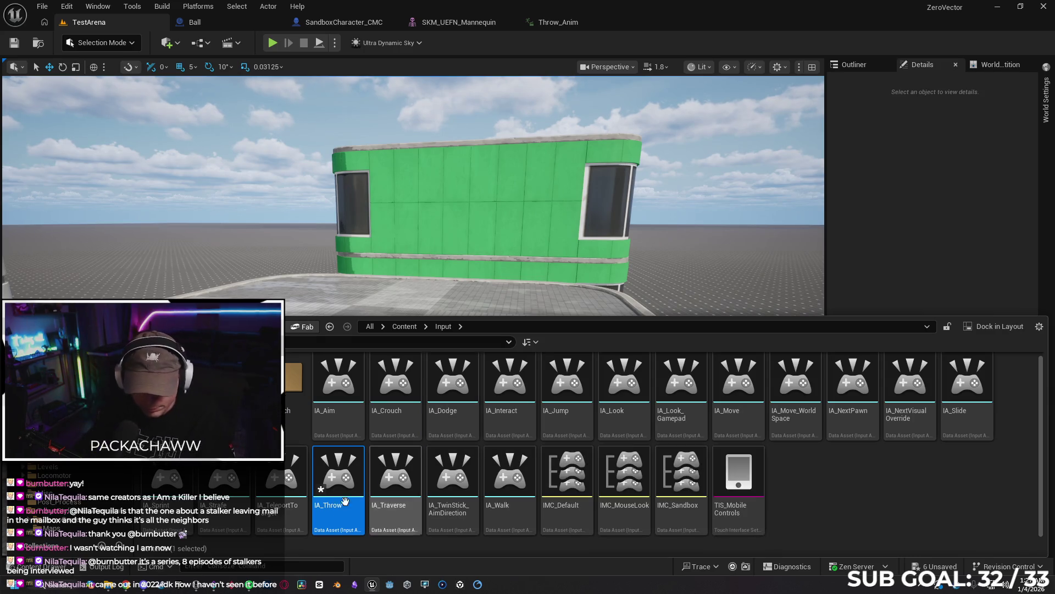
{"action": "key", "text": "Return"}
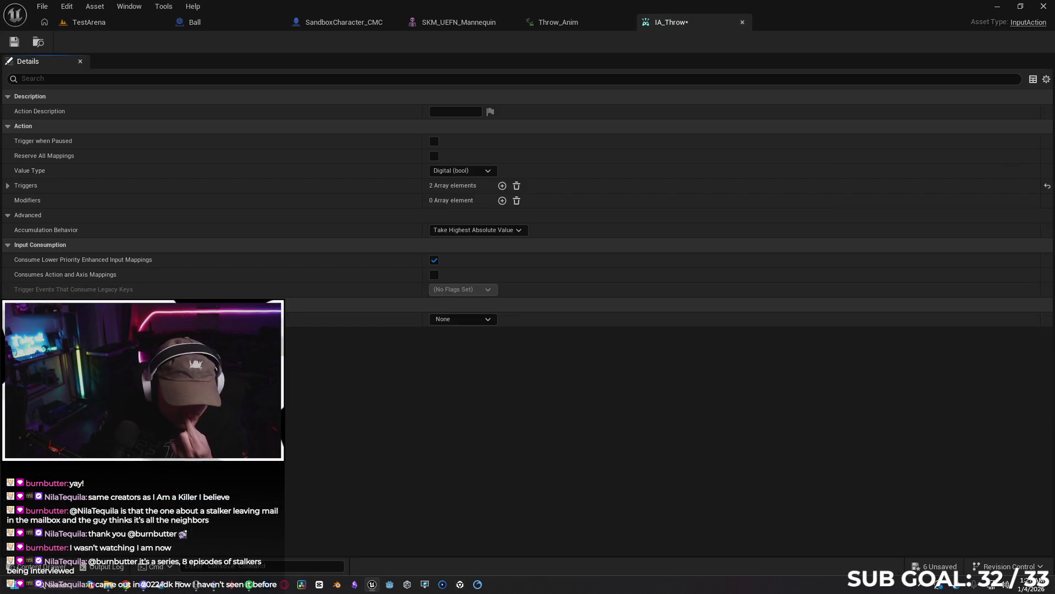
Check the Triggers list and save the IA_Throw input action.
{"action": "left_click", "coordinate": [7, 186]}
{"action": "left_click", "coordinate": [7, 185]}
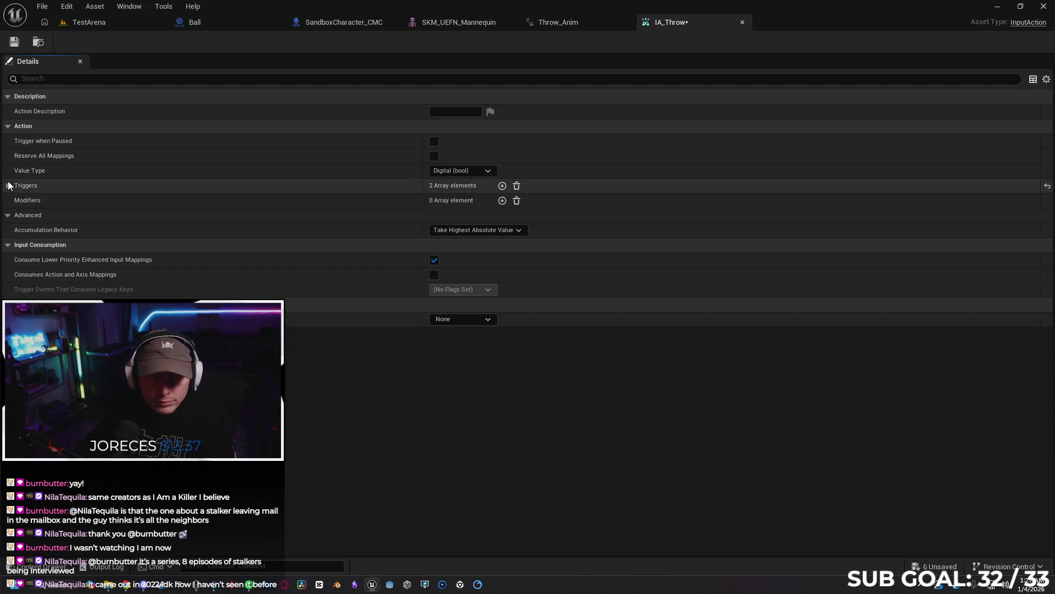
{"action": "left_click", "coordinate": [21, 46]}
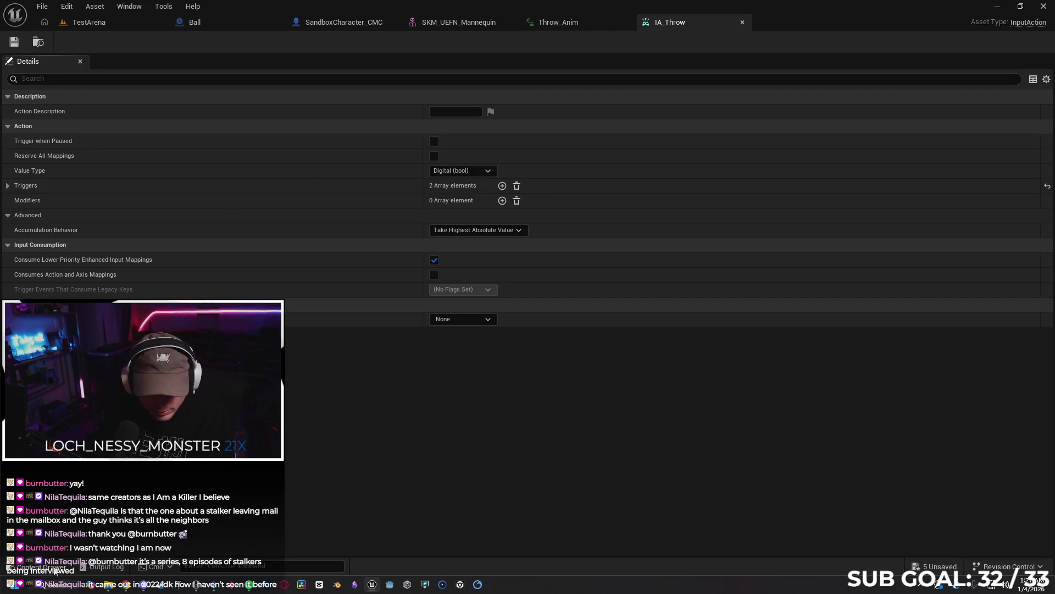
Open the IMC_Sandbox input mapping context from the Input folder.
{"action": "left_click", "coordinate": [55, 569]}
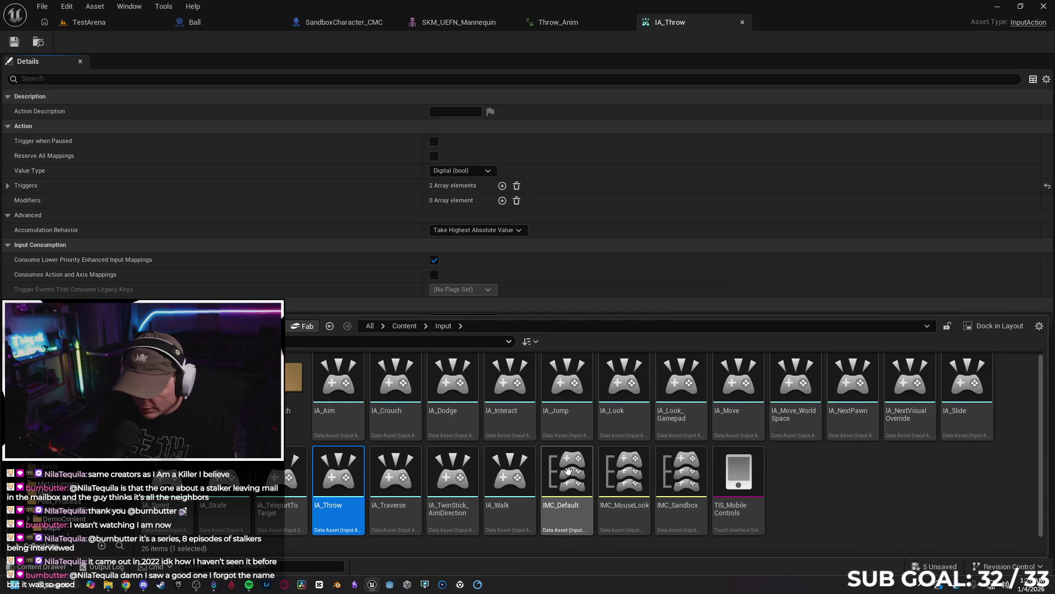
{"action": "mouse_move", "coordinate": [568, 471]}
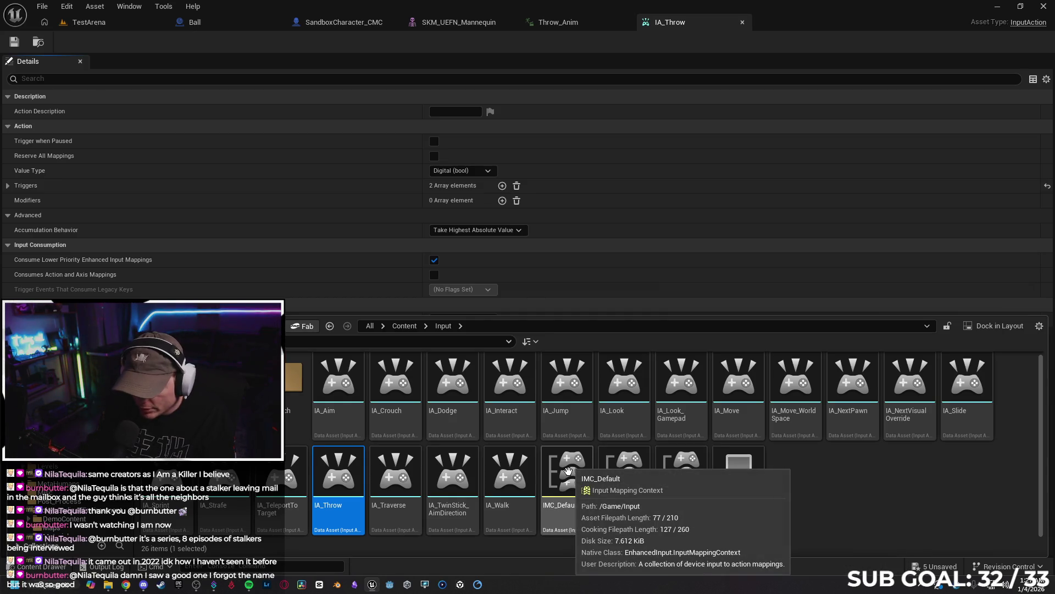
{"action": "left_click", "coordinate": [687, 466]}
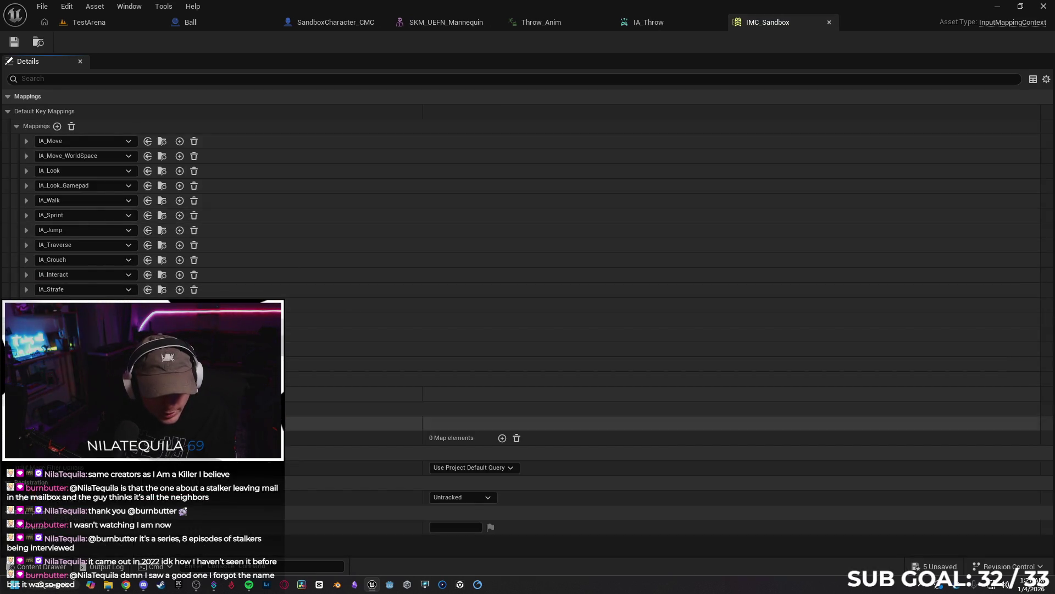
Add a new IMC_Sandbox mapping using IA_Throw, save the context, and return to the tutorial.
{"action": "left_click", "coordinate": [57, 126]}
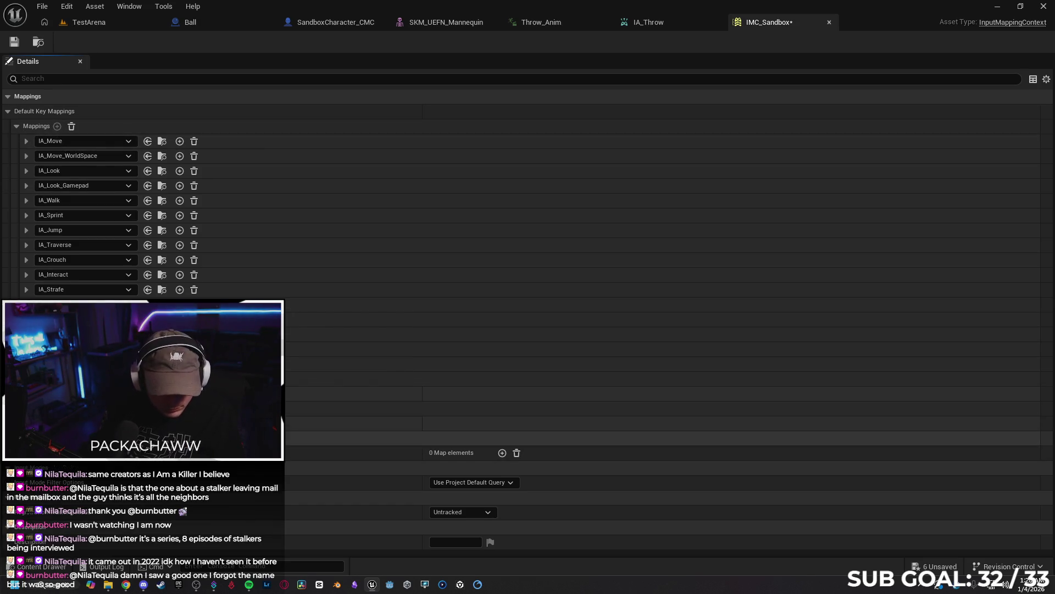
{"action": "left_click", "coordinate": [82, 170]}
{"action": "type", "text": "throw"}
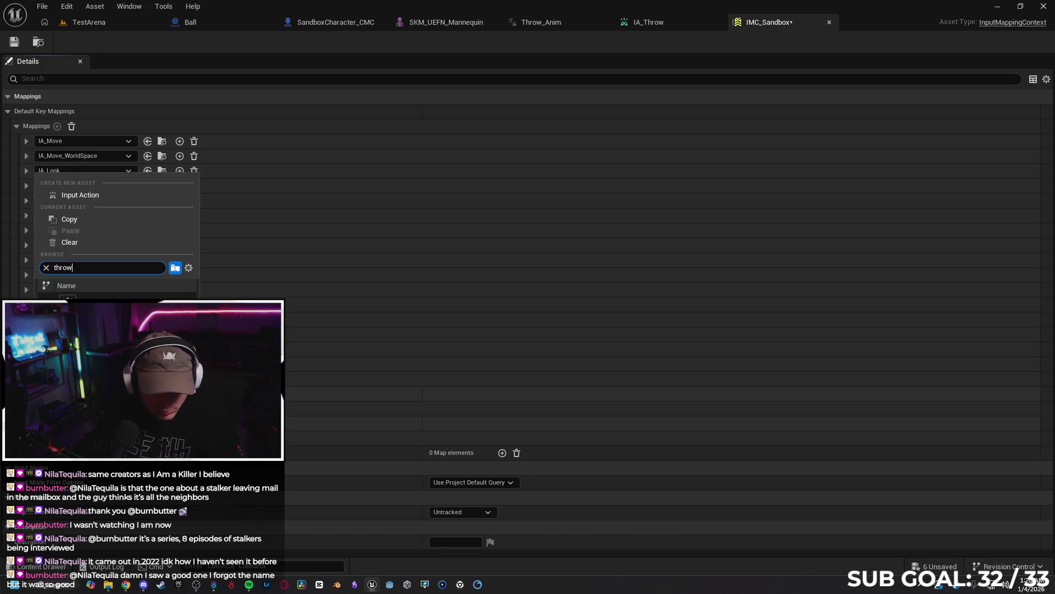
{"action": "key", "text": "Return"}
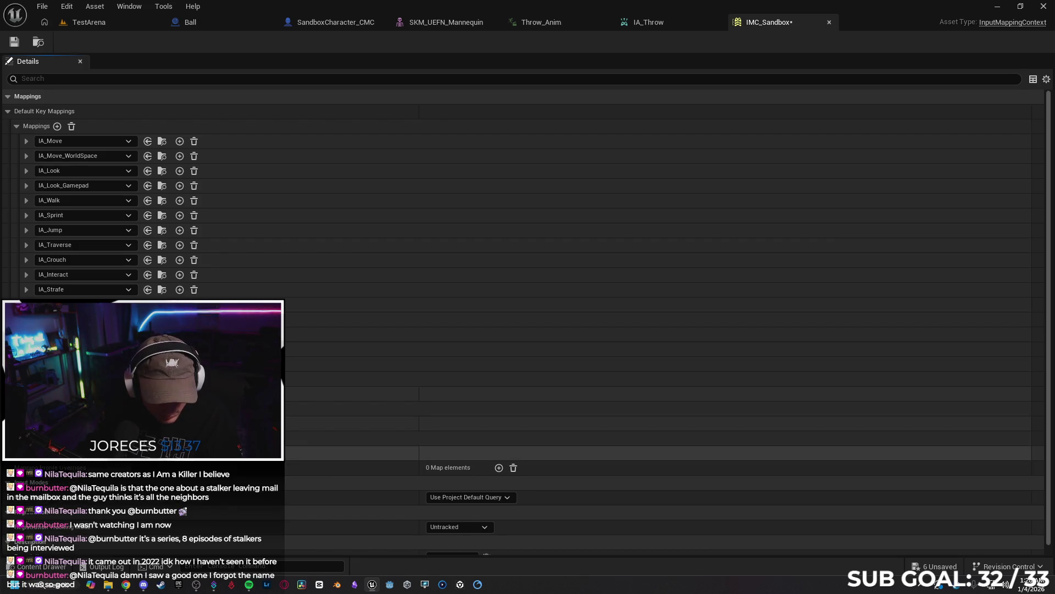
{"action": "left_click", "coordinate": [14, 42]}
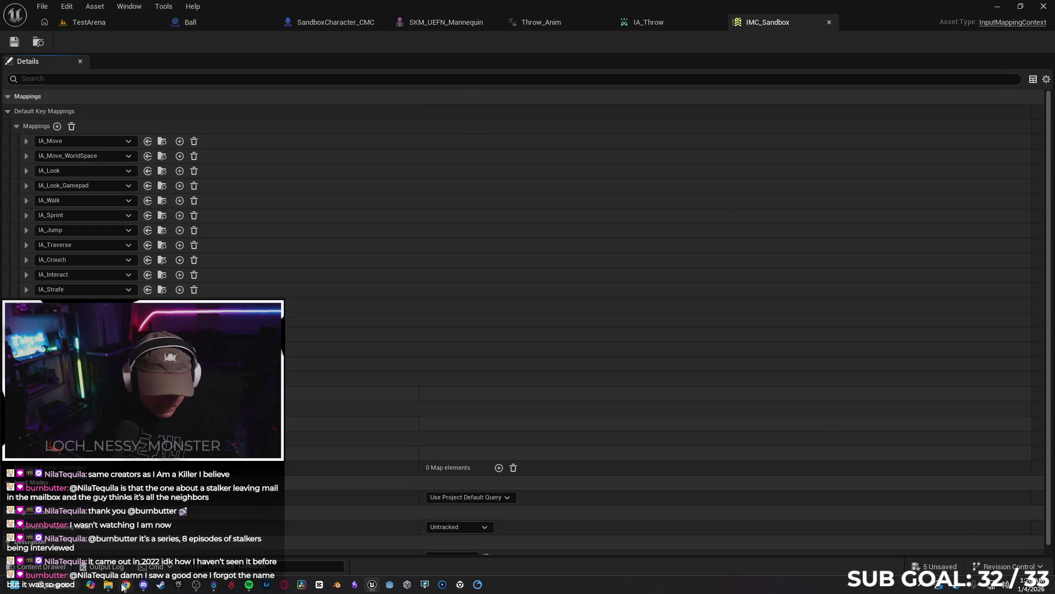
{"action": "left_click", "coordinate": [125, 584]}
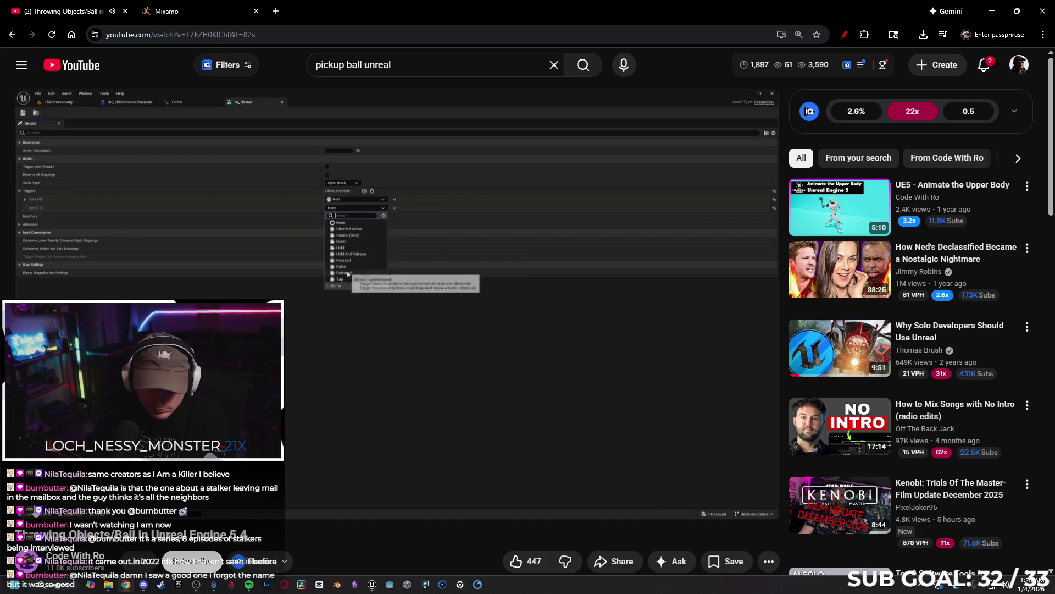
Back in Unreal, open IA_Throw from the Input folder and expand its Triggers list.
{"action": "left_click", "coordinate": [372, 584]}
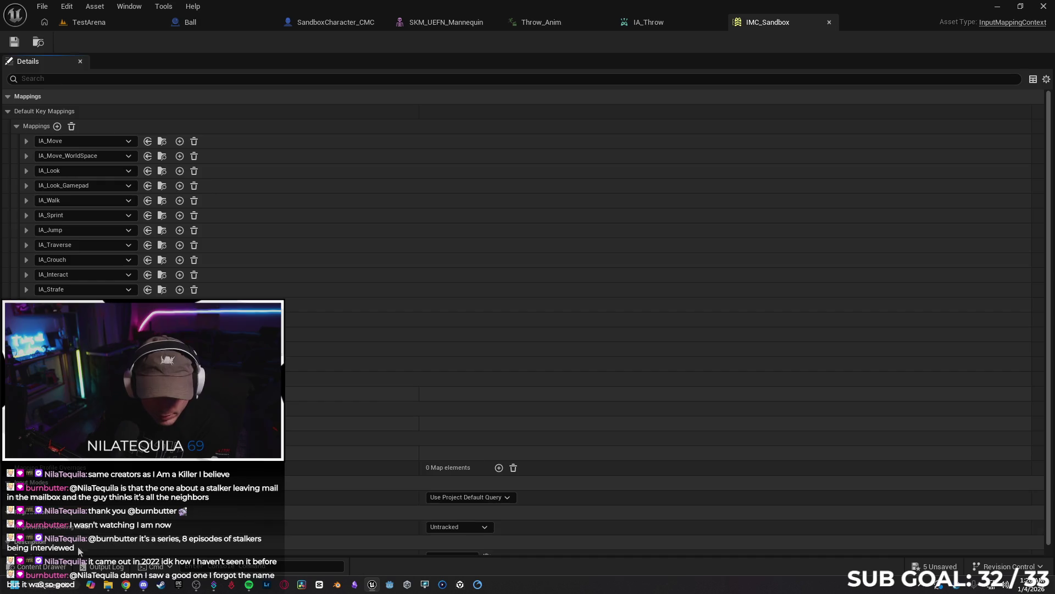
{"action": "left_click", "coordinate": [40, 566]}
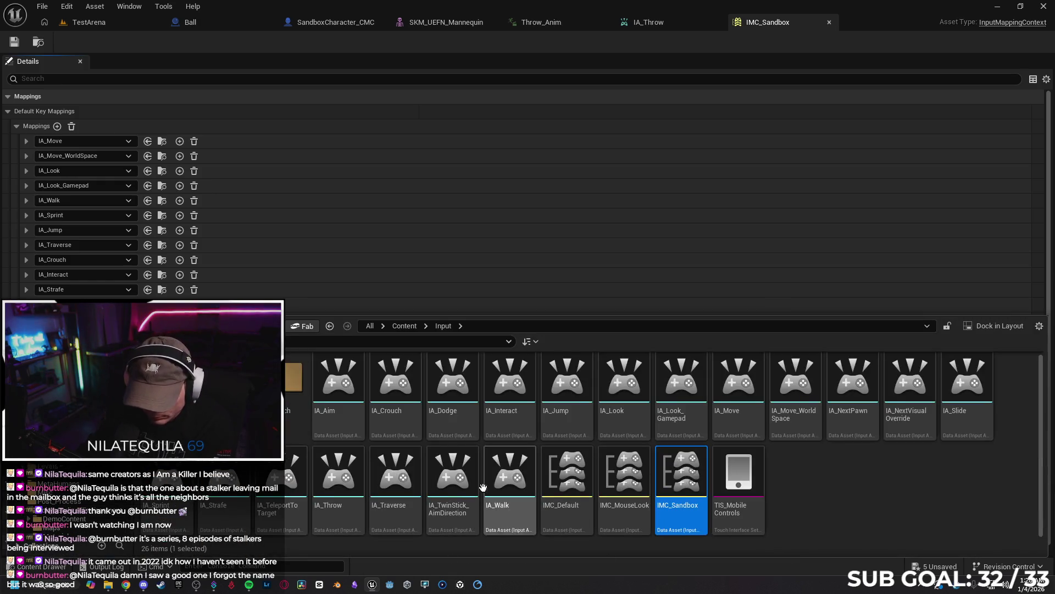
{"action": "double_click", "coordinate": [333, 477]}
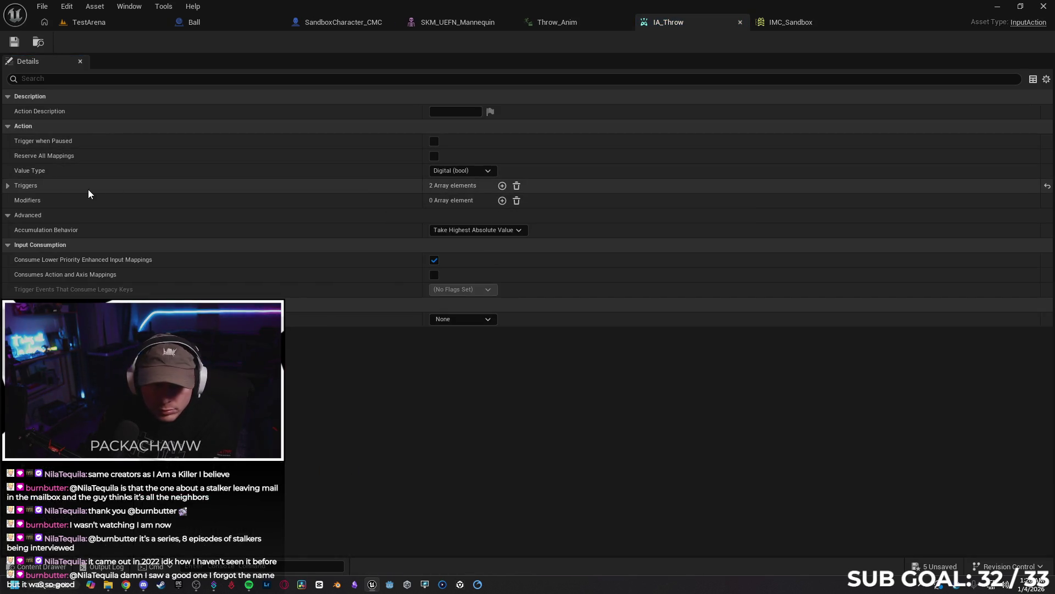
{"action": "left_click", "coordinate": [9, 186]}
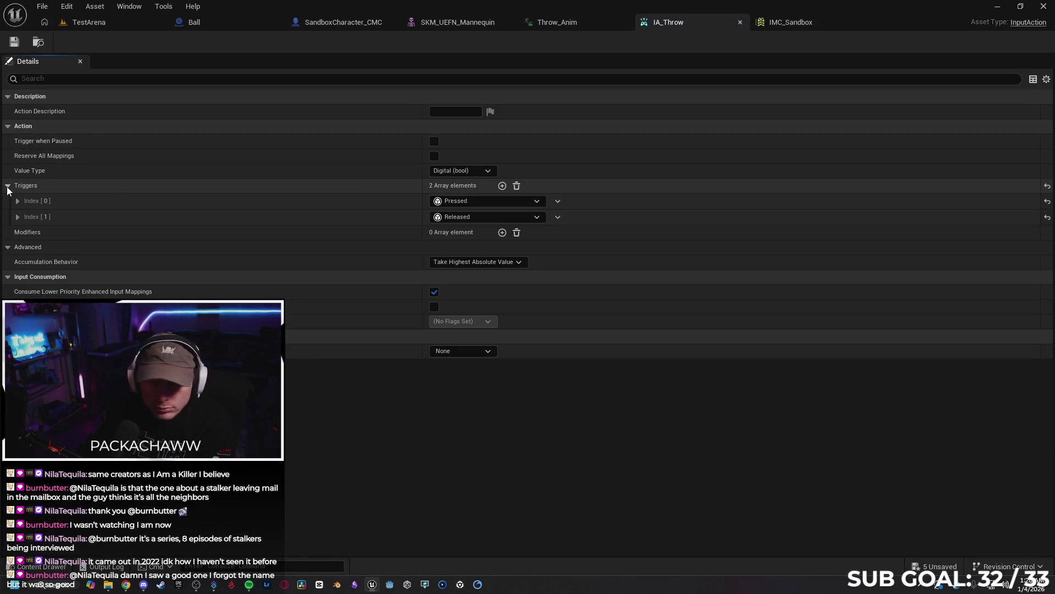
Change IA_Throw's Index [0] trigger to Hold, then resume the YouTube tutorial.
{"action": "left_click", "coordinate": [463, 202]}
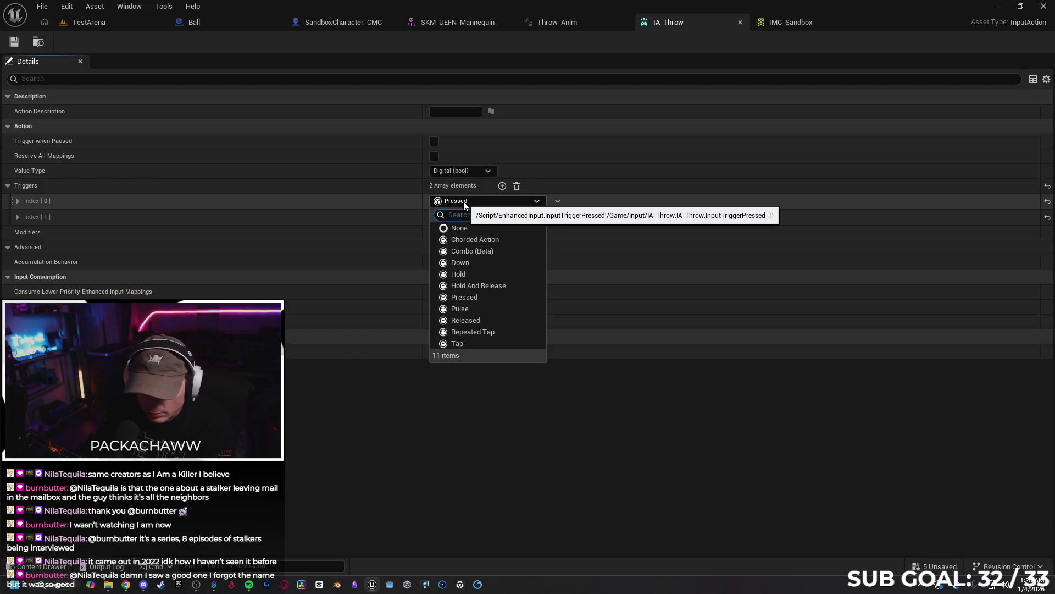
{"action": "left_click", "coordinate": [464, 275]}
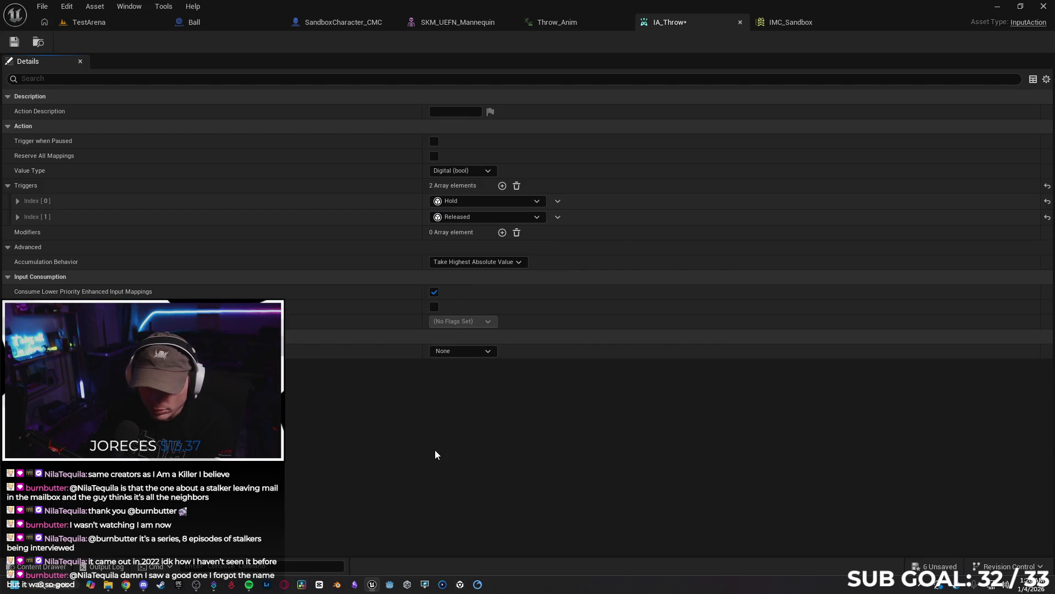
{"action": "left_click", "coordinate": [126, 585]}
{"action": "left_click", "coordinate": [36, 502]}
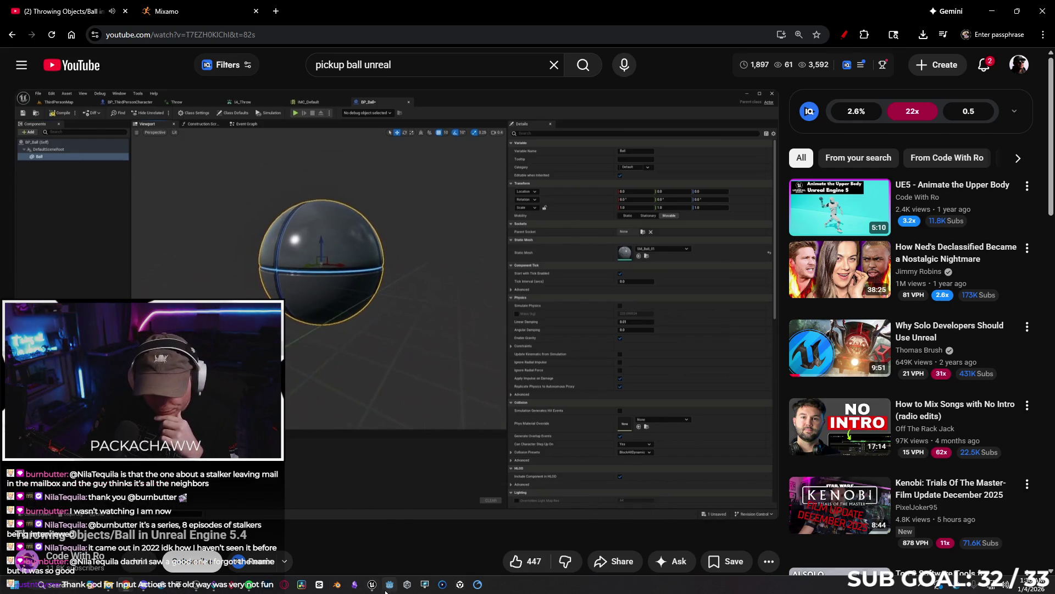
Close the IA_Throw and IMC_Sandbox editor tabs in Unreal.
{"action": "left_click", "coordinate": [336, 551]}
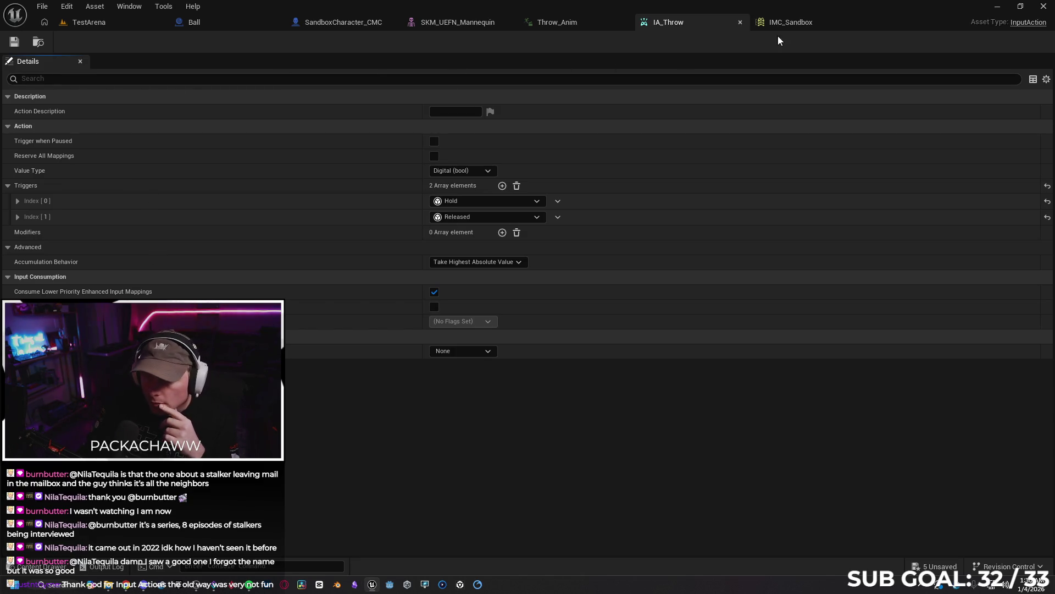
{"action": "left_click", "coordinate": [740, 22]}
{"action": "left_click", "coordinate": [740, 22]}
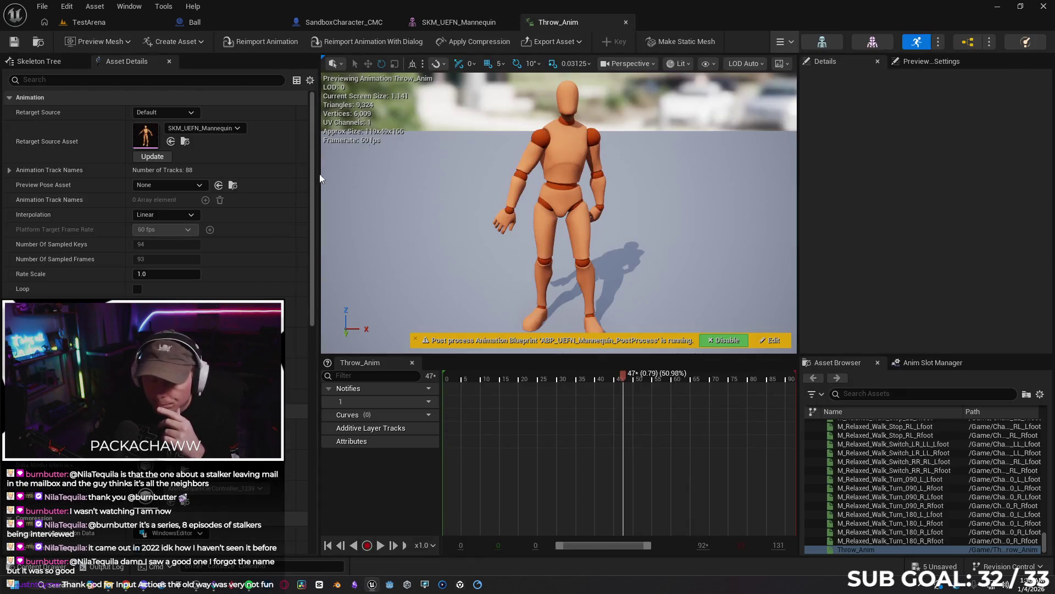
Move the Content Drawer up to the Content root and switch to the Ball blueprint.
{"action": "left_click", "coordinate": [41, 566]}
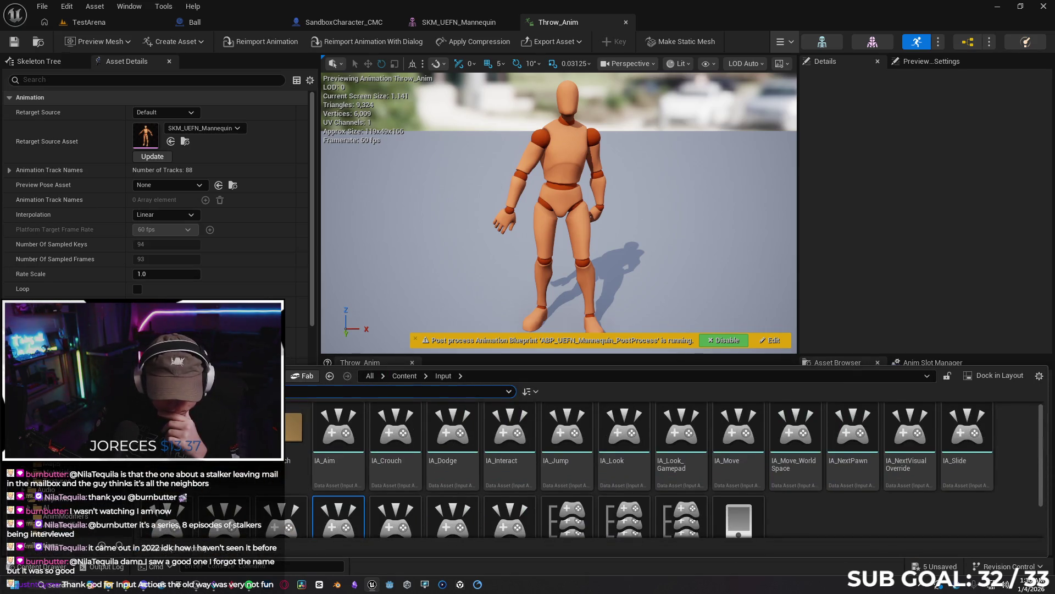
{"action": "key", "text": "alt+Left"}
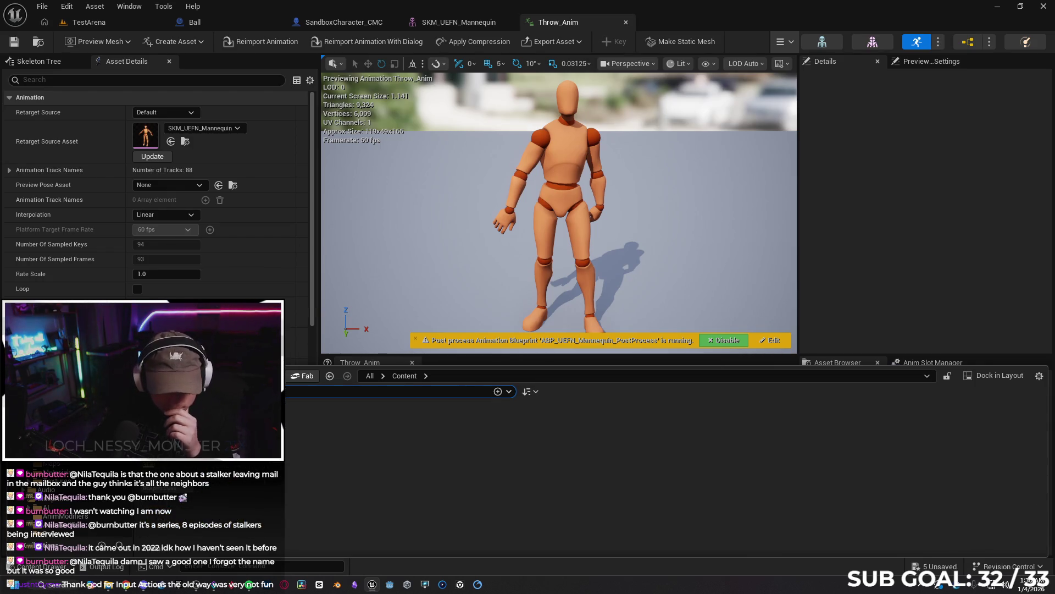
{"action": "left_click", "coordinate": [195, 22]}
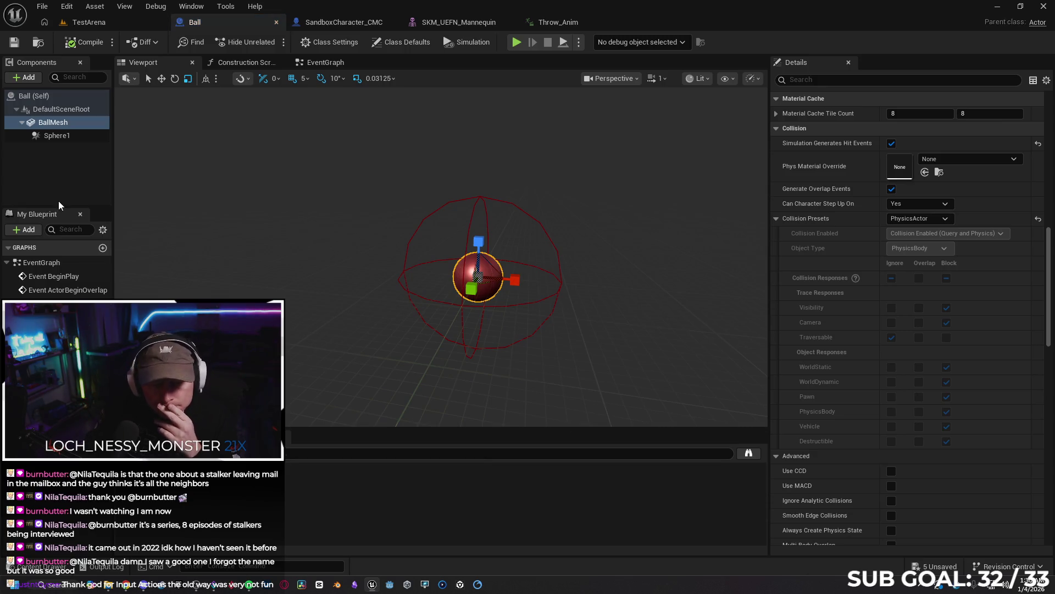
Inspect the Sphere1 and BallMesh components' details, then go back to the tutorial.
{"action": "left_click", "coordinate": [53, 135]}
{"action": "left_click", "coordinate": [58, 121]}
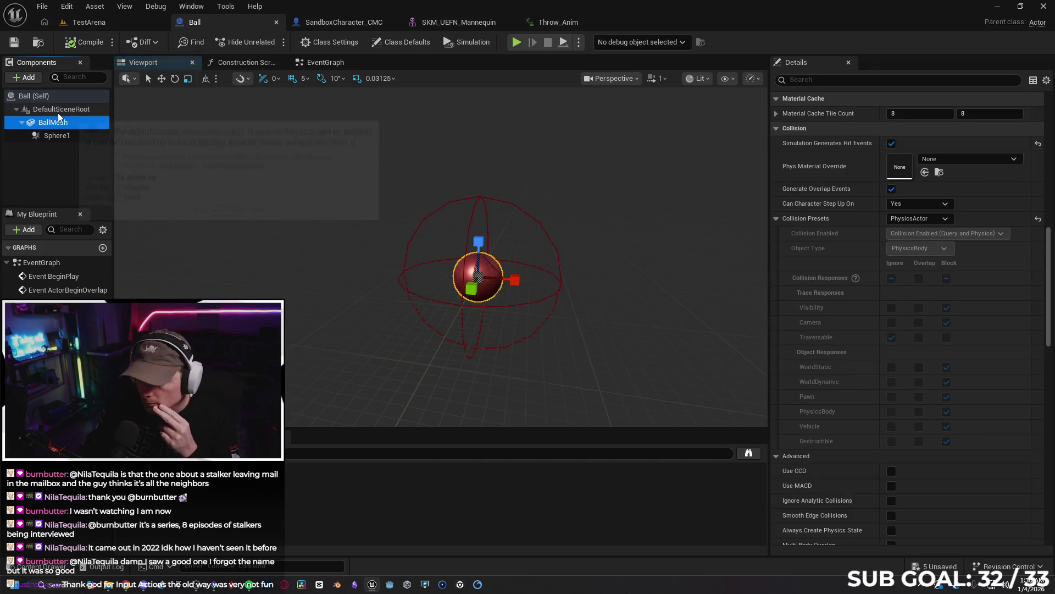
{"action": "scroll", "coordinate": [824, 263], "scroll_direction": "up", "scroll_amount": 10}
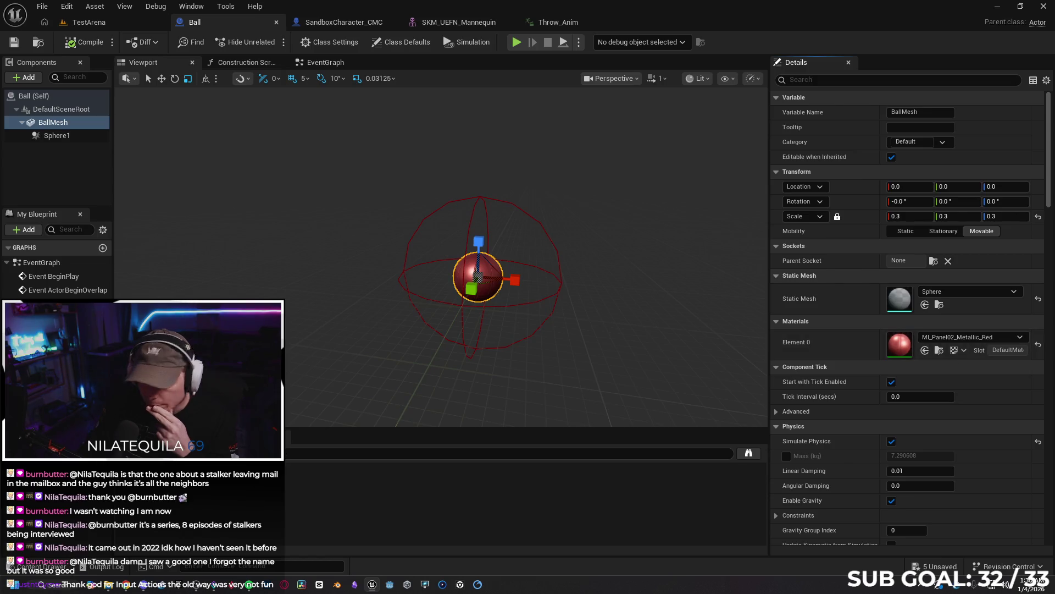
{"action": "left_click", "coordinate": [122, 587]}
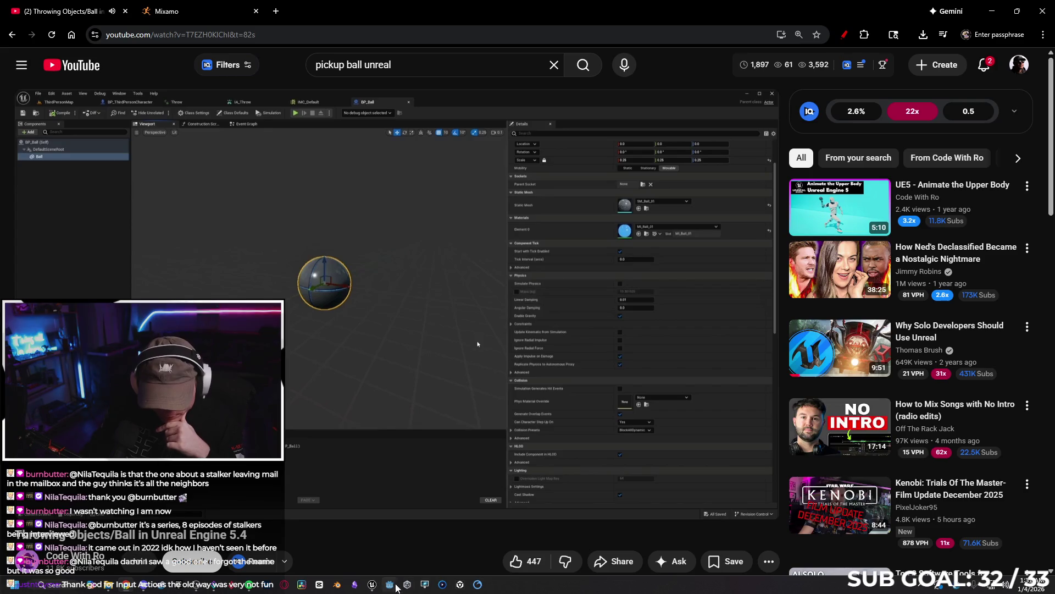
Delete the Sphere1 collision and turn off Simulate Physics on BallMesh.
{"action": "left_click", "coordinate": [377, 587]}
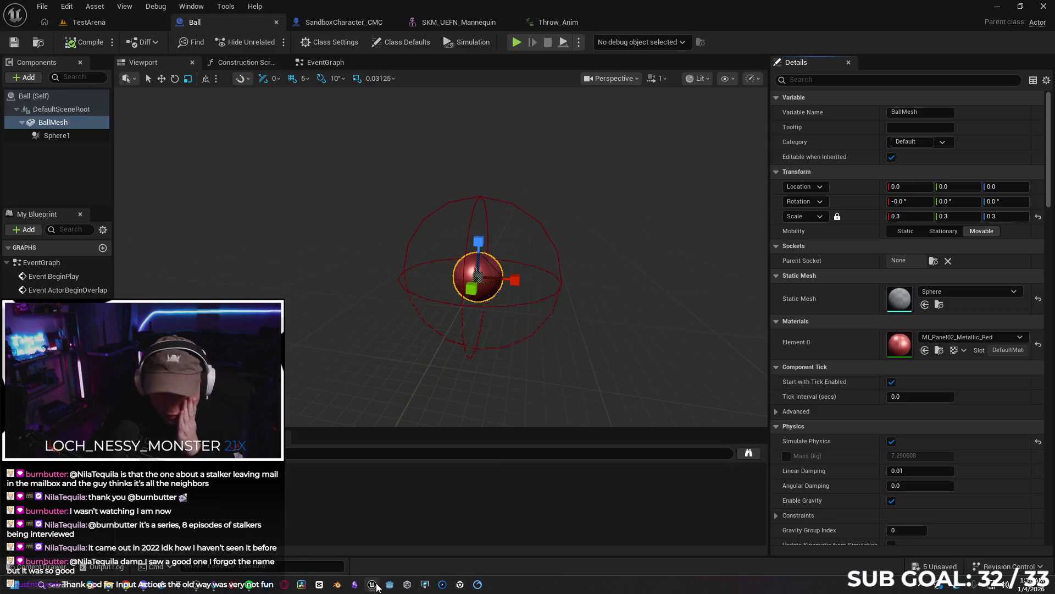
{"action": "left_click", "coordinate": [479, 196]}
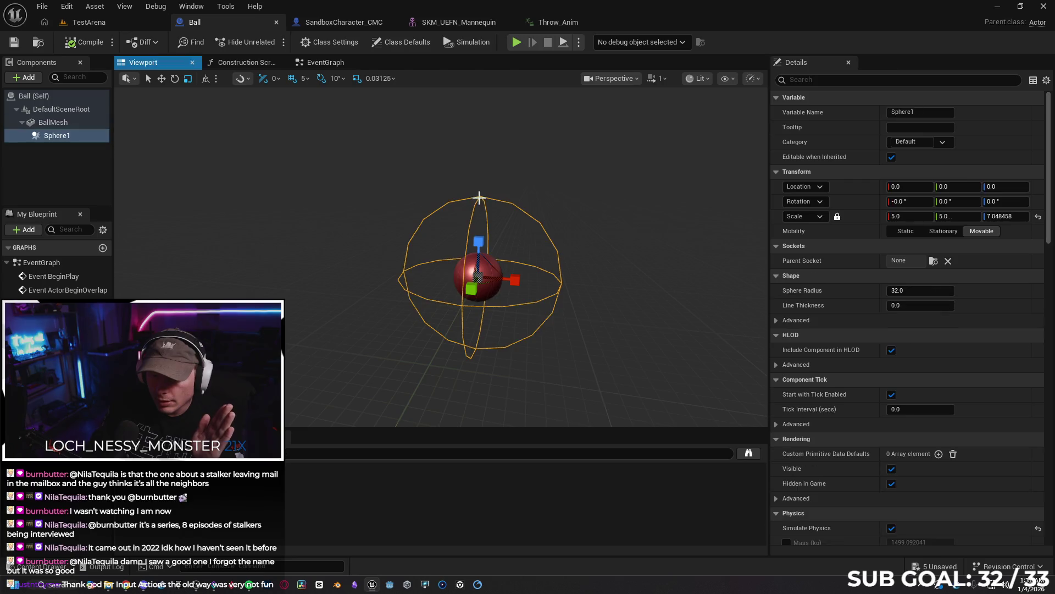
{"action": "key", "text": "Delete"}
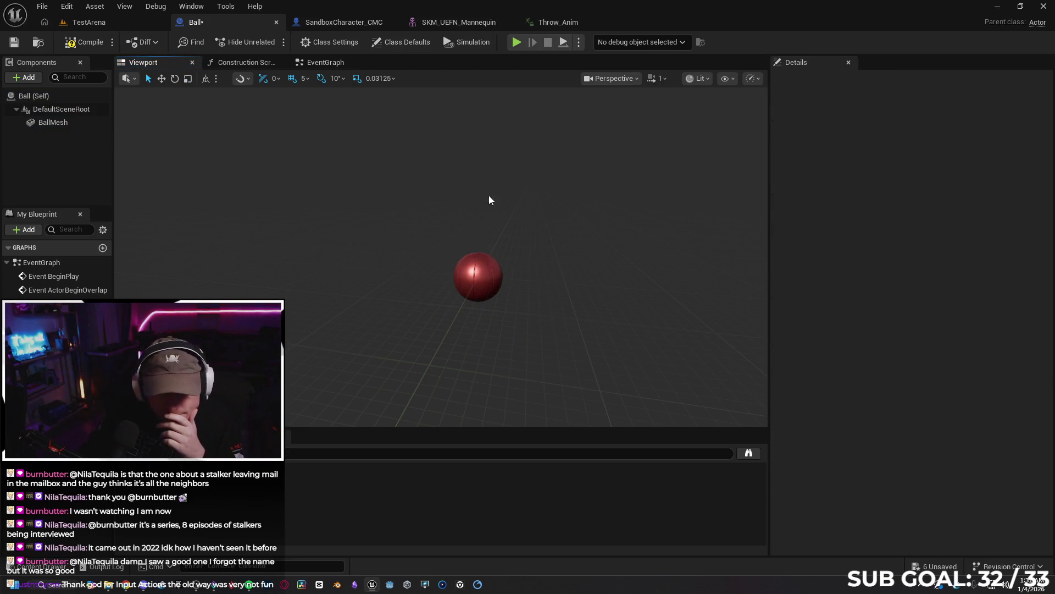
{"action": "left_click", "coordinate": [52, 125]}
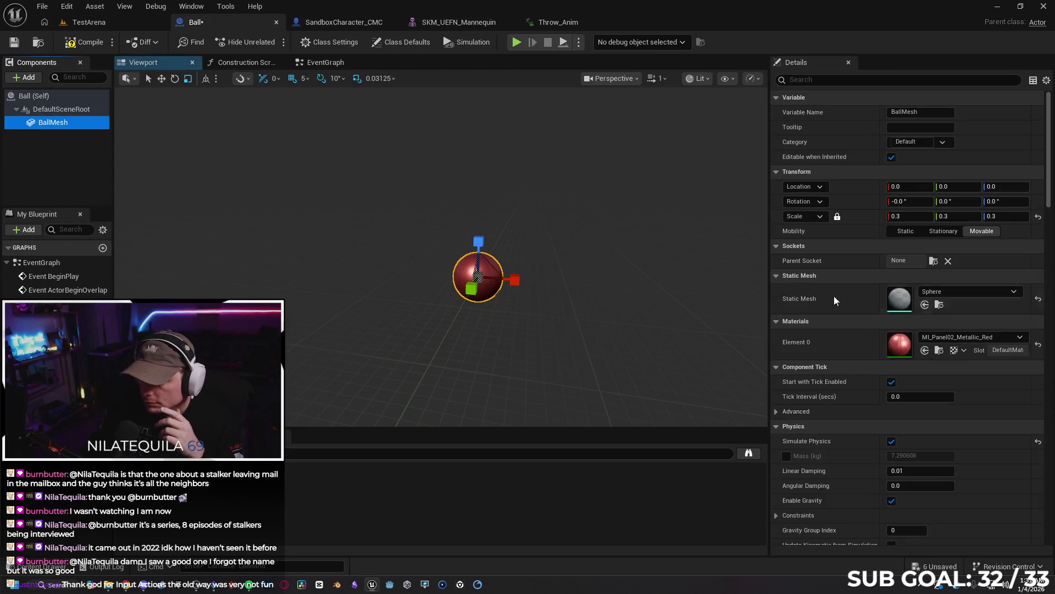
{"action": "left_click", "coordinate": [891, 442]}
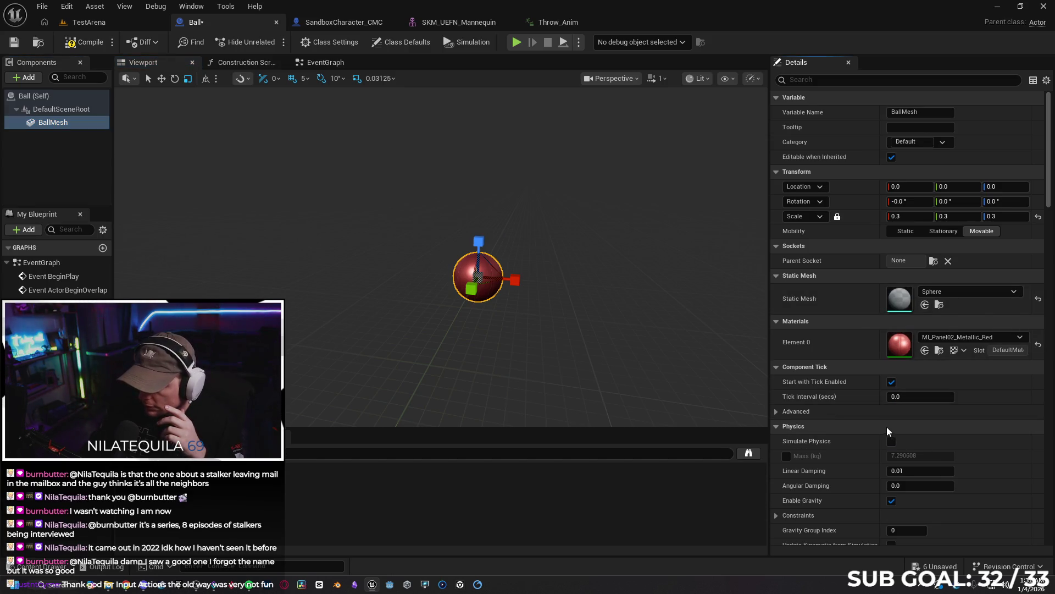
{"action": "scroll", "coordinate": [860, 407], "scroll_direction": "down", "scroll_amount": 3}
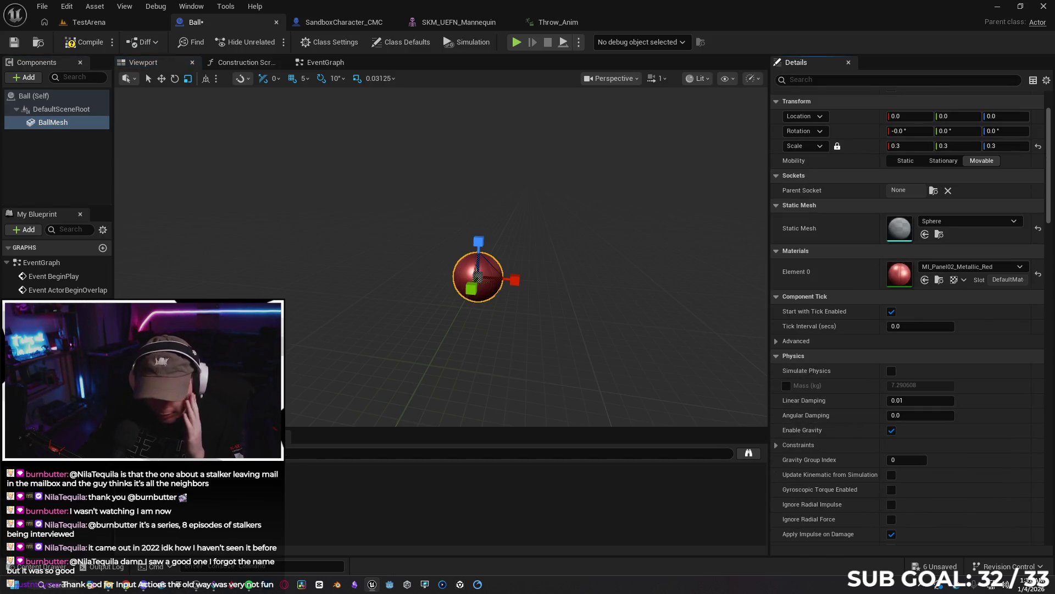
Compile the Ball blueprint and save all unsaved assets.
{"action": "left_click", "coordinate": [84, 44]}
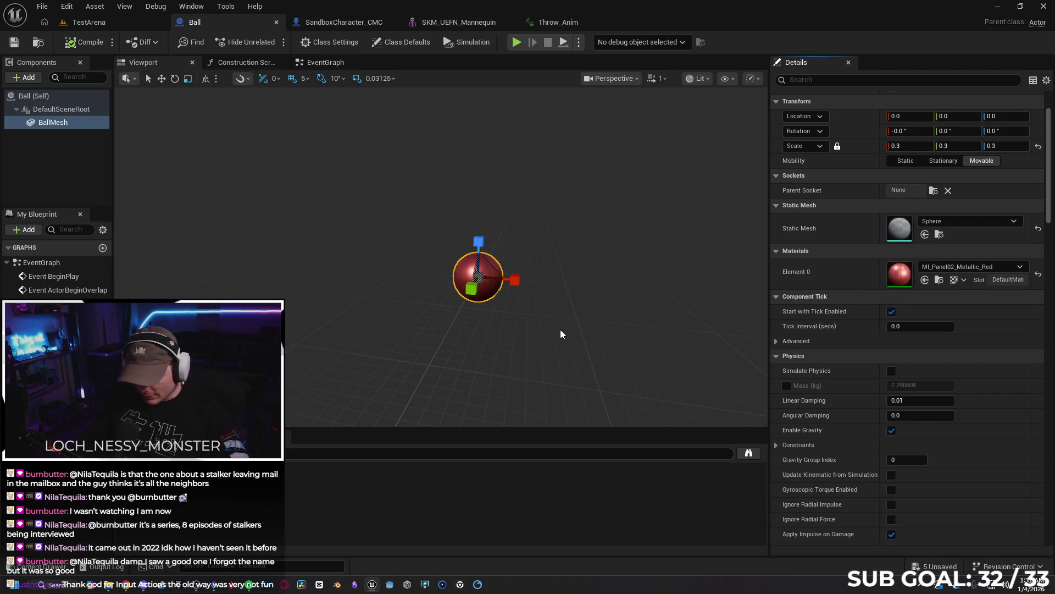
{"action": "left_click", "coordinate": [936, 566]}
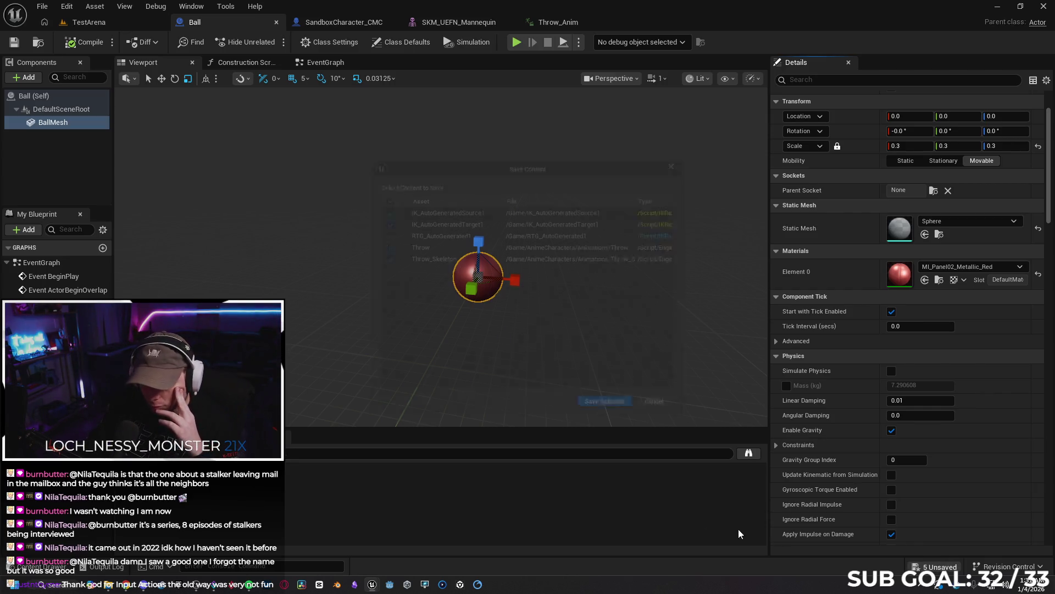
{"action": "left_click", "coordinate": [615, 420]}
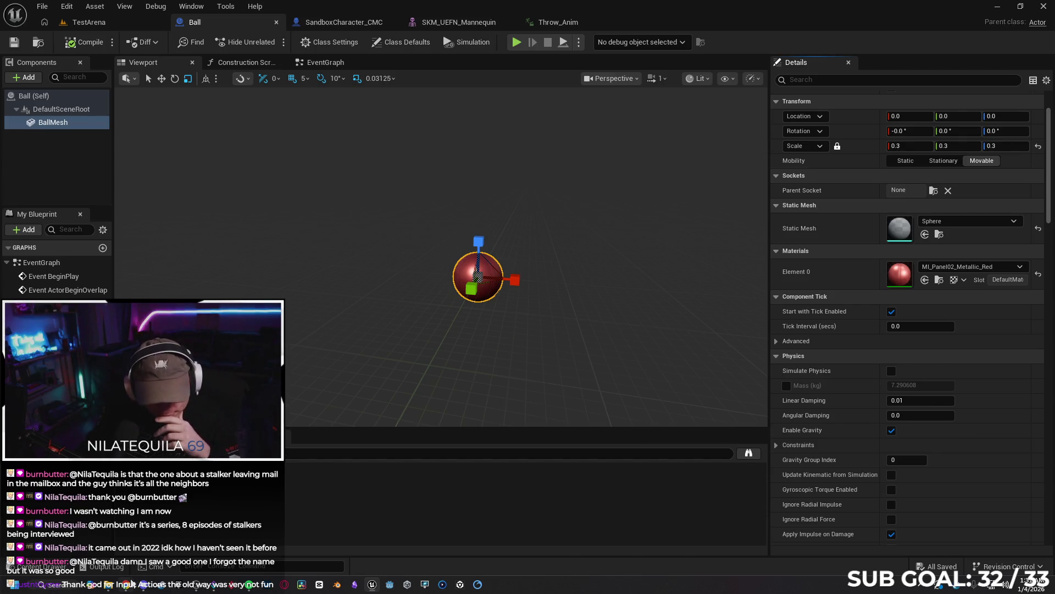
Compare Unreal with the tutorial and switch YouTube to Theater mode for a wider player.
{"action": "key", "text": "alt+Tab"}
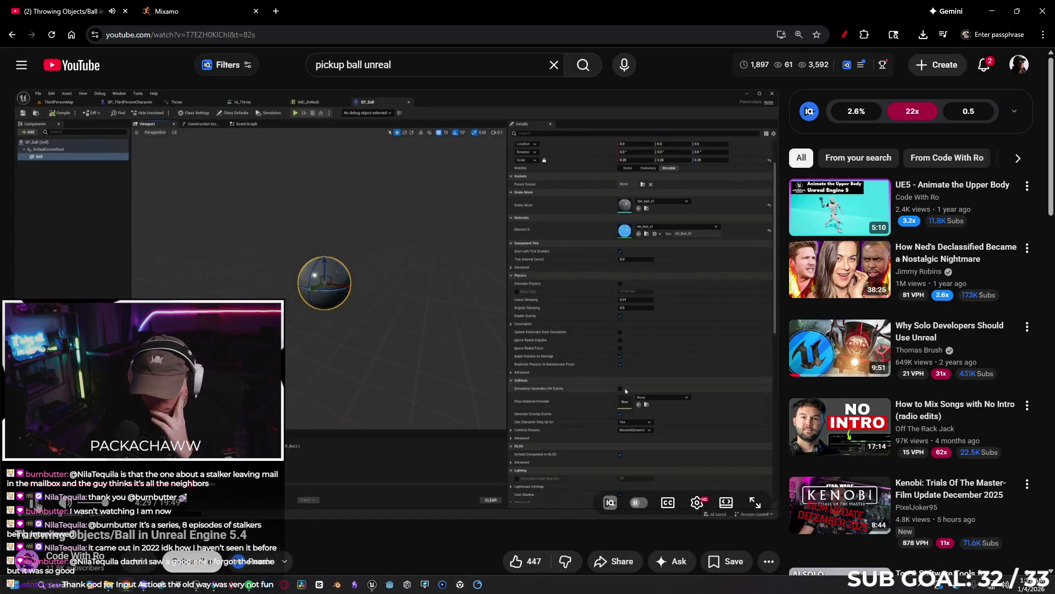
{"action": "mouse_move", "coordinate": [34, 503]}
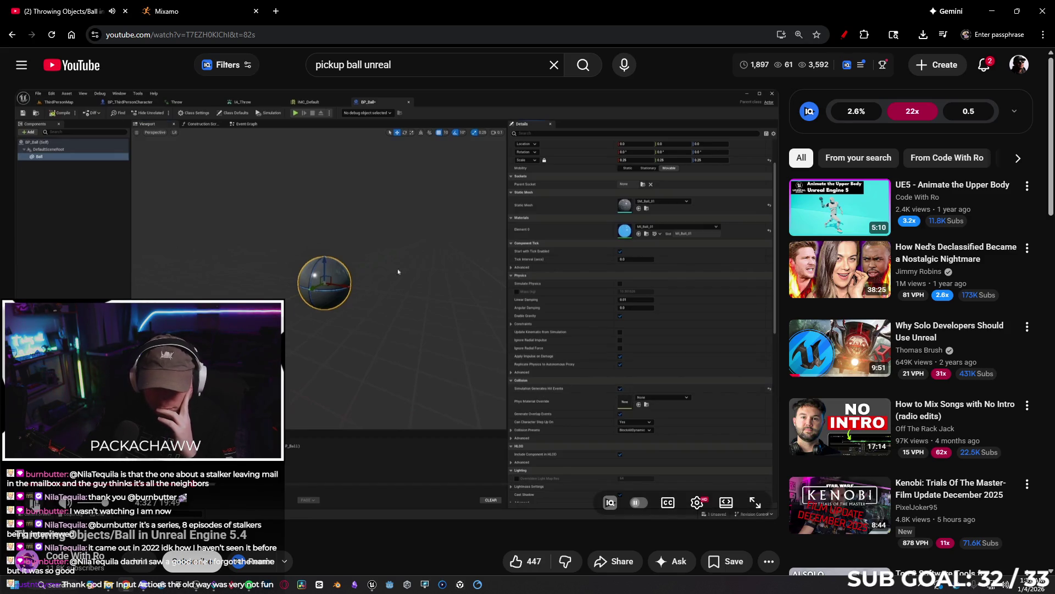
{"action": "left_click", "coordinate": [372, 584]}
{"action": "scroll", "coordinate": [996, 421], "scroll_direction": "down", "scroll_amount": 10}
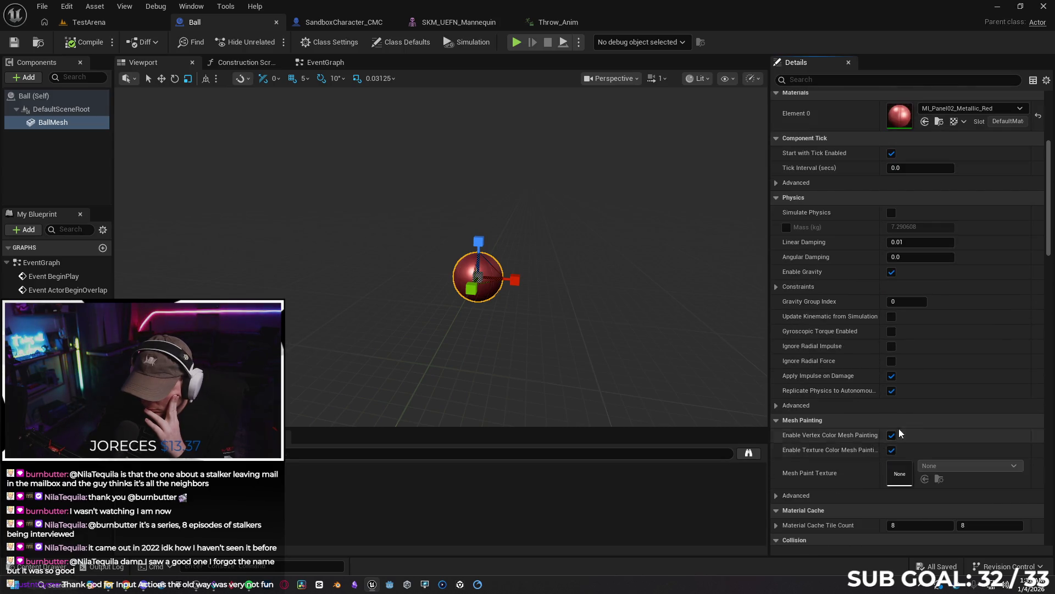
{"action": "scroll", "coordinate": [899, 432], "scroll_direction": "down", "scroll_amount": 5}
{"action": "key", "text": "alt+Tab"}
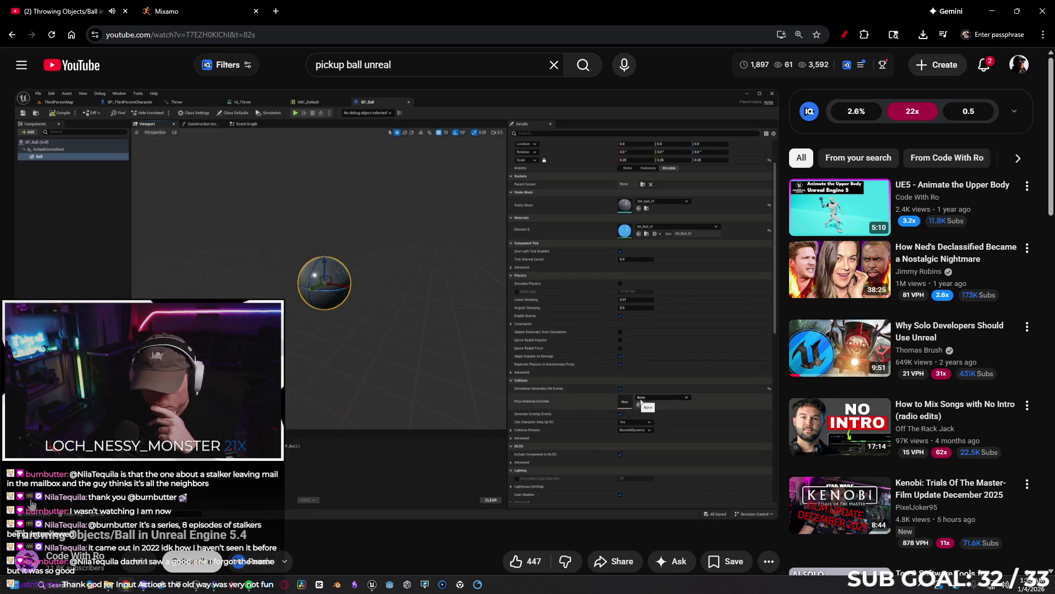
{"action": "mouse_move", "coordinate": [32, 503]}
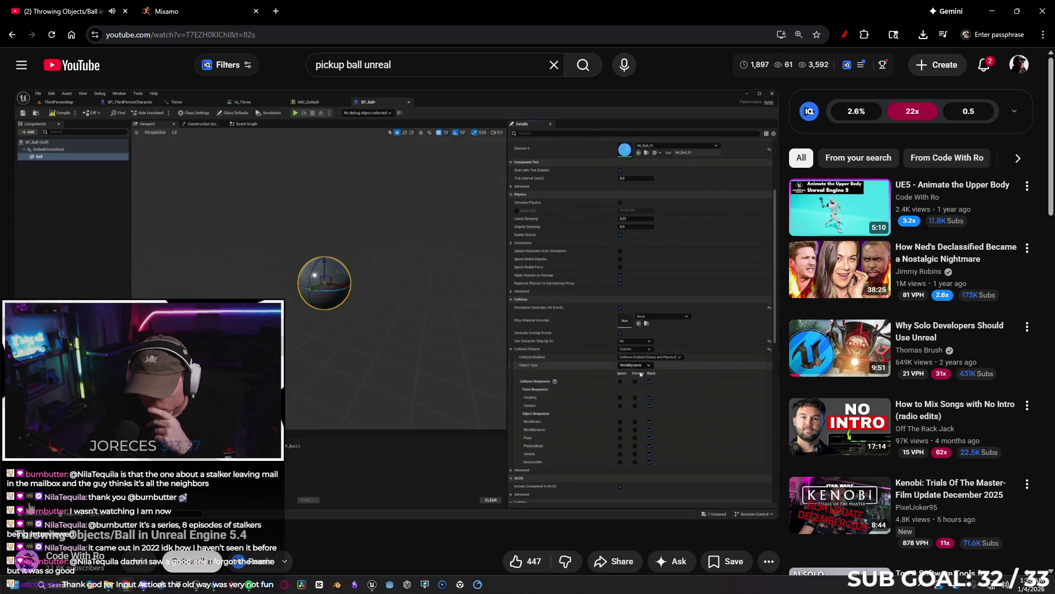
{"action": "left_click", "coordinate": [732, 505]}
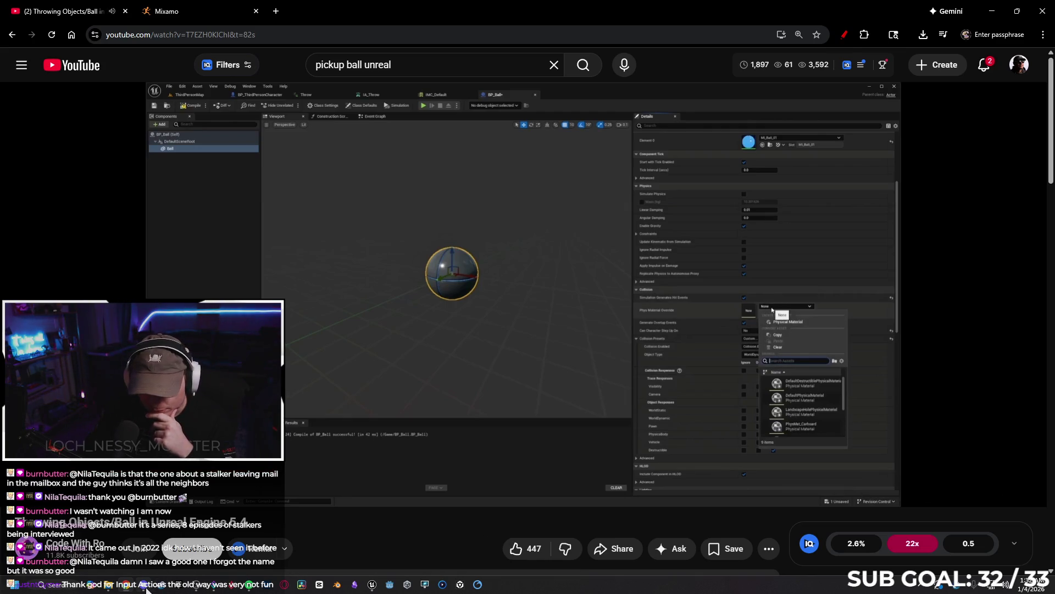
{"action": "left_click", "coordinate": [373, 584]}
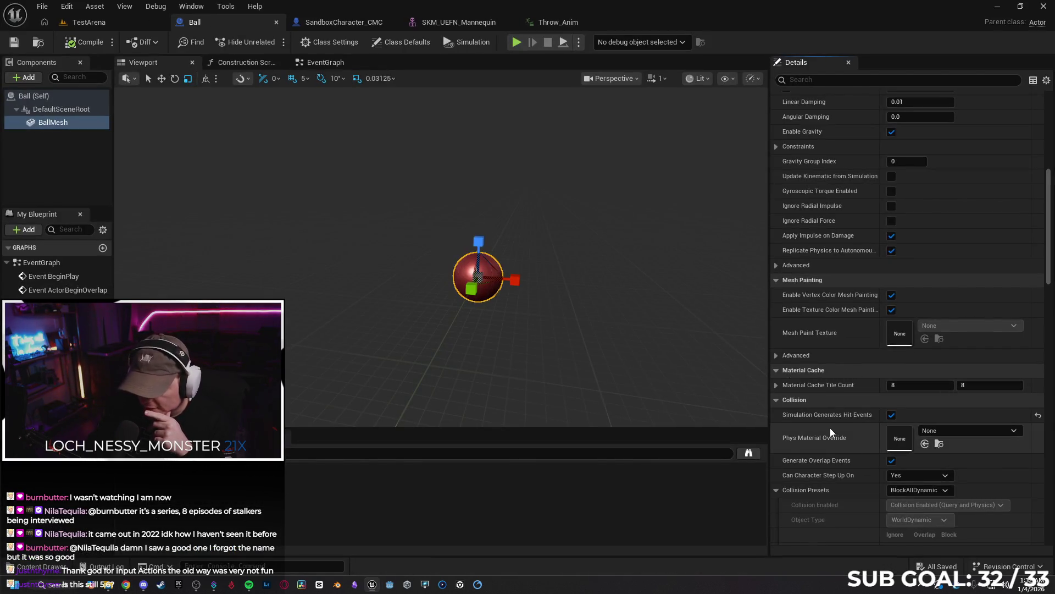
Set BallMesh's Can Character Step Up On to No and its collision preset to Custom.
{"action": "scroll", "coordinate": [825, 429], "scroll_direction": "down", "scroll_amount": 4}
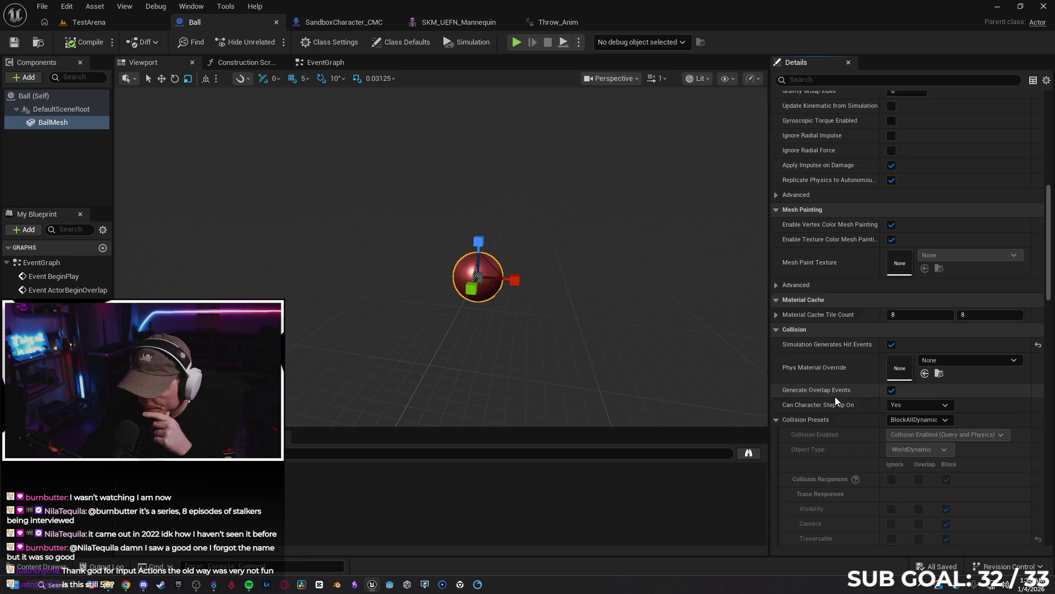
{"action": "scroll", "coordinate": [836, 396], "scroll_direction": "down", "scroll_amount": 3}
{"action": "left_click", "coordinate": [904, 348]}
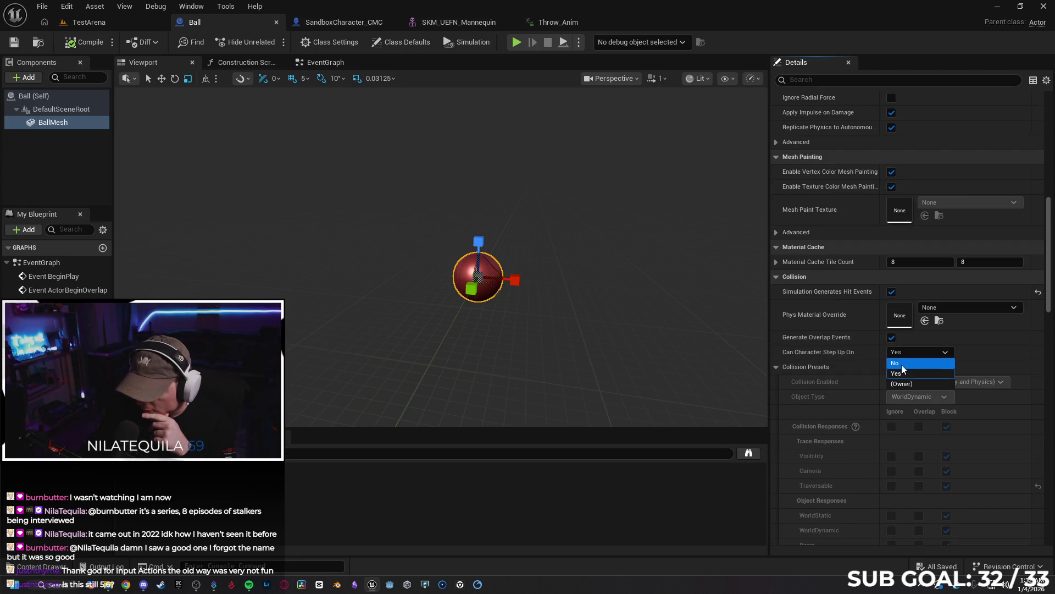
{"action": "left_click", "coordinate": [903, 364]}
{"action": "left_click", "coordinate": [917, 367]}
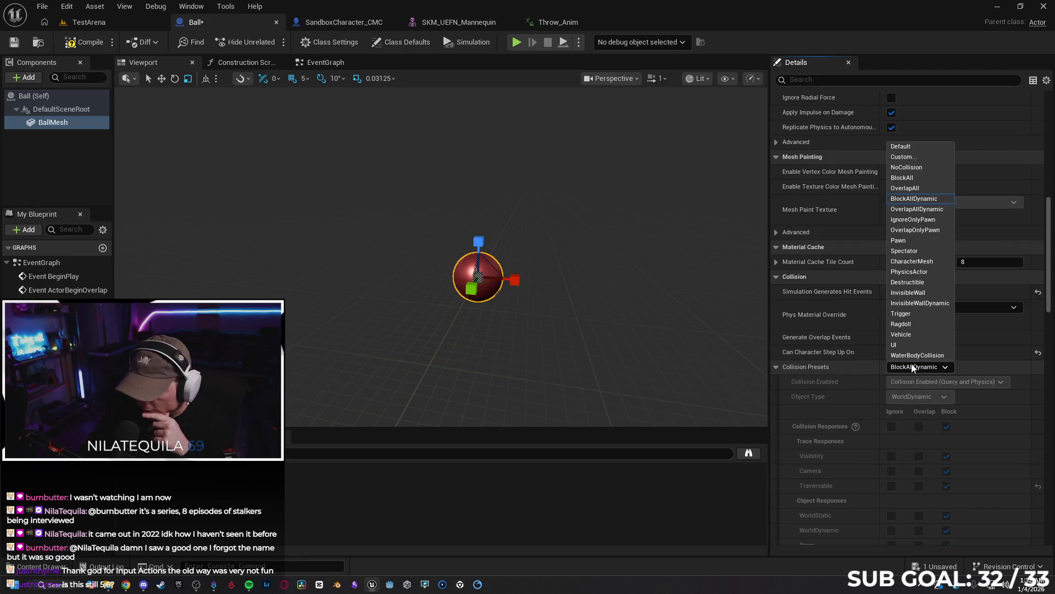
{"action": "left_click", "coordinate": [919, 157]}
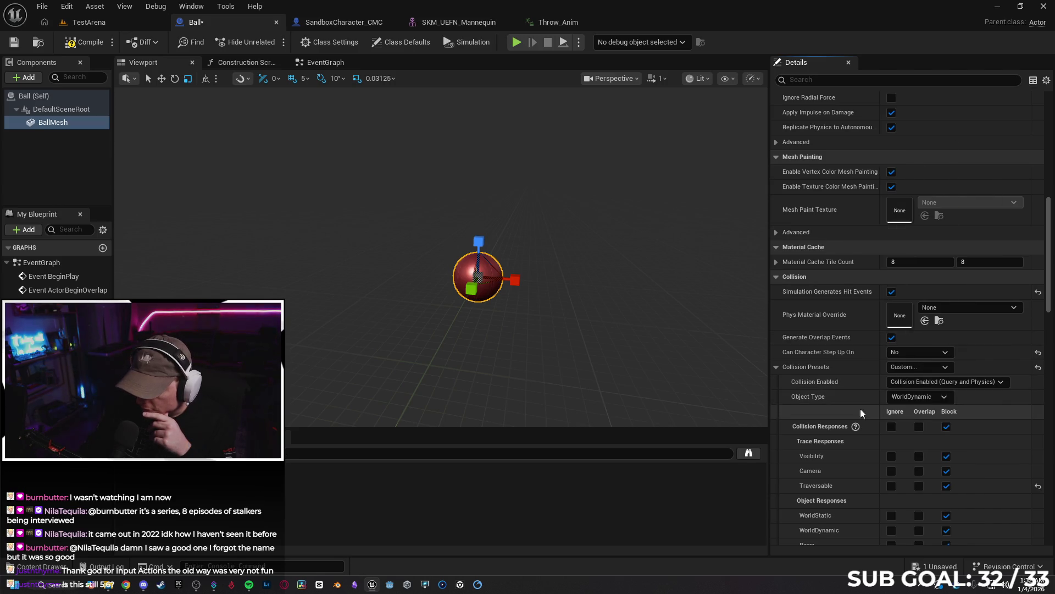
Save the Ball blueprint and return to the tutorial video.
{"action": "scroll", "coordinate": [861, 412], "scroll_direction": "down", "scroll_amount": 5}
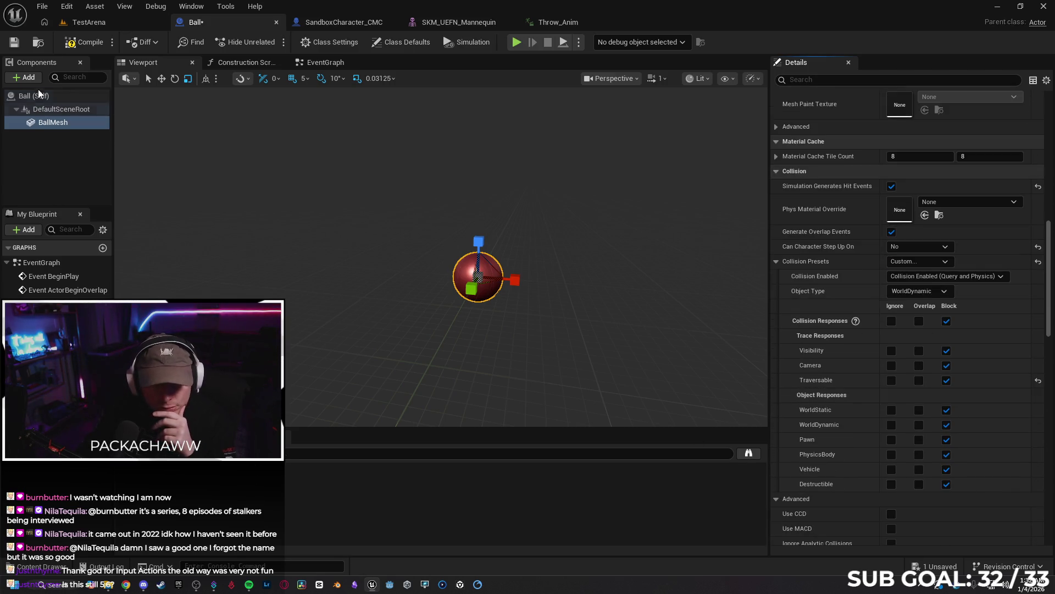
{"action": "left_click", "coordinate": [14, 42]}
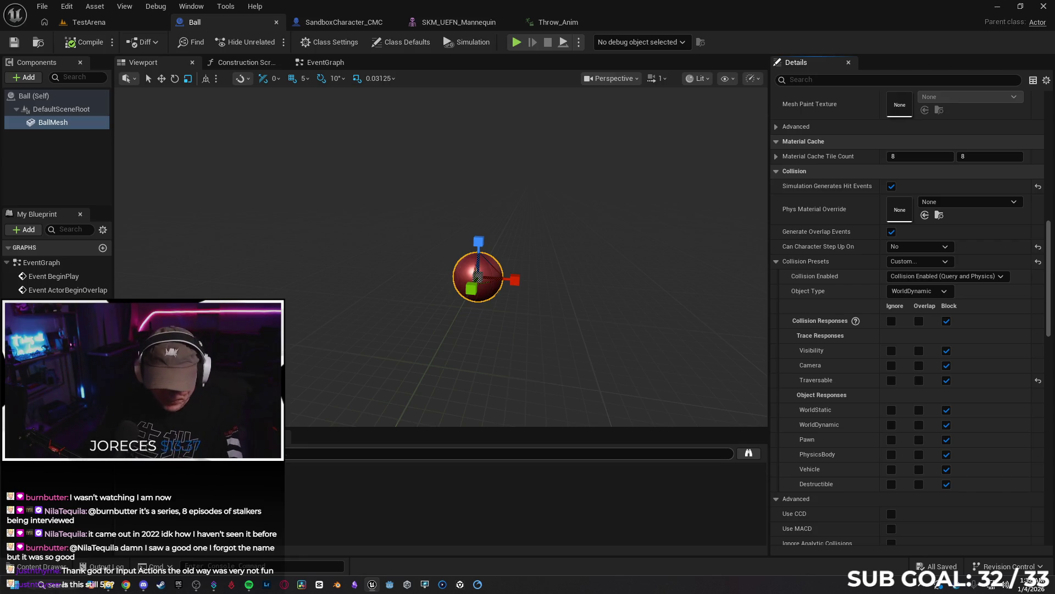
{"action": "left_click", "coordinate": [125, 584]}
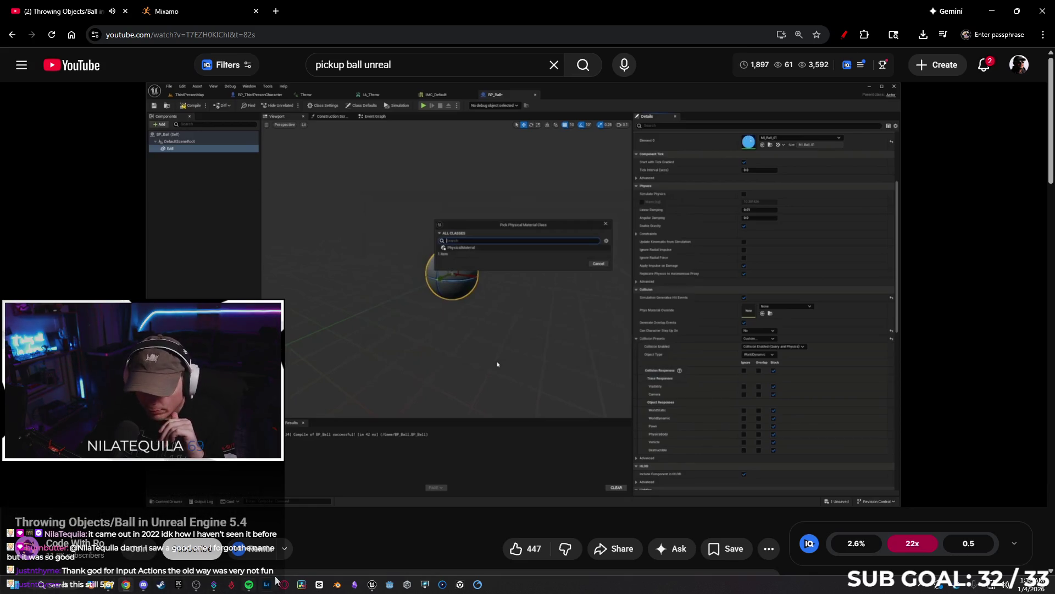
Create a new physical material asset named PM_Ball in Blueprints/Balls from Phys Material Override.
{"action": "left_click", "coordinate": [377, 586]}
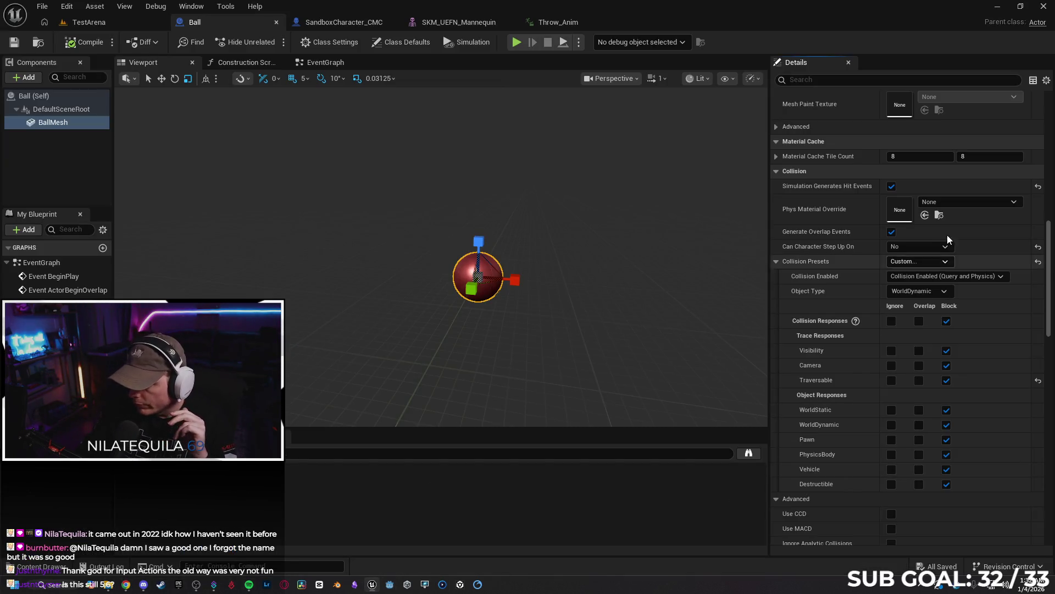
{"action": "left_click", "coordinate": [951, 202]}
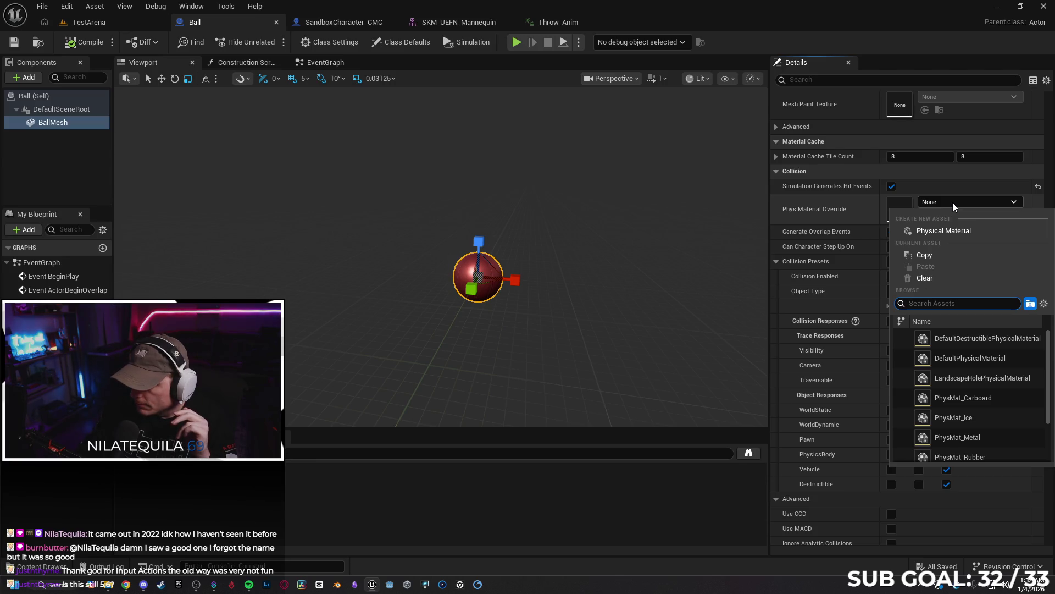
{"action": "left_click", "coordinate": [955, 230]}
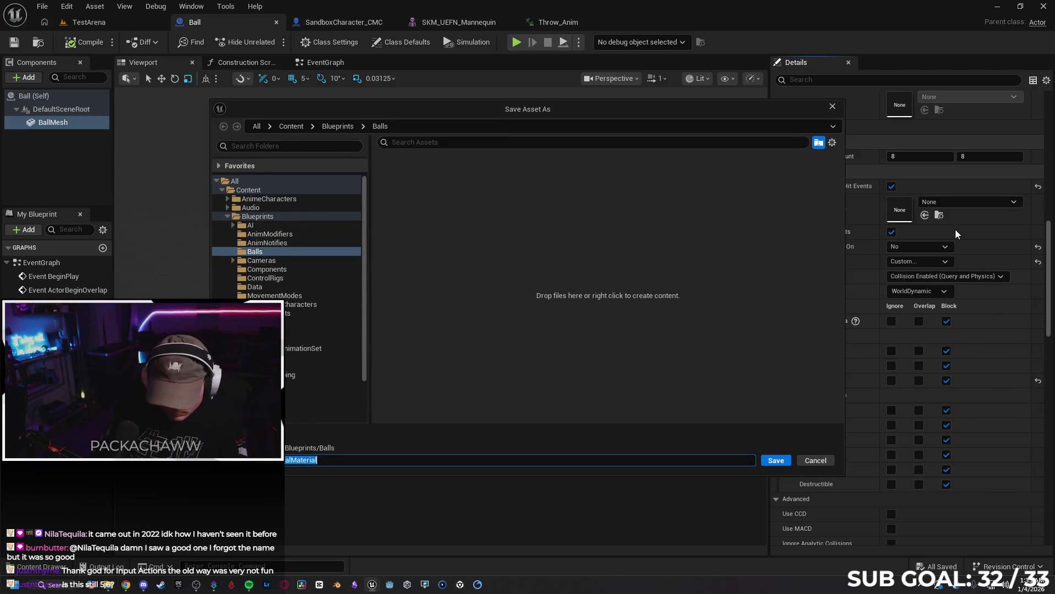
{"action": "key", "text": "BackSpace"}
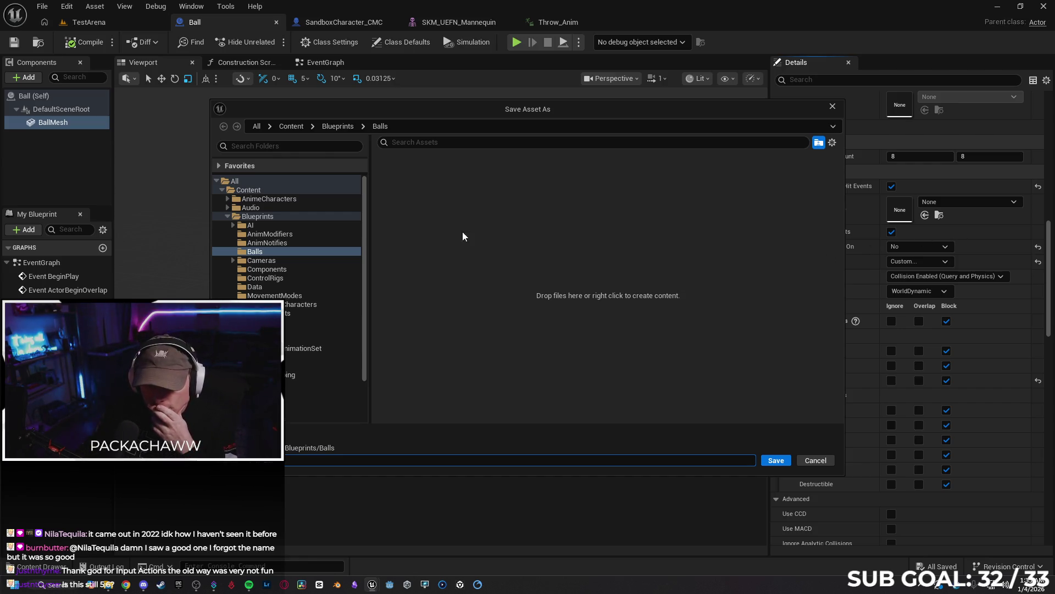
{"action": "left_click", "coordinate": [275, 252]}
{"action": "left_click", "coordinate": [775, 461]}
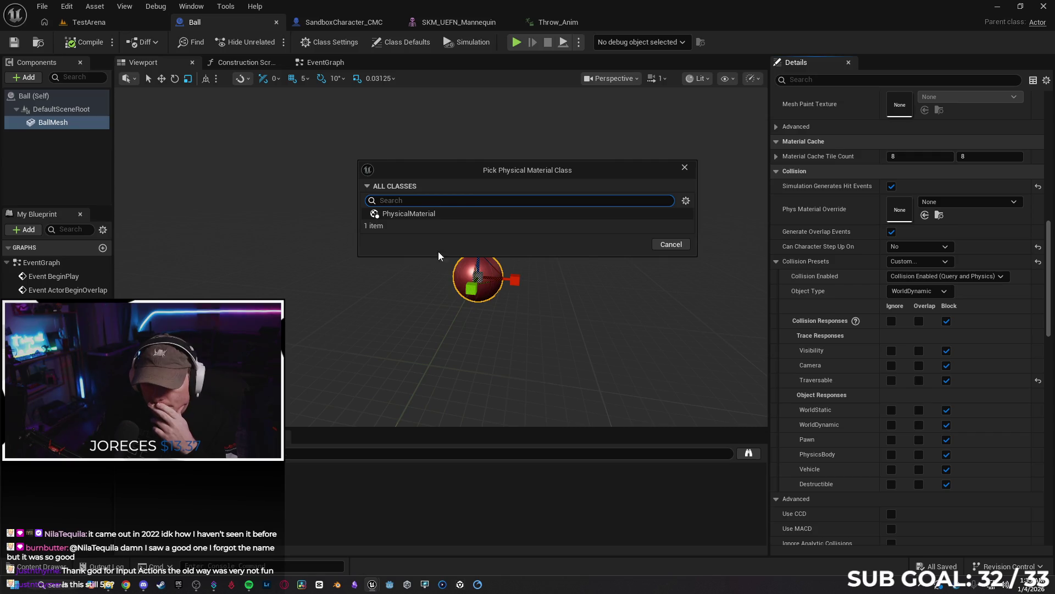
Pick PhysicalMaterial as the class, checking the tutorial, so PM_Ball becomes the ball's override.
{"action": "left_click", "coordinate": [411, 215]}
{"action": "left_click", "coordinate": [127, 584]}
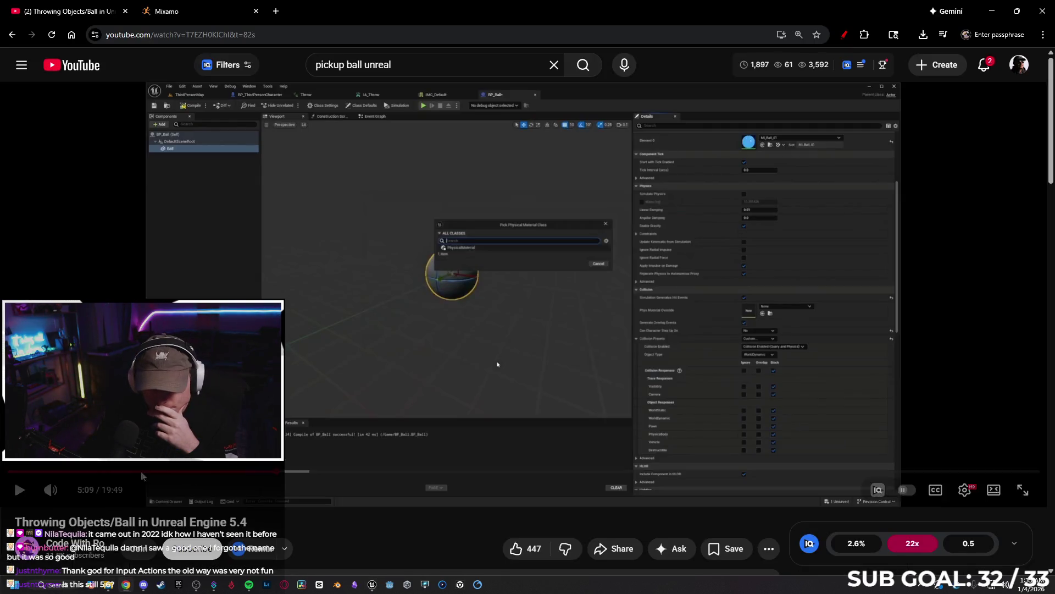
{"action": "left_click", "coordinate": [18, 490]}
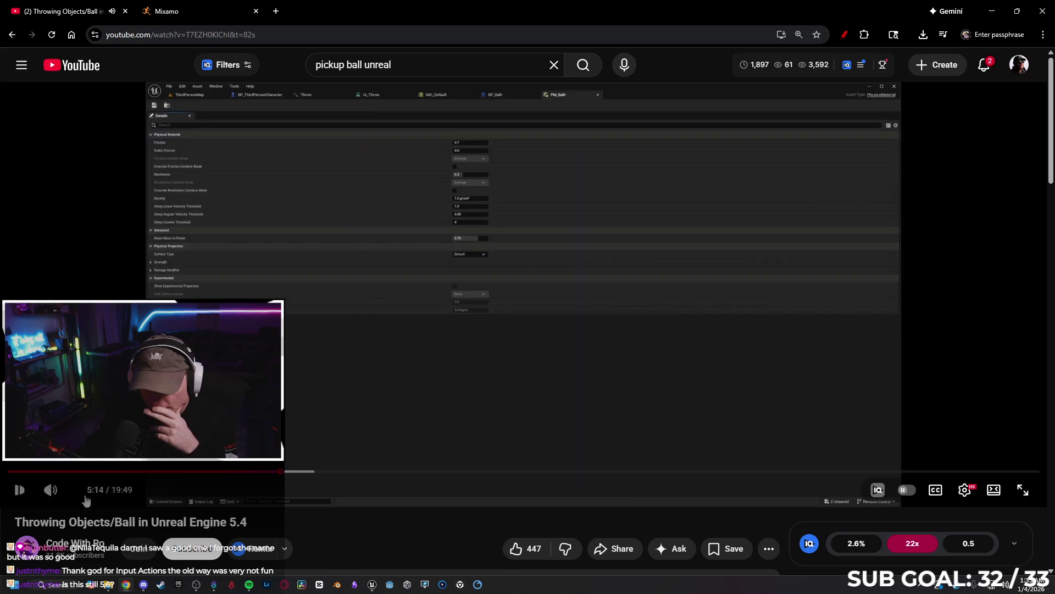
{"action": "mouse_move", "coordinate": [373, 587]}
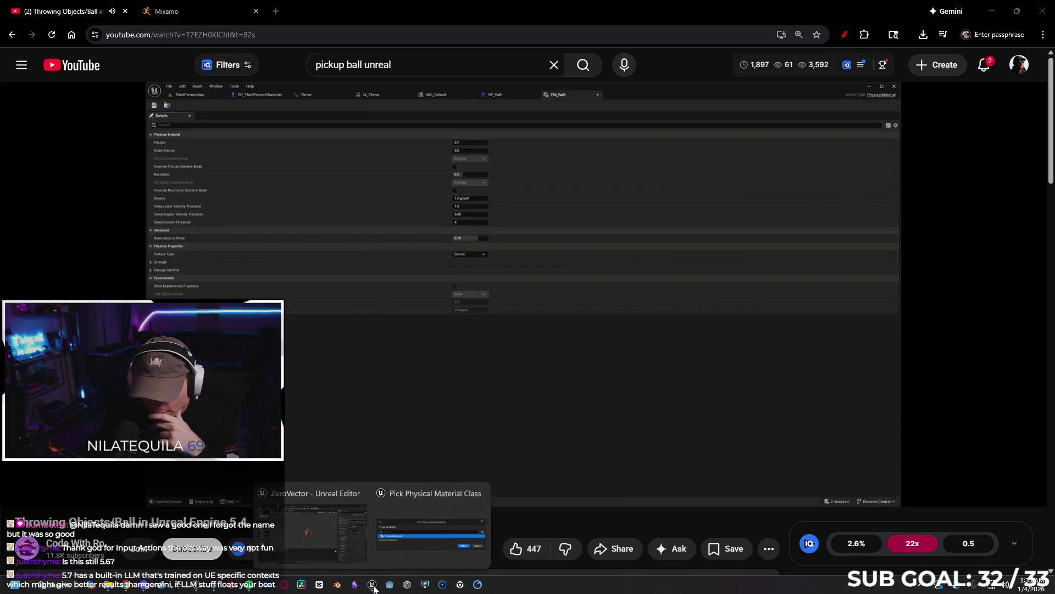
{"action": "left_click", "coordinate": [437, 525]}
{"action": "left_click", "coordinate": [627, 244]}
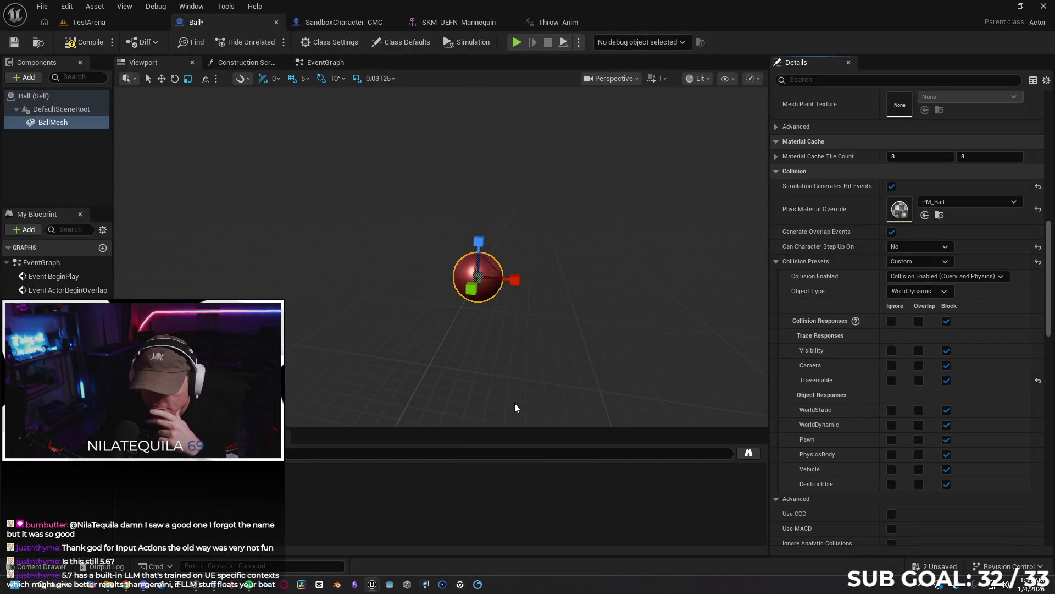
Open PM_Ball in its editor, browse the Window, Asset and Tools menus, then return to the tutorial.
{"action": "left_click", "coordinate": [925, 215]}
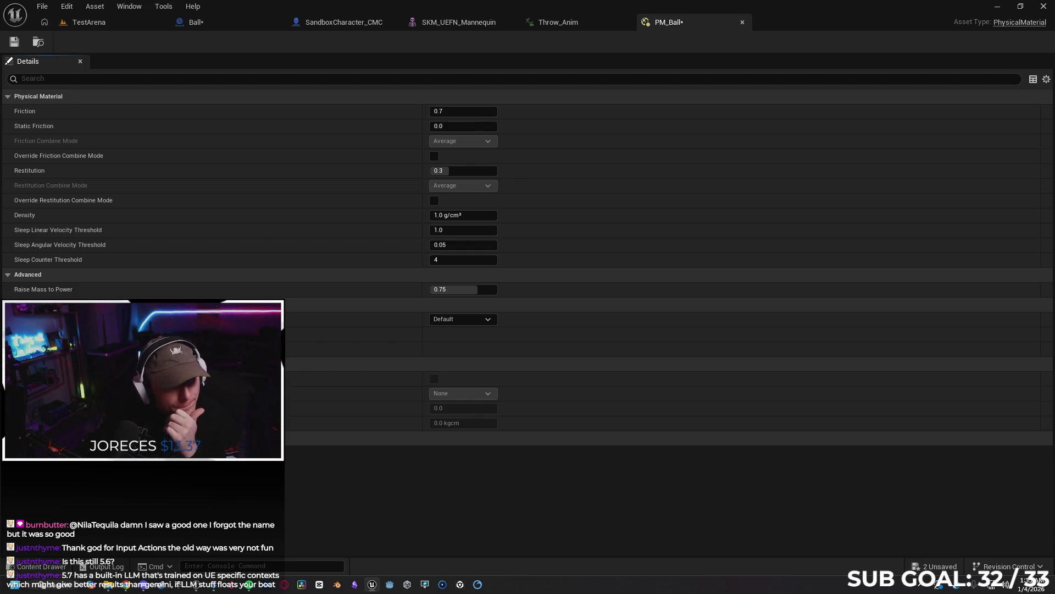
{"action": "left_click", "coordinate": [134, 8]}
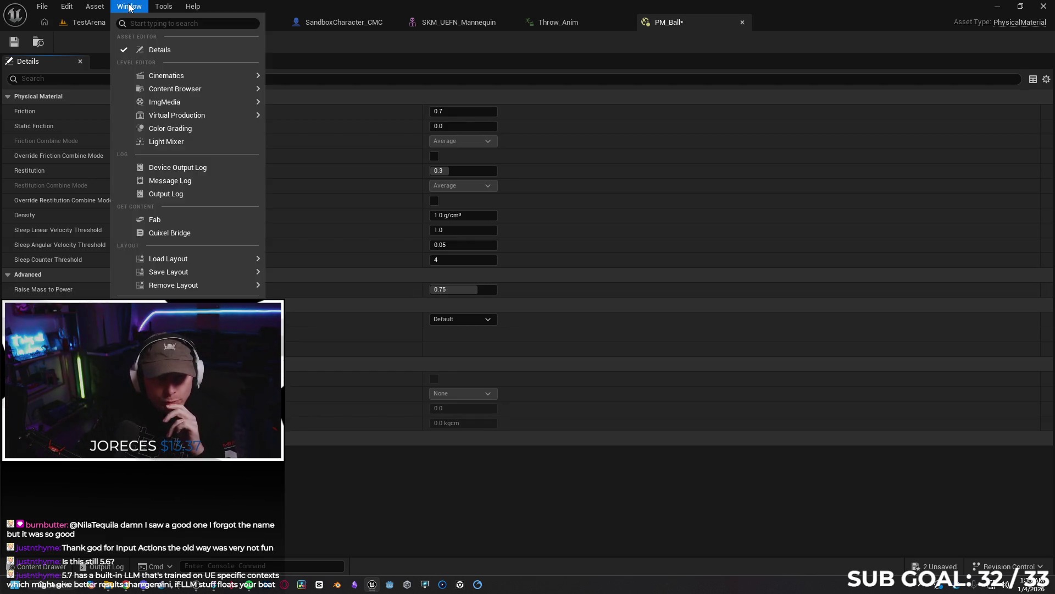
{"action": "mouse_move", "coordinate": [176, 259]}
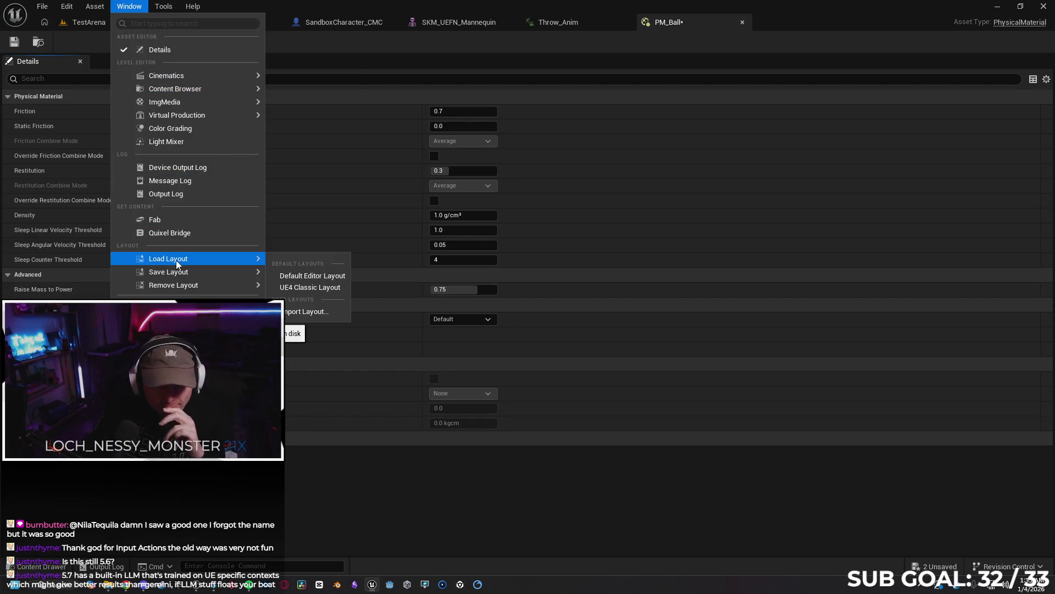
{"action": "mouse_move", "coordinate": [96, 5]}
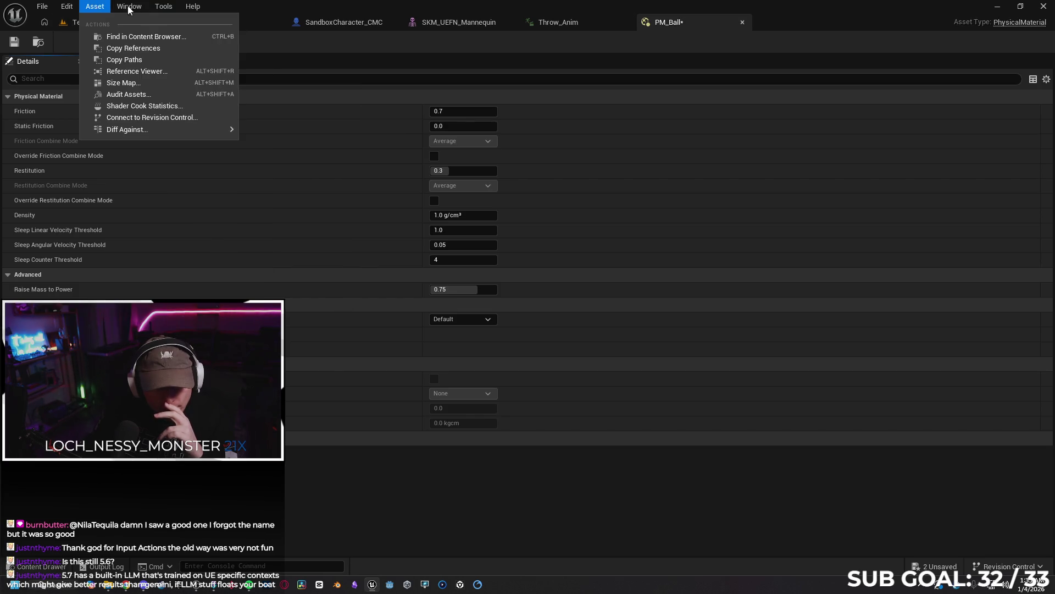
{"action": "mouse_move", "coordinate": [164, 10]}
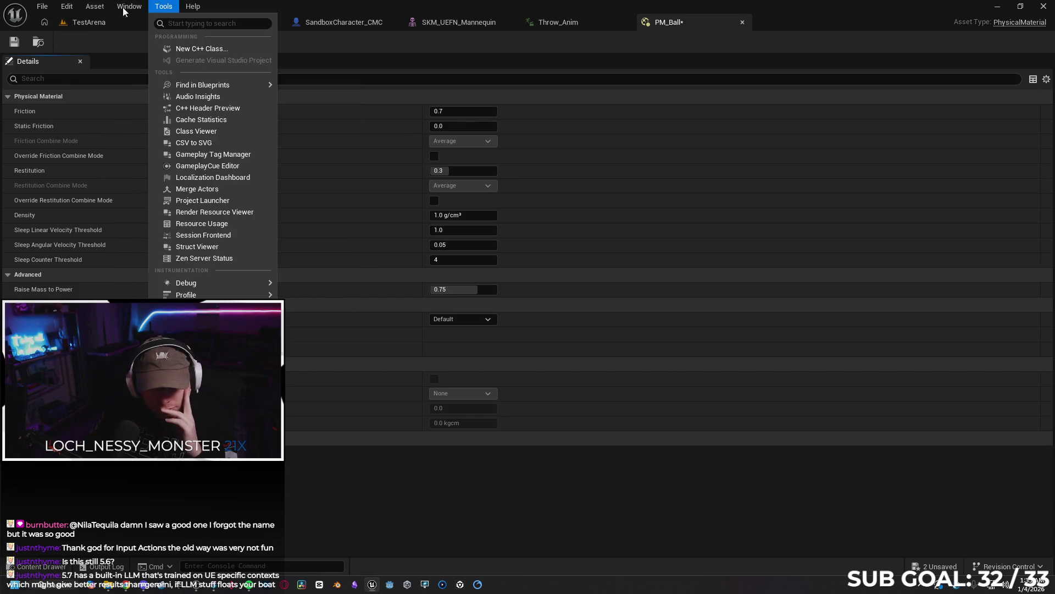
{"action": "mouse_move", "coordinate": [62, 11]}
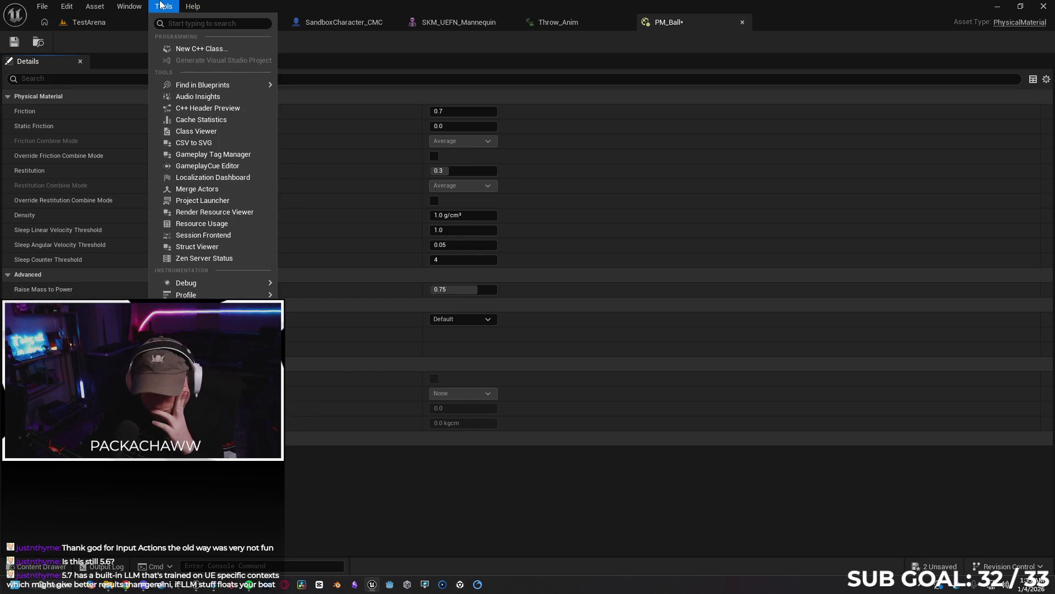
{"action": "left_click", "coordinate": [128, 51]}
{"action": "left_click", "coordinate": [128, 587]}
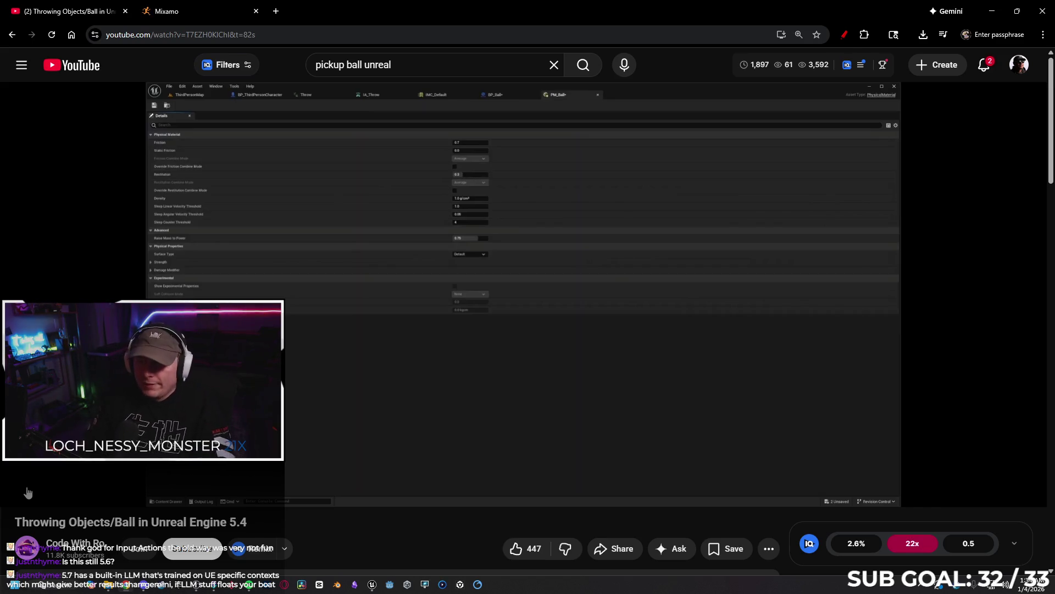
Watch the tutorial's PM_Ball friction and restitution values, then return to PM_Ball in Unreal.
{"action": "mouse_move", "coordinate": [28, 493]}
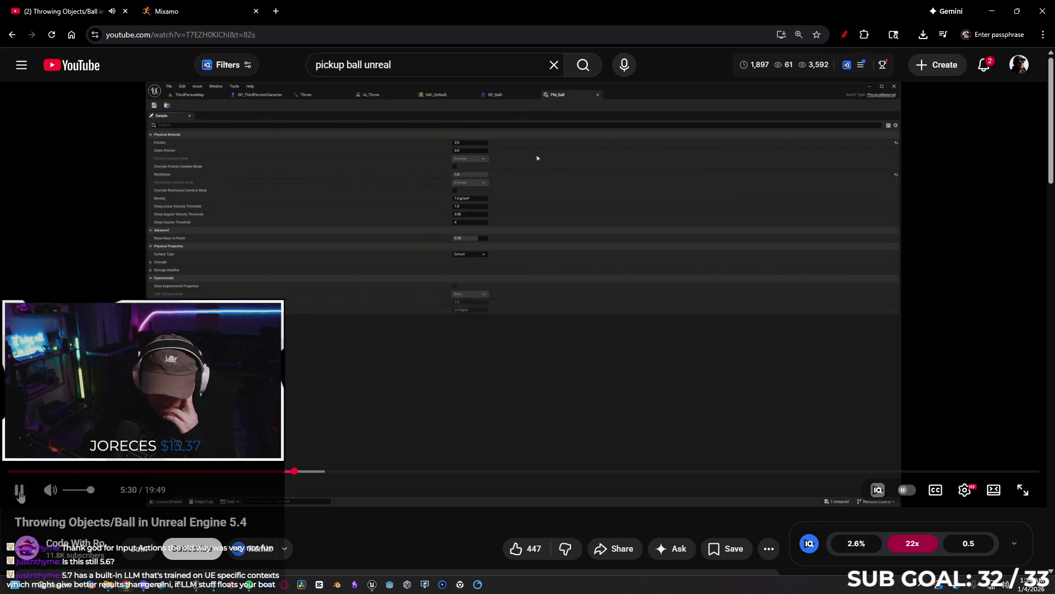
{"action": "left_click", "coordinate": [372, 584]}
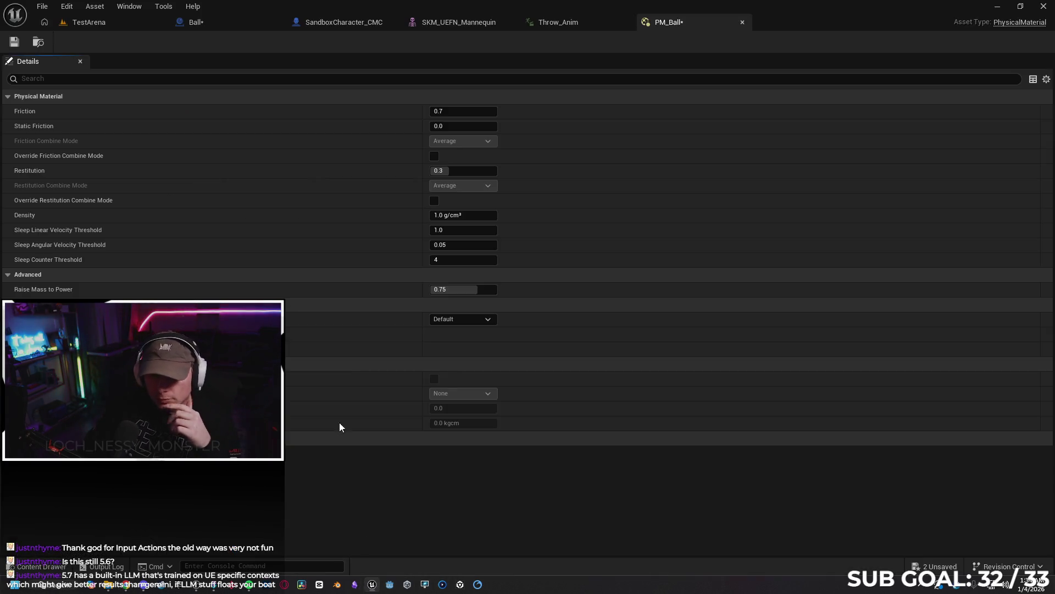
Set PM_Ball's Friction to 2 and Restitution to 1, save it, and return to the tutorial.
{"action": "type", "text": "2"}
{"action": "left_click", "coordinate": [485, 168]}
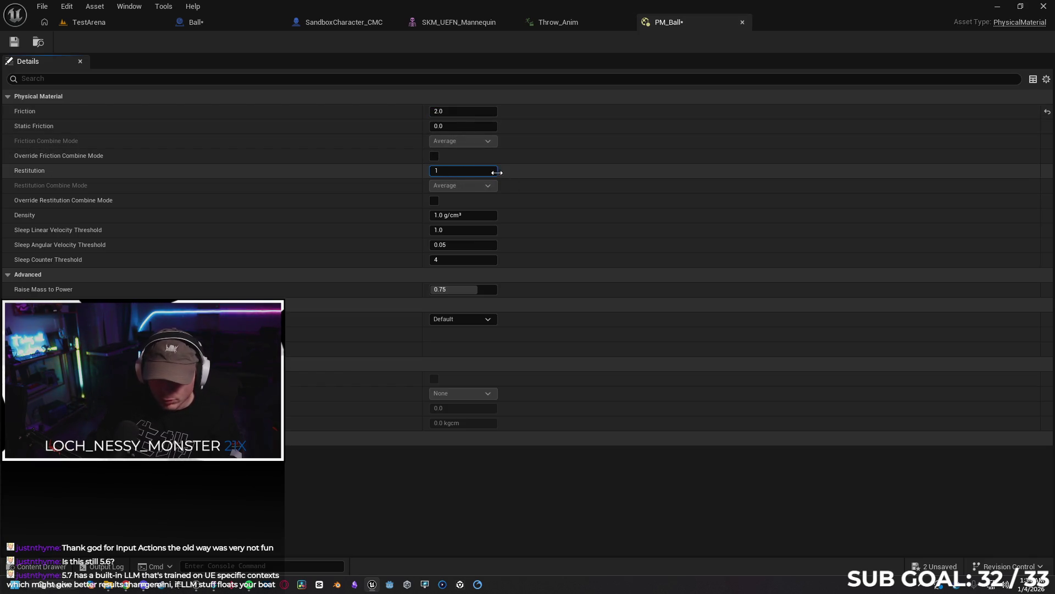
{"action": "type", "text": "1"}
{"action": "key", "text": "Return"}
{"action": "left_click", "coordinate": [379, 499]}
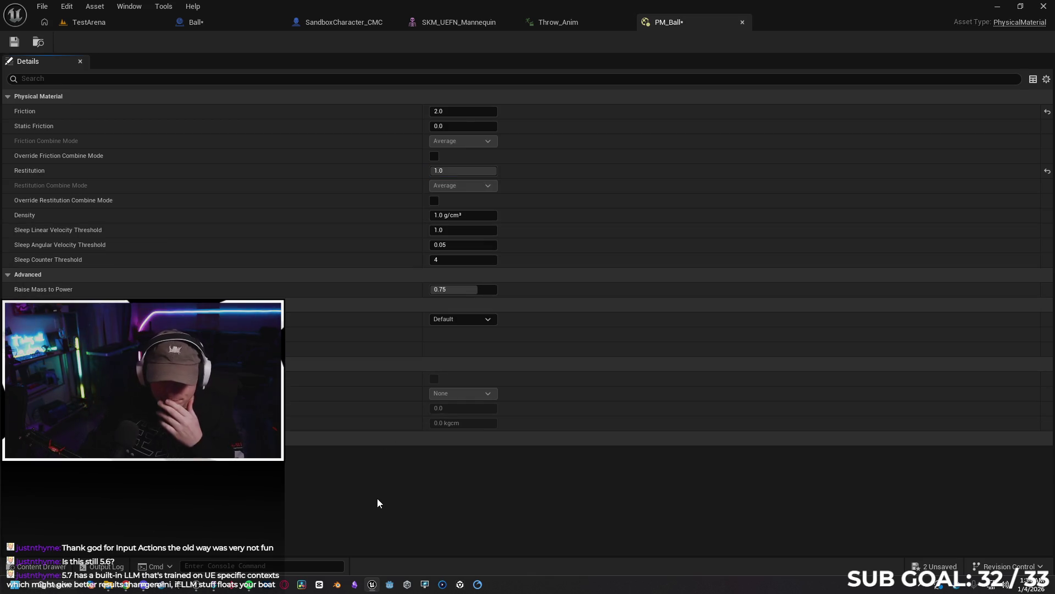
{"action": "left_click", "coordinate": [14, 43]}
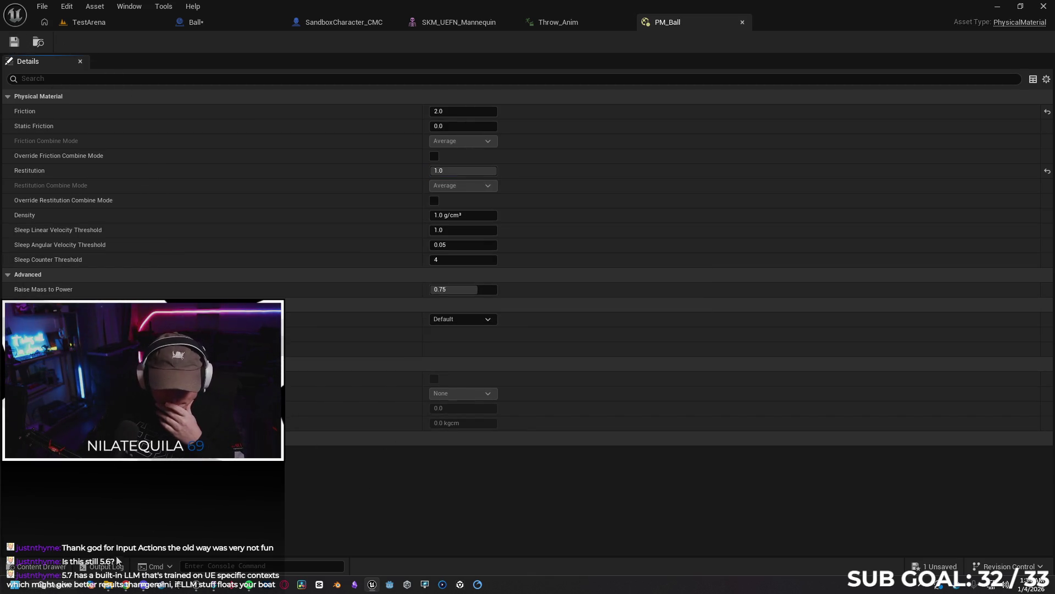
{"action": "left_click", "coordinate": [125, 587]}
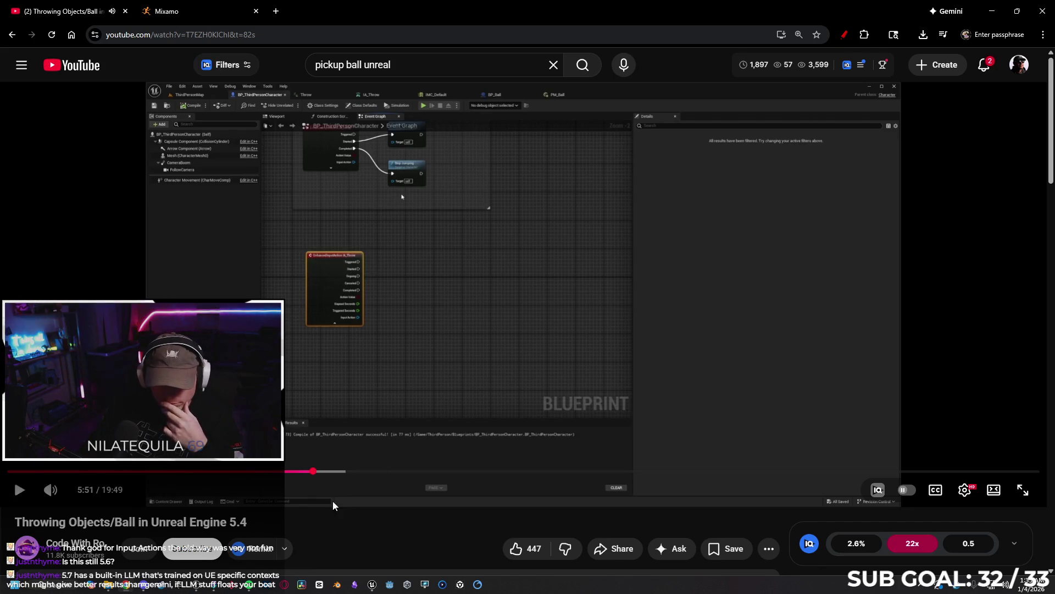
Close the PM_Ball editor, then compile and save the Ball blueprint.
{"action": "left_click", "coordinate": [373, 584]}
{"action": "left_click", "coordinate": [742, 22]}
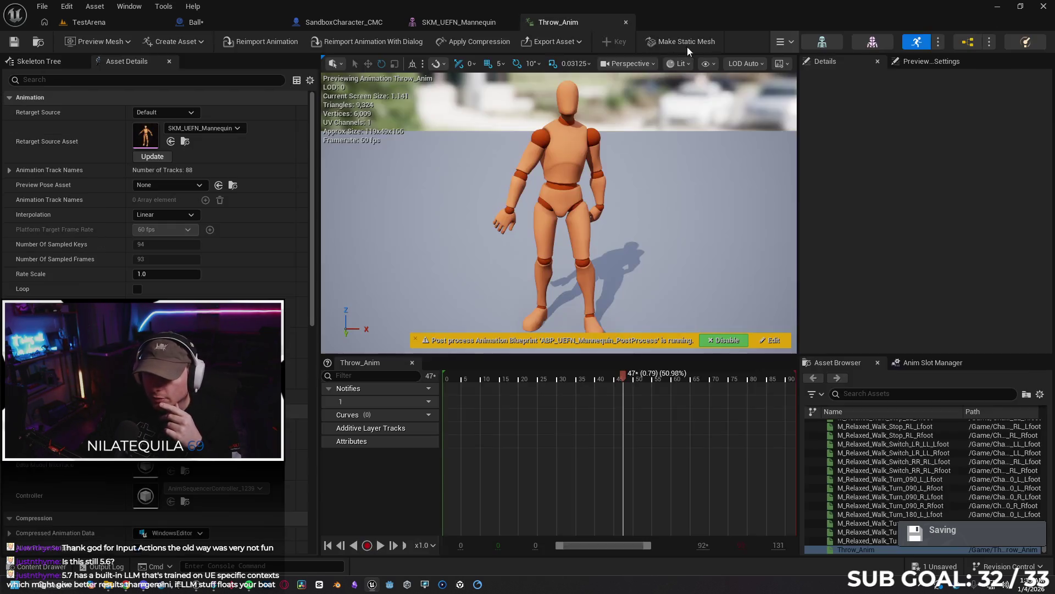
{"action": "left_click", "coordinate": [210, 22]}
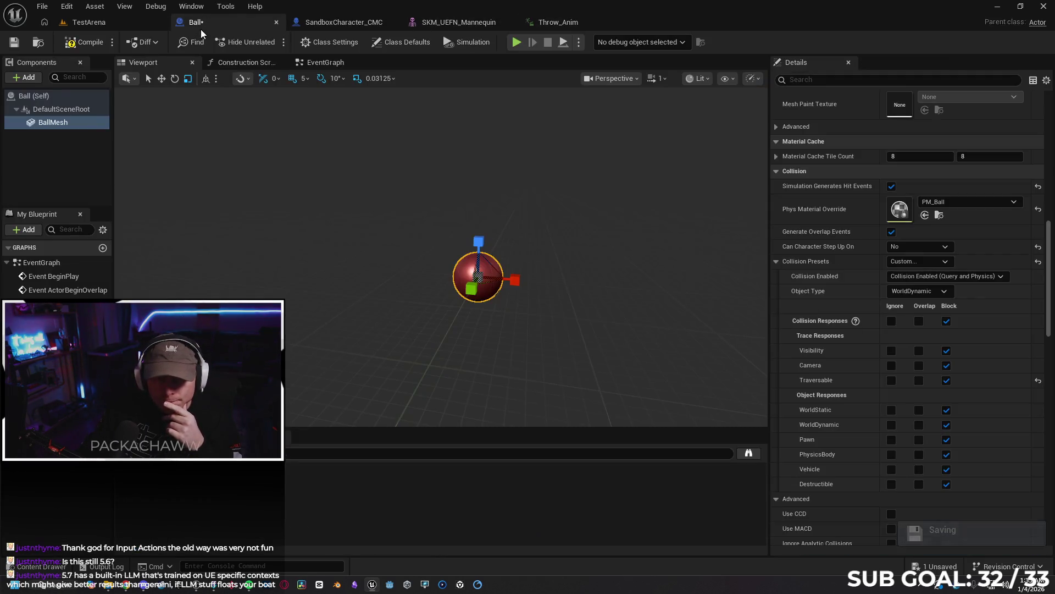
{"action": "left_click", "coordinate": [82, 42]}
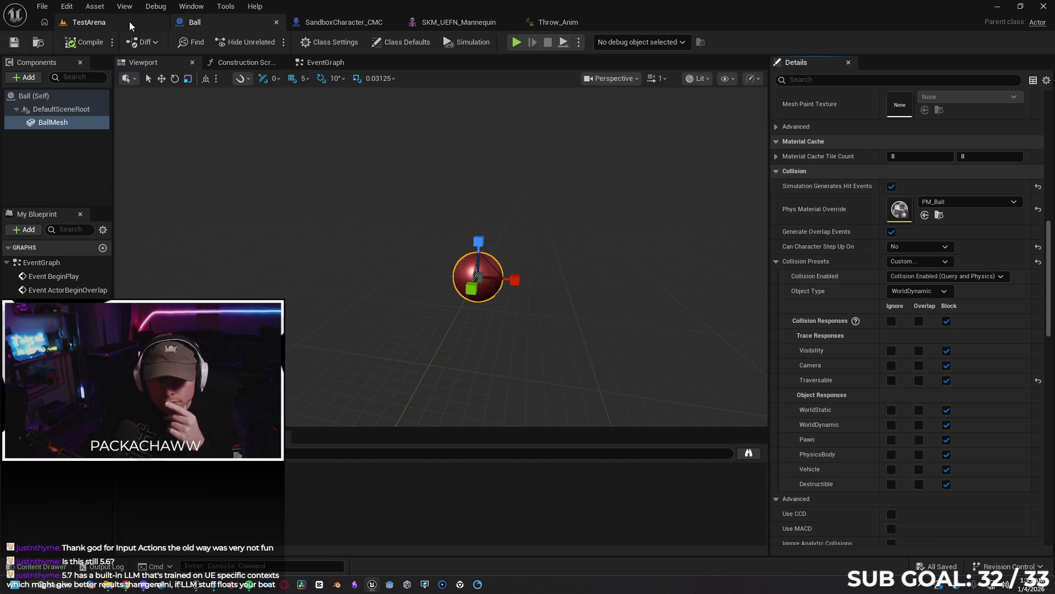
Place an IA_Throw input event node in SandboxCharacter_CMC's event graph below the Dive section.
{"action": "left_click", "coordinate": [341, 22]}
{"action": "scroll", "coordinate": [302, 295], "scroll_direction": "down", "scroll_amount": 2}
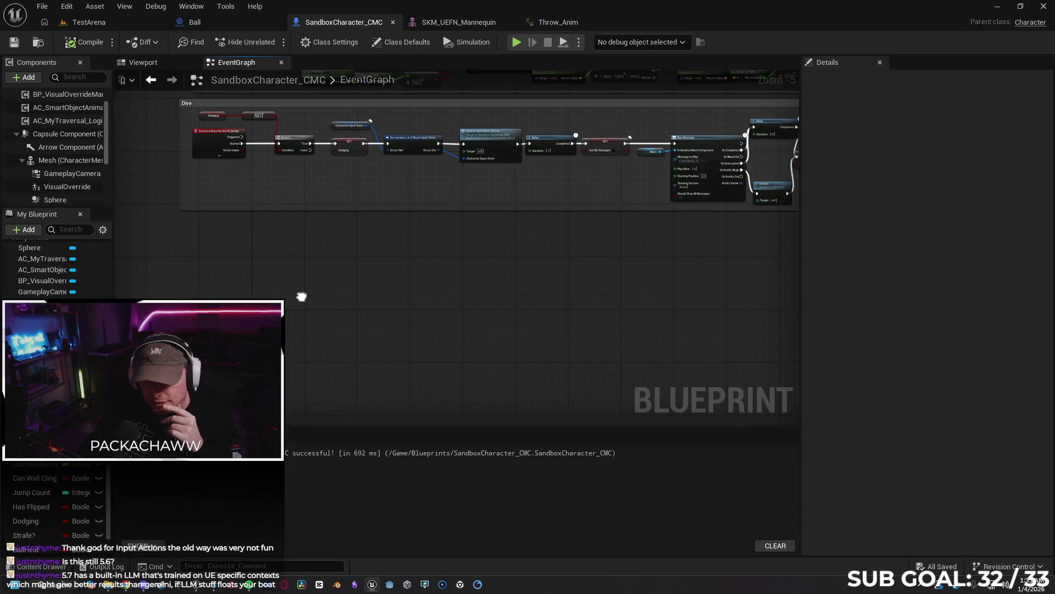
{"action": "right_click", "coordinate": [174, 290]}
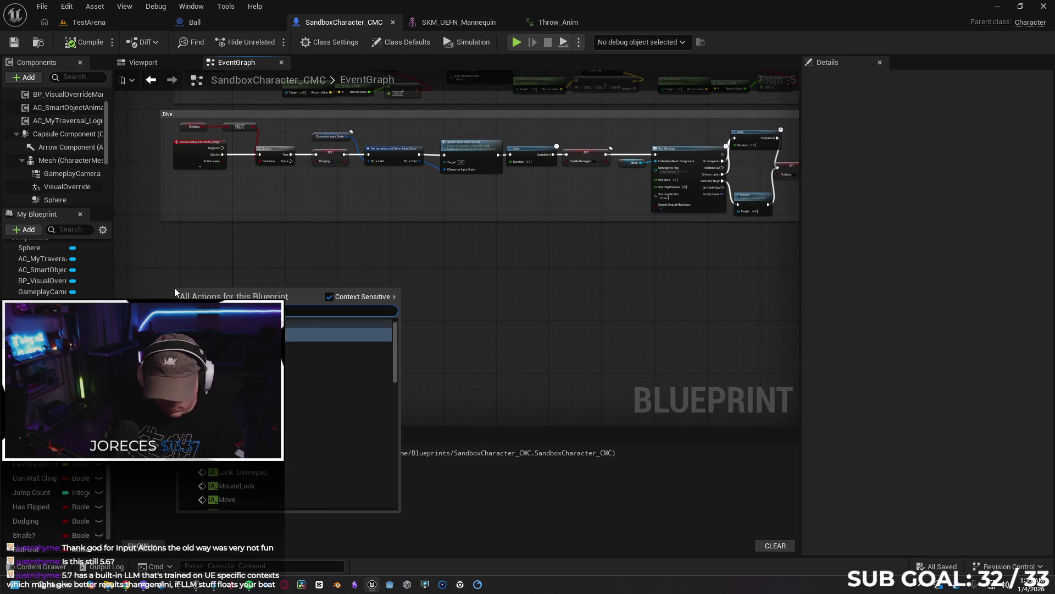
{"action": "key", "text": "Escape"}
{"action": "key", "text": "ctrl+v"}
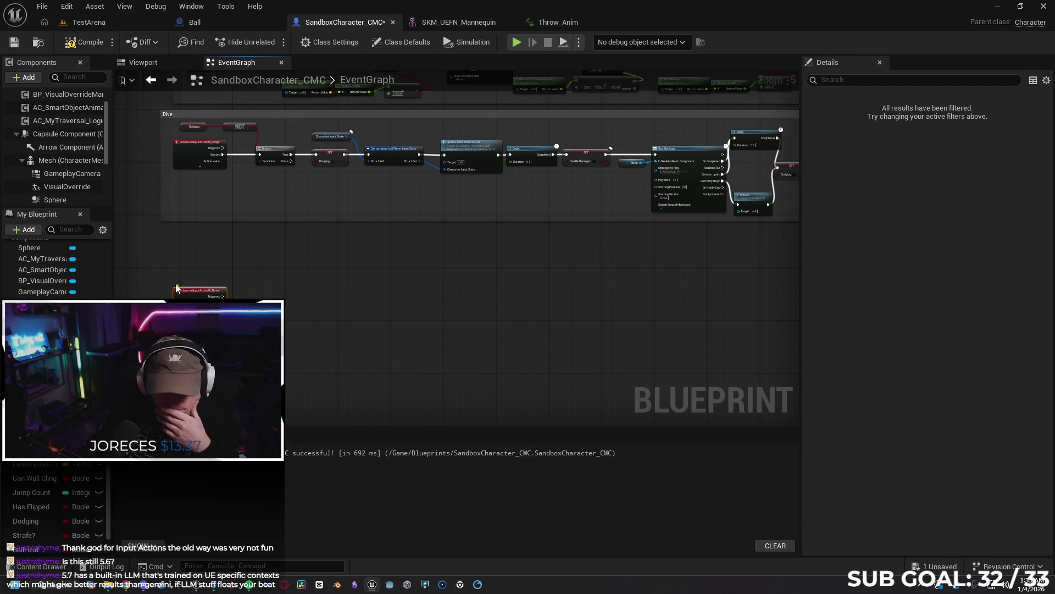
{"action": "scroll", "coordinate": [316, 333], "scroll_direction": "up", "scroll_amount": 3}
{"action": "mouse_move", "coordinate": [228, 295]}
{"action": "left_mouse_down"}
{"action": "mouse_move", "coordinate": [206, 218]}
{"action": "mouse_move", "coordinate": [207, 229]}
{"action": "left_mouse_up"}
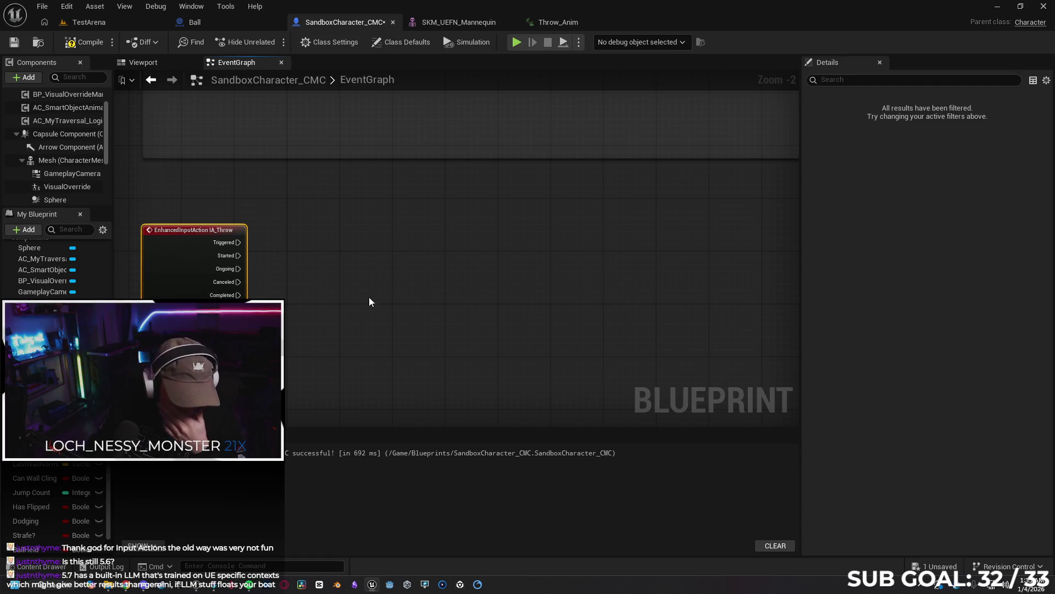
Watch the tutorial wire a Print String to IA_Throw's Started pin, then return to Unreal.
{"action": "key", "text": "alt+Tab"}
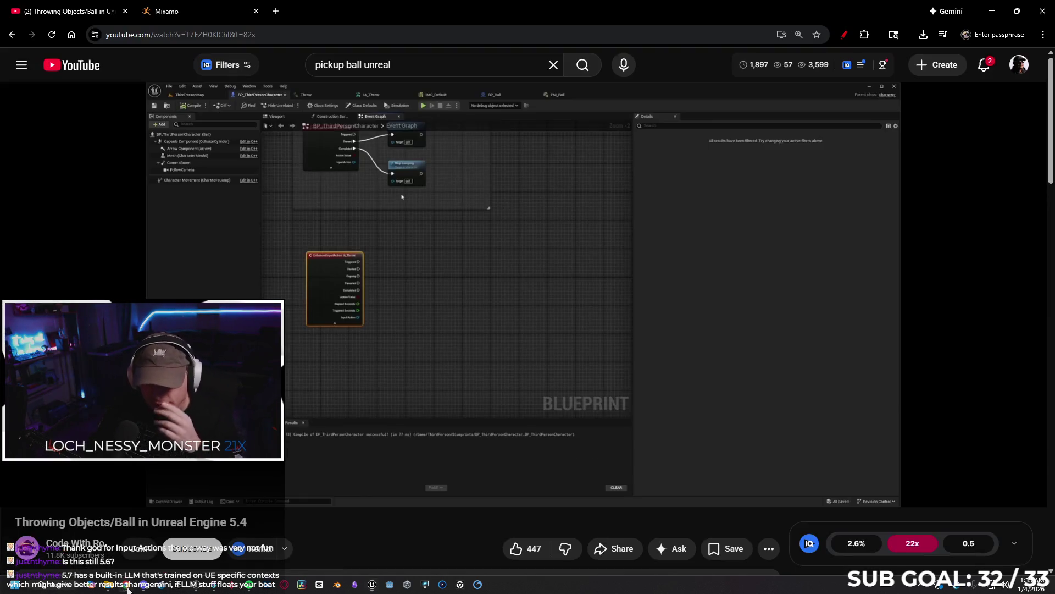
{"action": "left_click", "coordinate": [20, 489]}
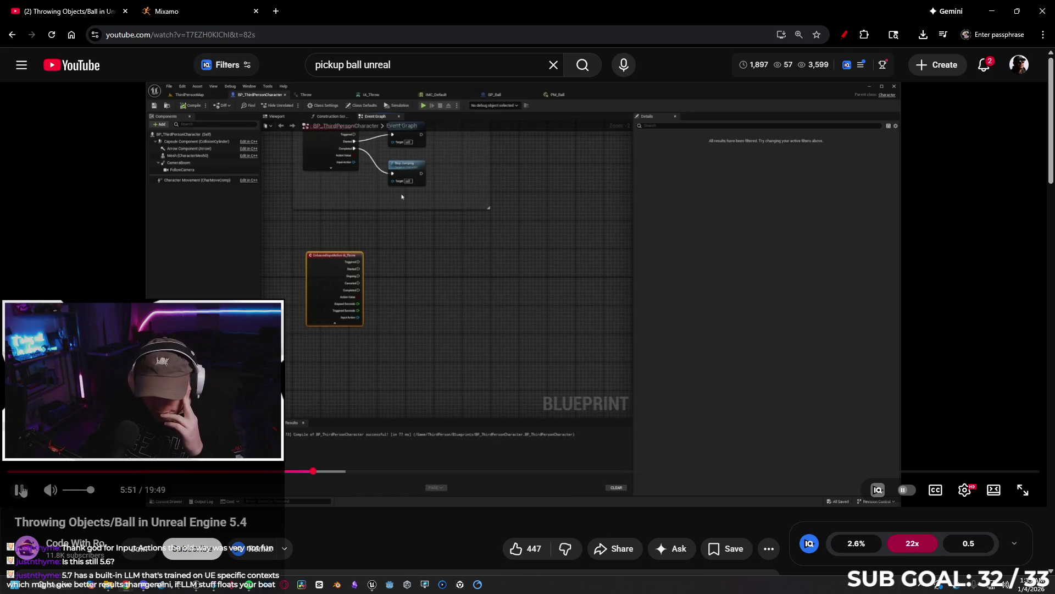
{"action": "left_click", "coordinate": [970, 497]}
{"action": "left_click", "coordinate": [970, 498]}
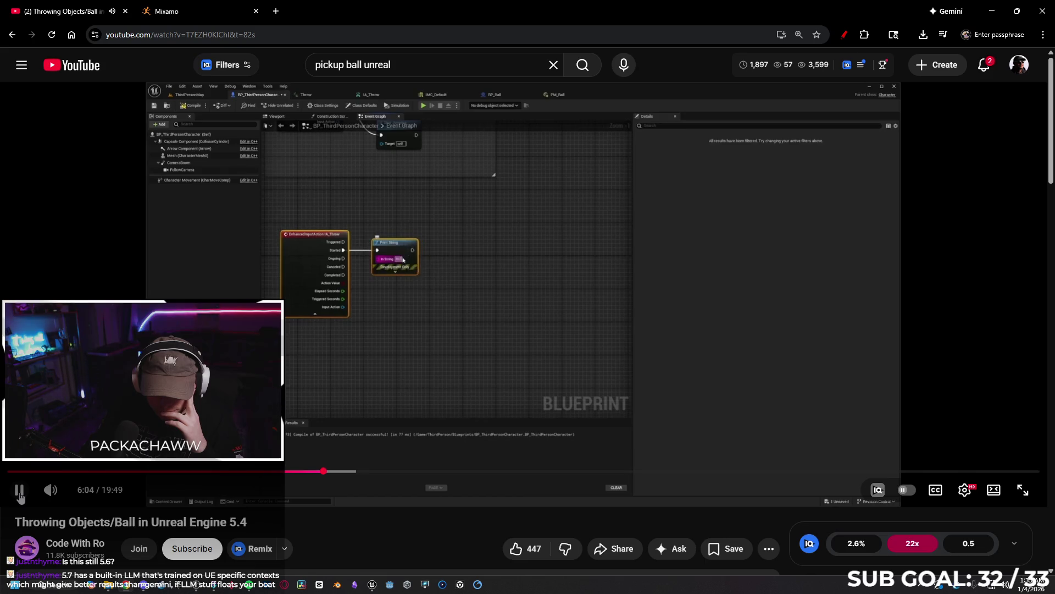
{"action": "mouse_move", "coordinate": [131, 589]}
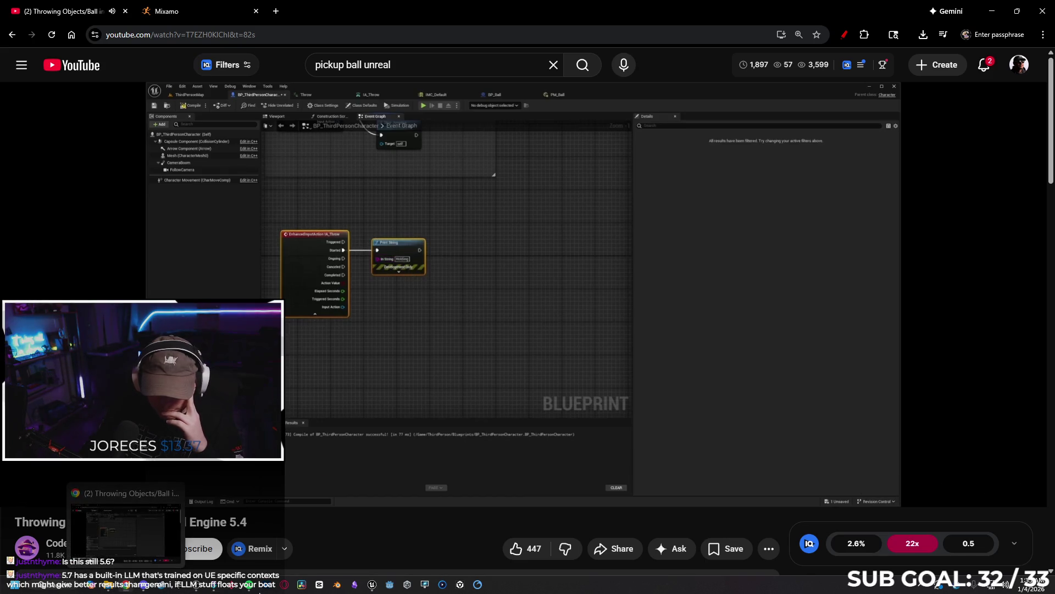
{"action": "left_click", "coordinate": [371, 588]}
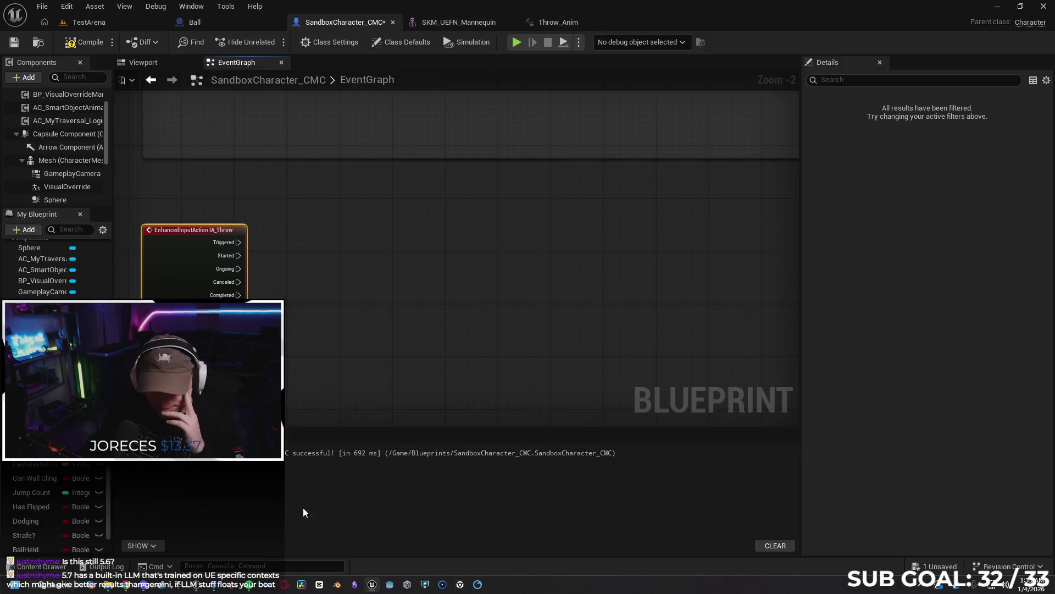
Wire a Print String printing 'Holding' to IA_Throw's Started pin.
{"action": "left_click_drag", "start_coordinate": [238, 256], "coordinate": [280, 259]}
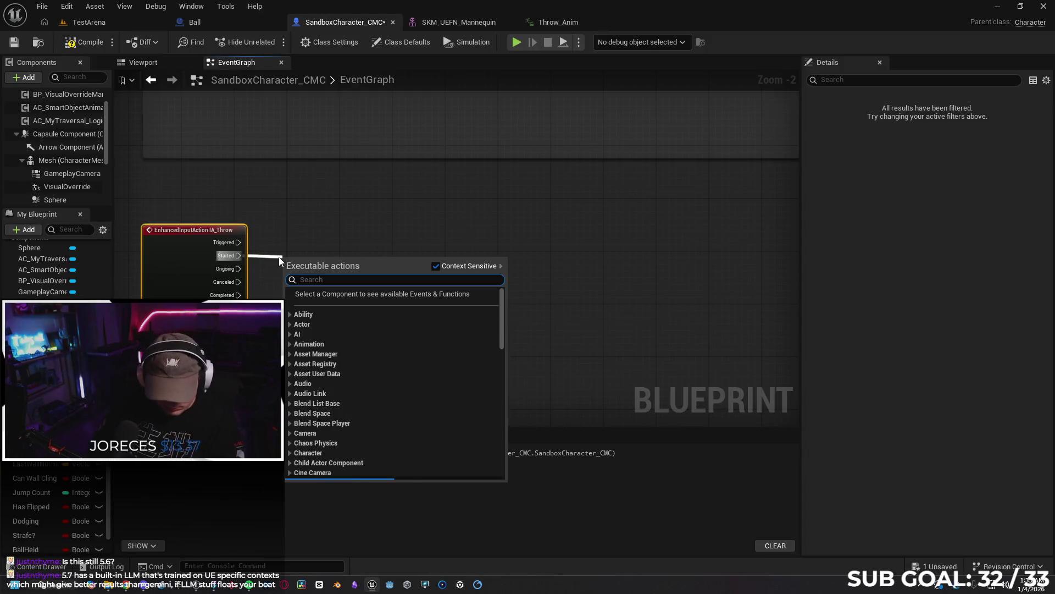
{"action": "type", "text": "print"}
{"action": "key", "text": "Return"}
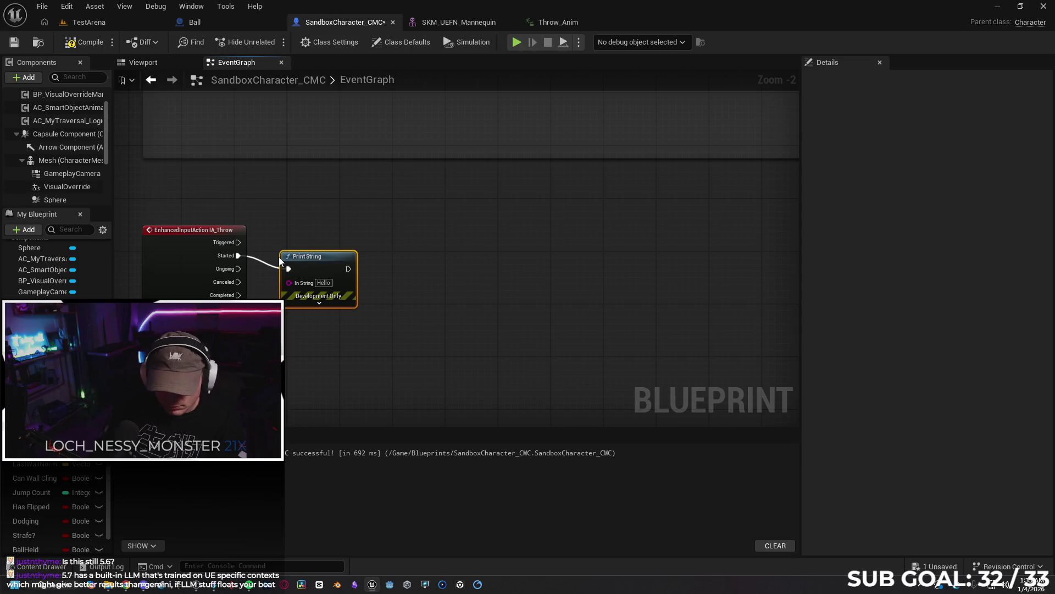
{"action": "left_click", "coordinate": [324, 283]}
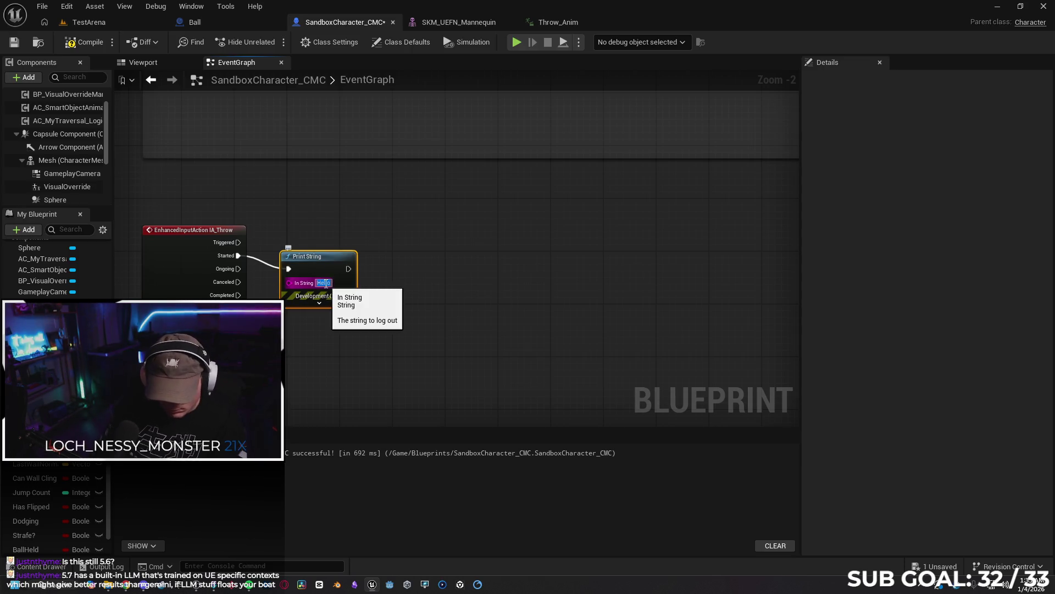
{"action": "type", "text": "hiholdin"}
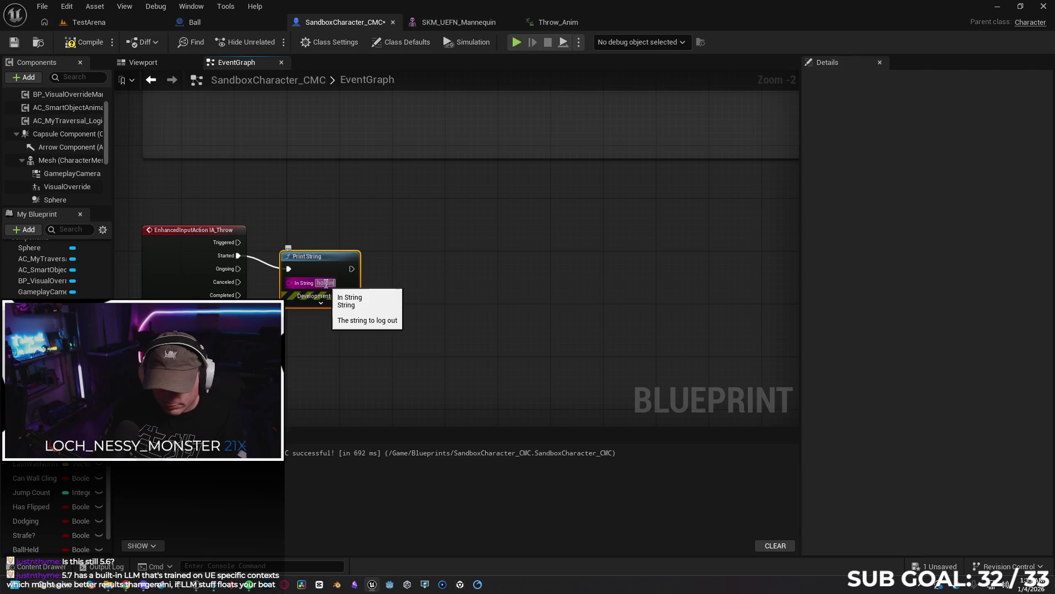
{"action": "key", "text": "BackSpace"}
{"action": "key", "text": "BackSpace"}
{"action": "type", "text": "Holding"}
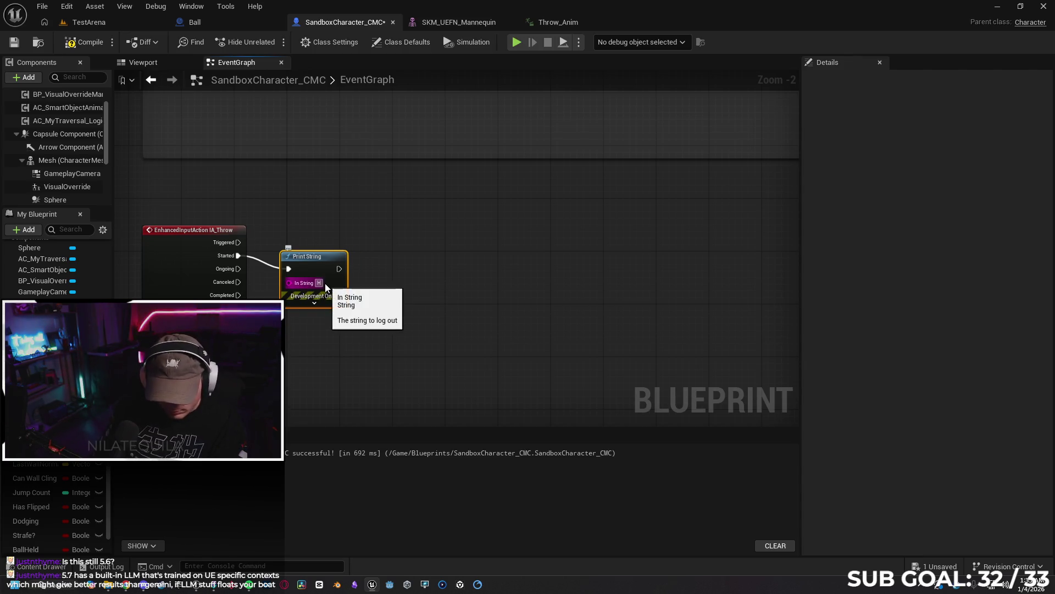
{"action": "key", "text": "Return"}
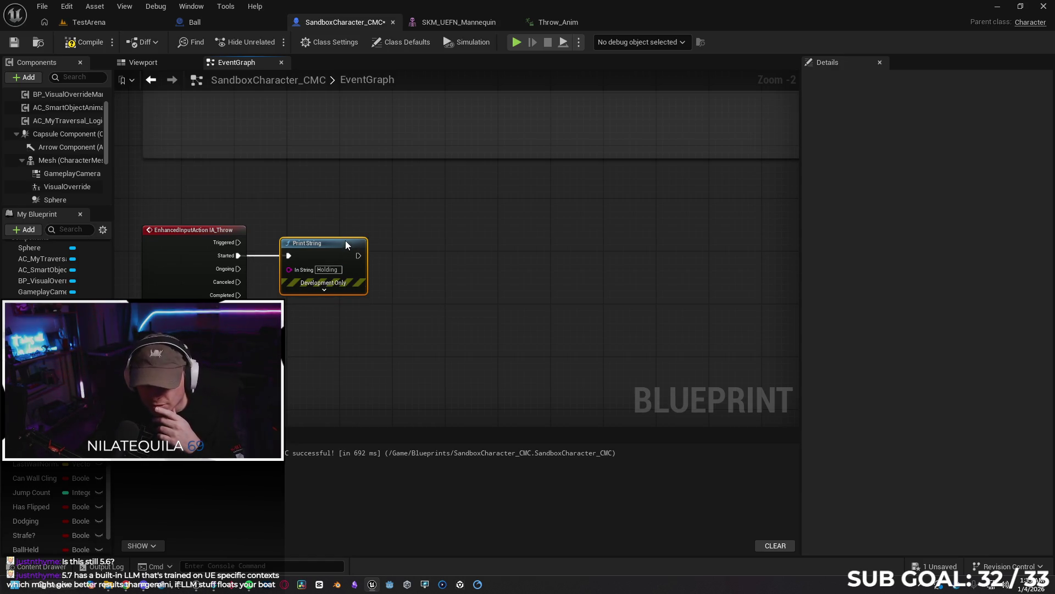
Add a Play Anim Montage node after the Print String's output.
{"action": "key", "text": "alt+Tab"}
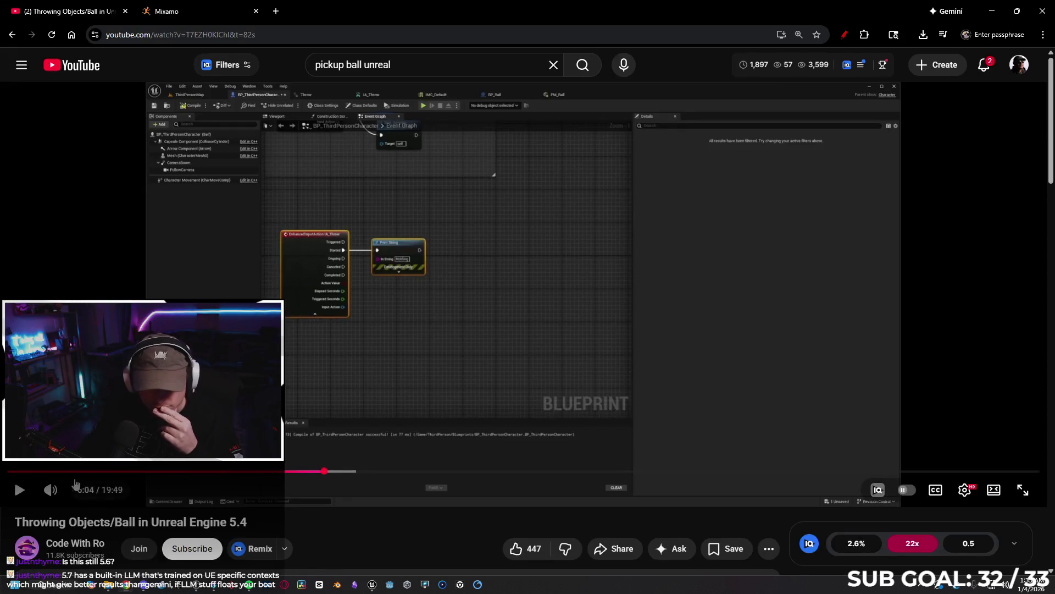
{"action": "left_click_drag", "start_coordinate": [492, 6], "coordinate": [275, 43]}
{"action": "key", "text": "super+Down"}
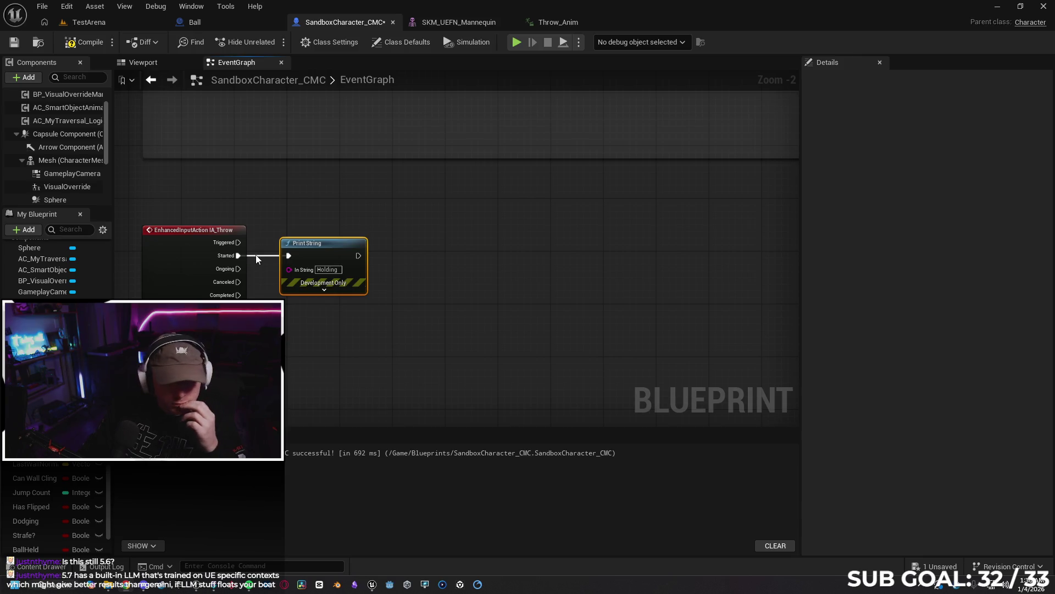
{"action": "left_click_drag", "start_coordinate": [357, 256], "coordinate": [405, 252]}
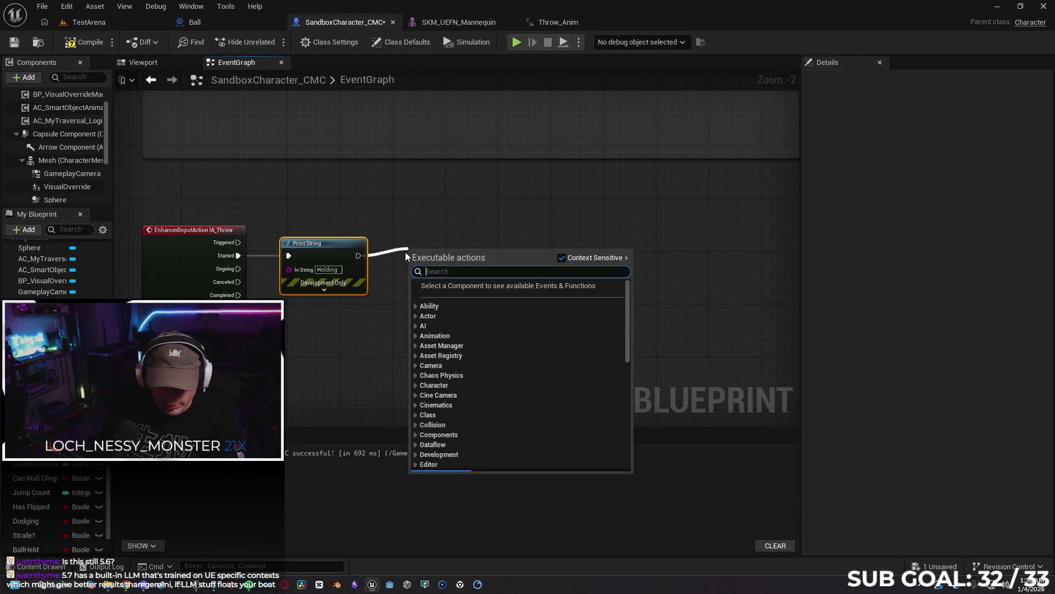
{"action": "type", "text": "play anim"}
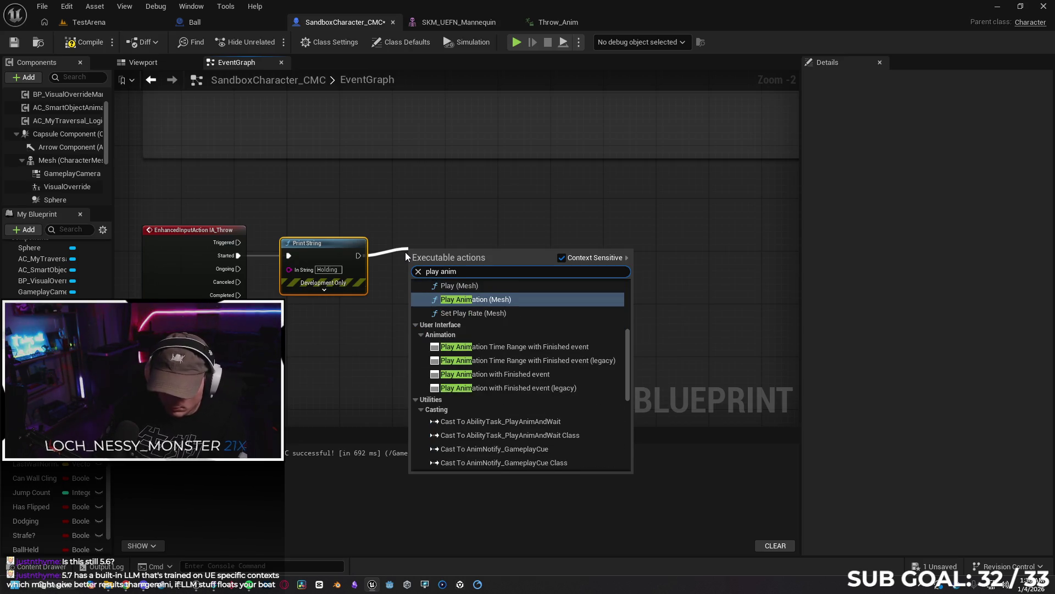
{"action": "type", "text": " mo"}
{"action": "key", "text": "Return"}
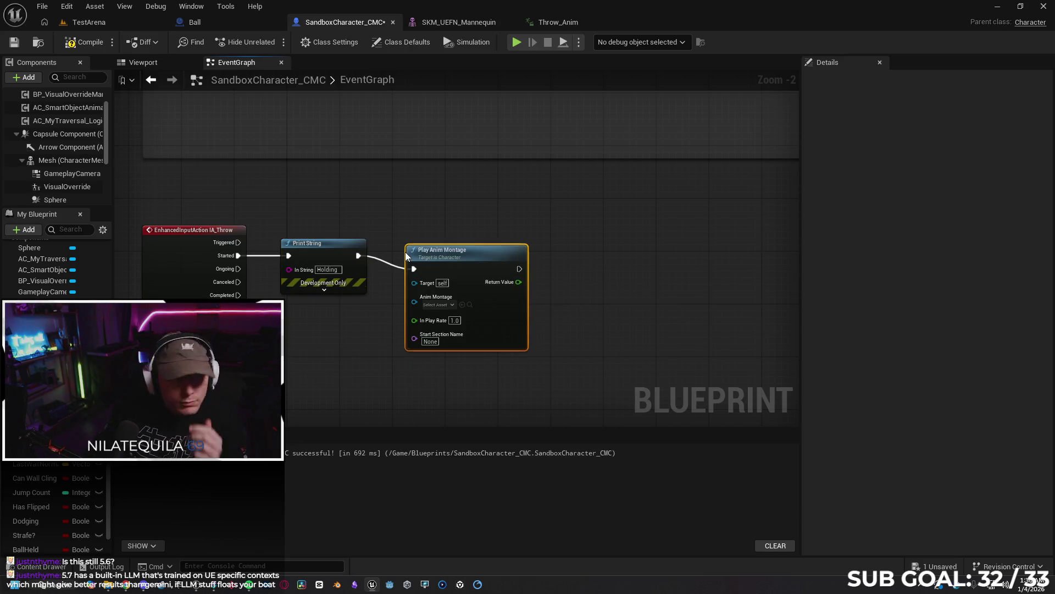
{"action": "left_click_drag", "start_coordinate": [459, 253], "coordinate": [446, 239]}
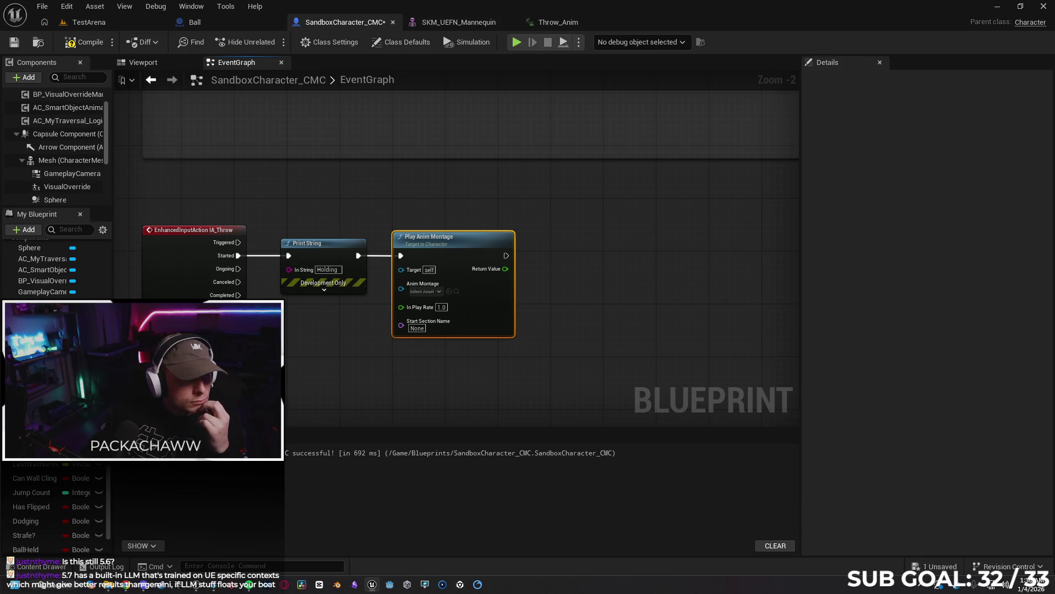
{"action": "left_click", "coordinate": [38, 569]}
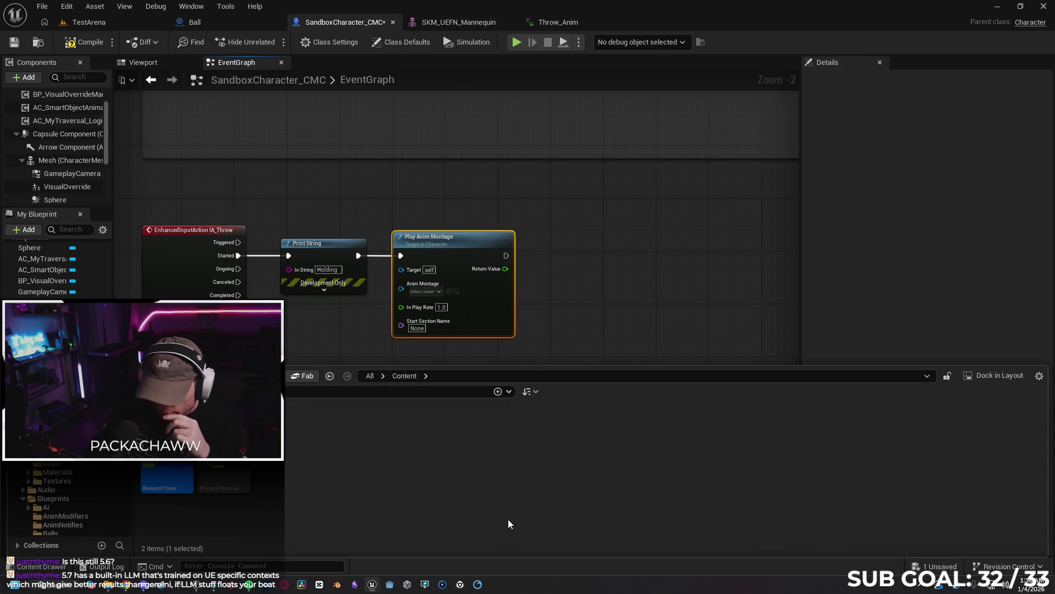
Browse the Content Drawer through the Blueprints folders to AnimeCharacters > Animations.
{"action": "key", "text": "alt+Left"}
{"action": "key", "text": "alt+Left"}
{"action": "key", "text": "alt+Left"}
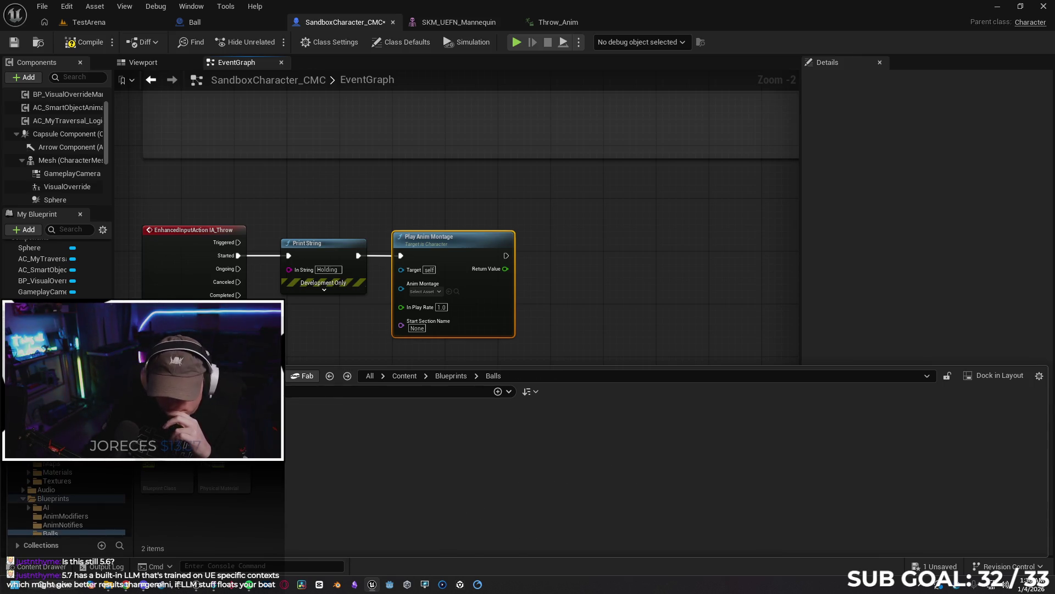
{"action": "key", "text": "ctrl+f"}
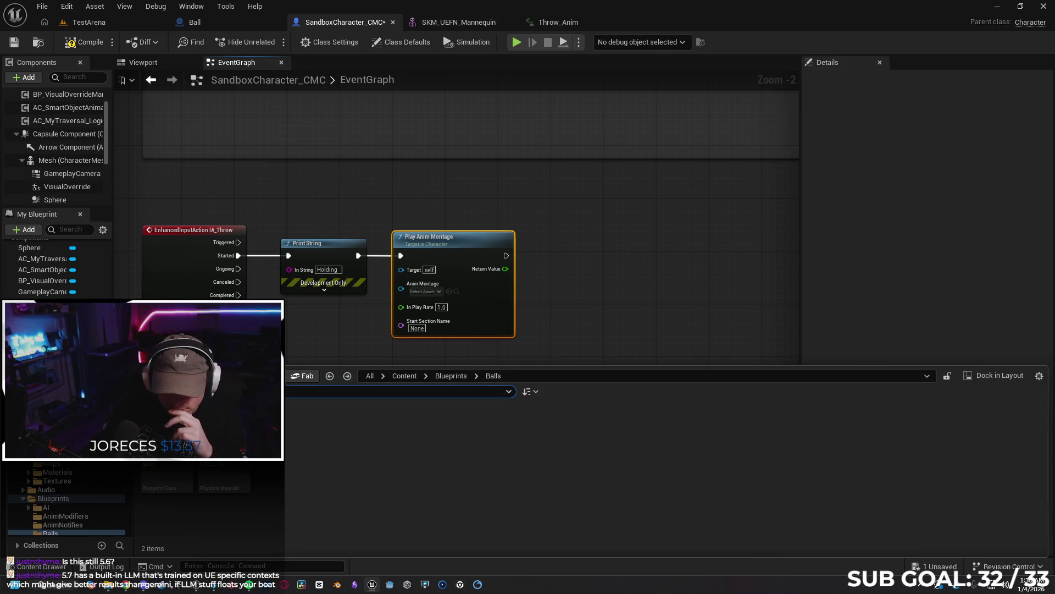
{"action": "key", "text": "alt+Left"}
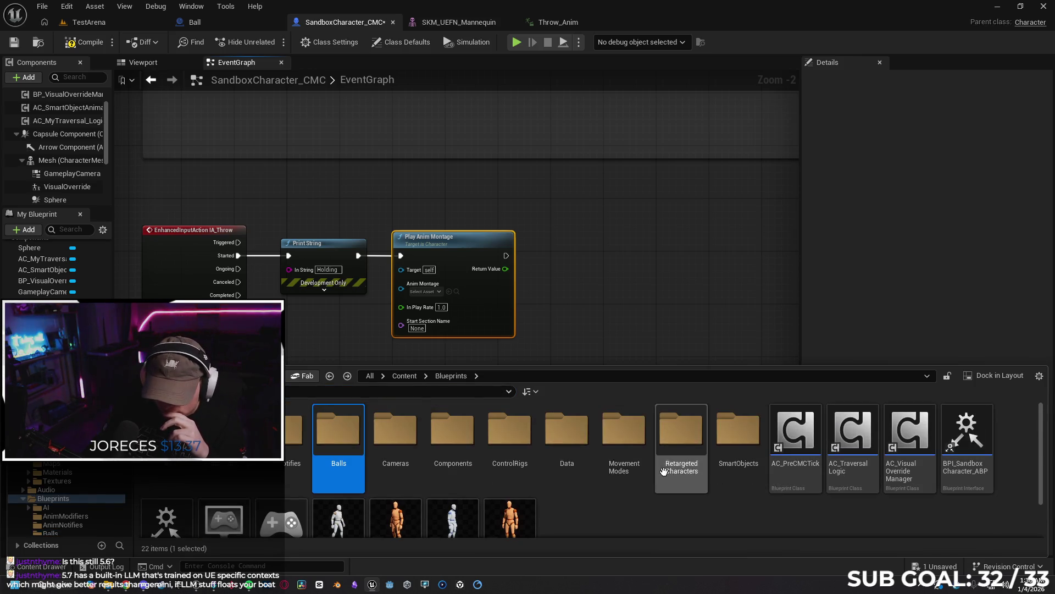
{"action": "double_click", "coordinate": [350, 440]}
{"action": "key", "text": "alt+Left"}
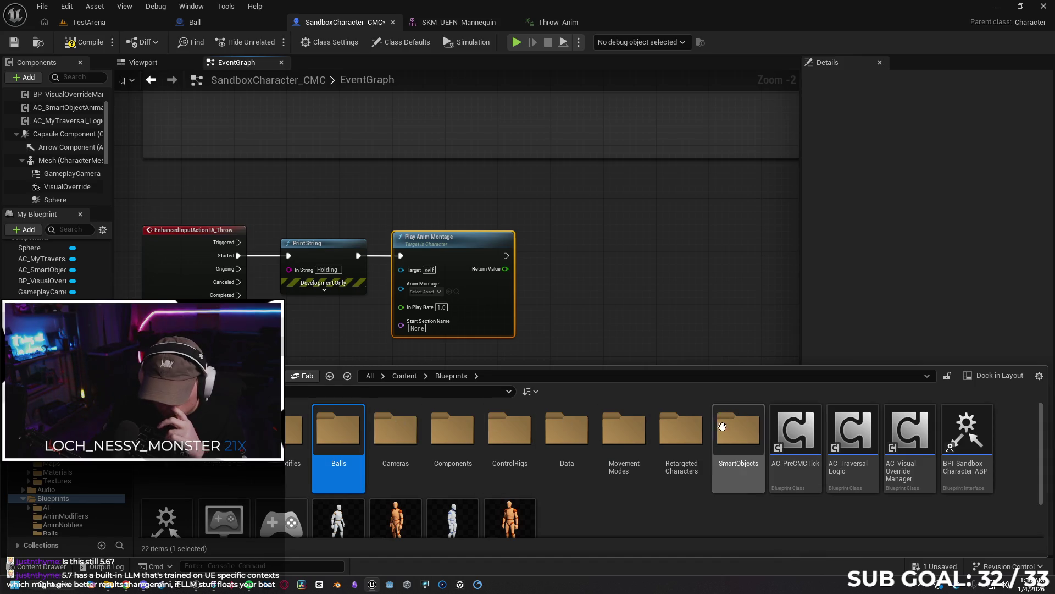
{"action": "double_click", "coordinate": [681, 431]}
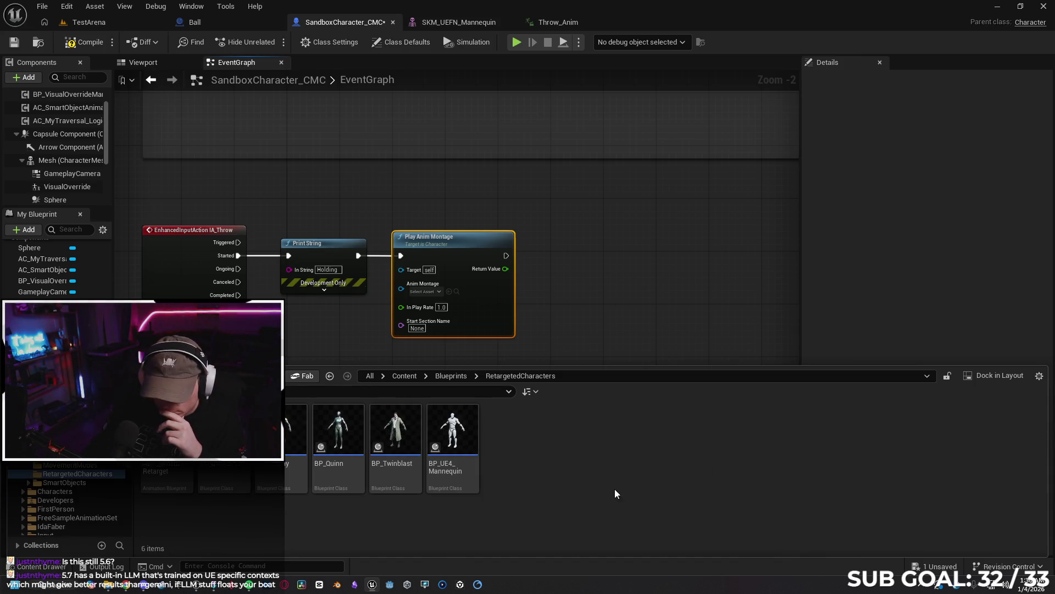
{"action": "key", "text": "alt+Left"}
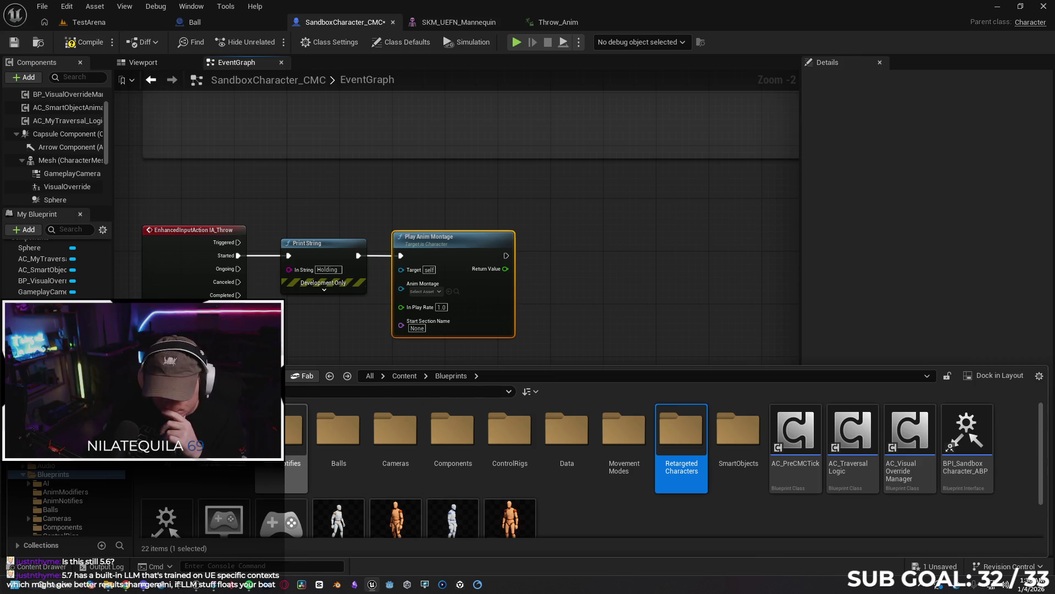
{"action": "left_click", "coordinate": [405, 376]}
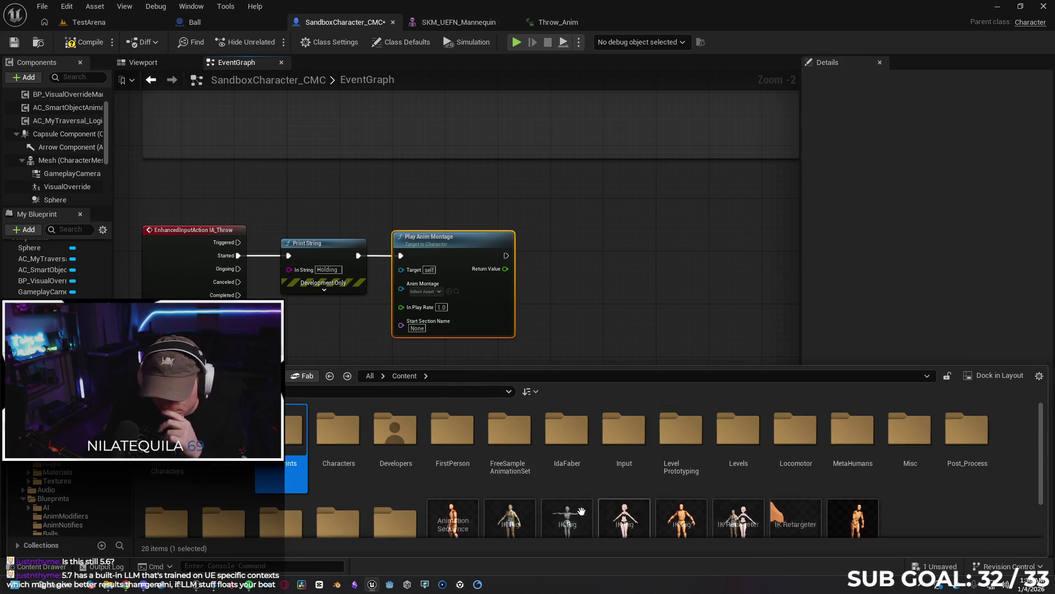
{"action": "double_click", "coordinate": [295, 432]}
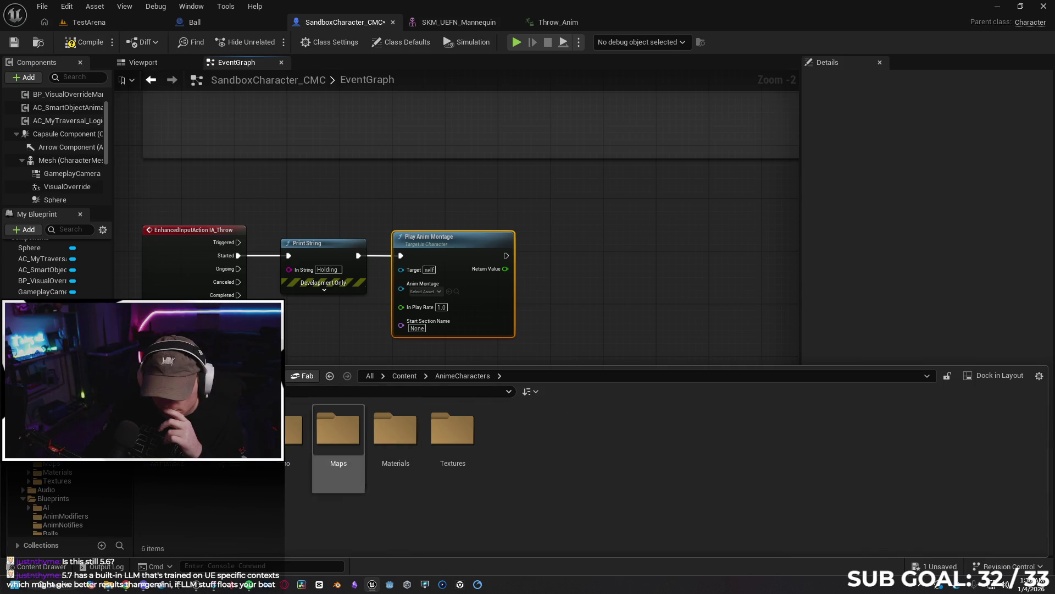
{"action": "double_click", "coordinate": [275, 432]}
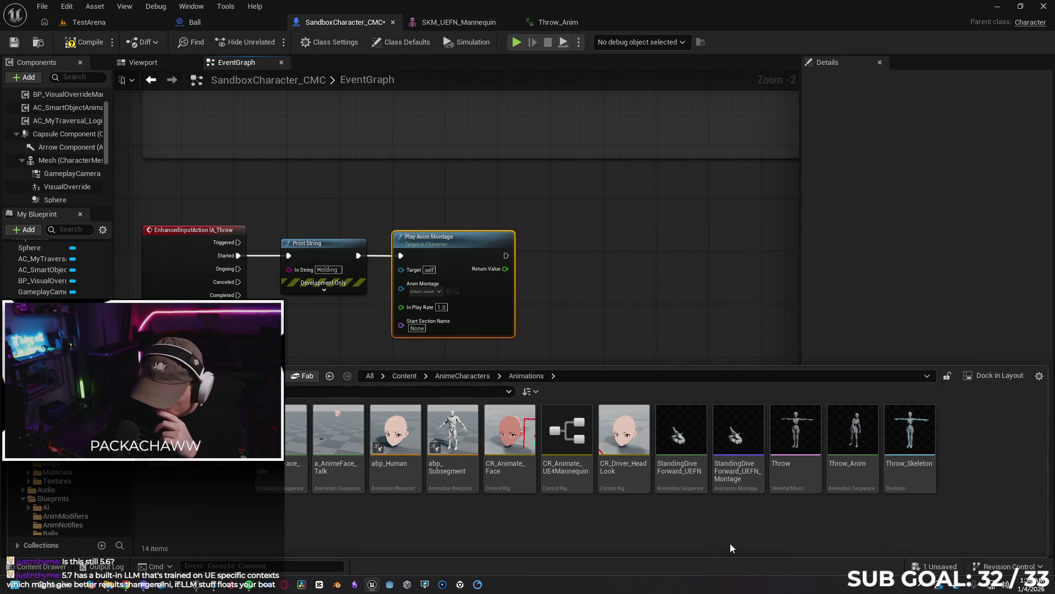
Create Throw_Anim_Montage from Throw_Anim, then force-delete it and return to the Content root.
{"action": "right_click", "coordinate": [855, 440]}
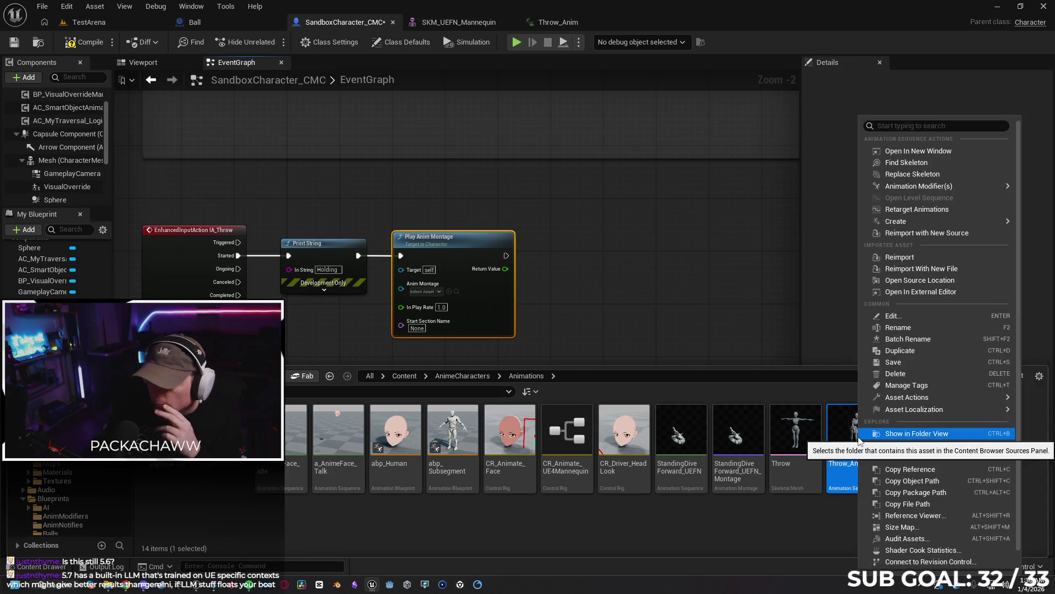
{"action": "mouse_move", "coordinate": [906, 221]}
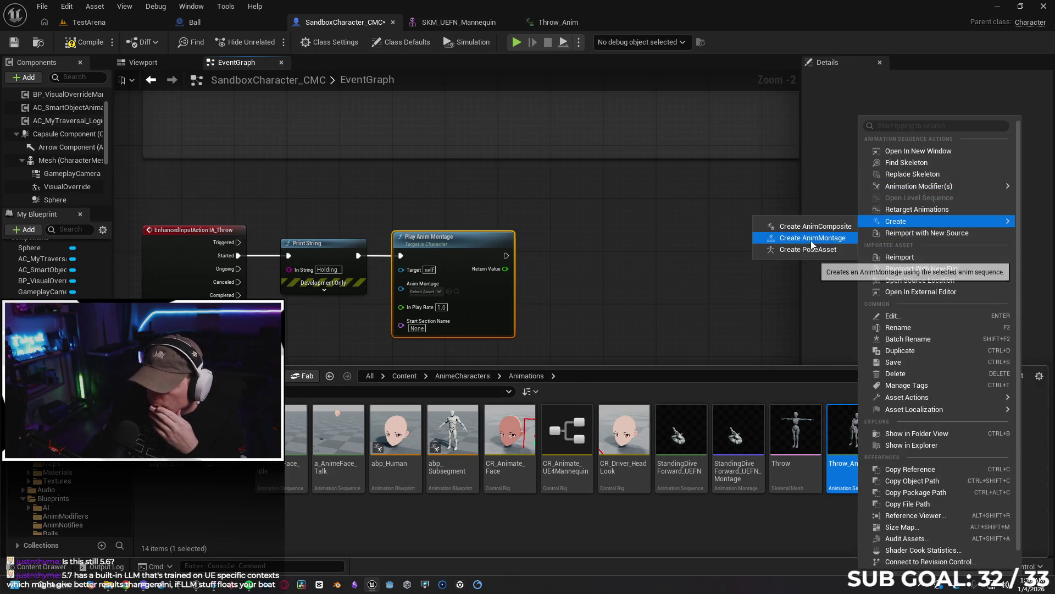
{"action": "left_click", "coordinate": [812, 238]}
{"action": "key", "text": "End"}
{"action": "key", "text": "Return"}
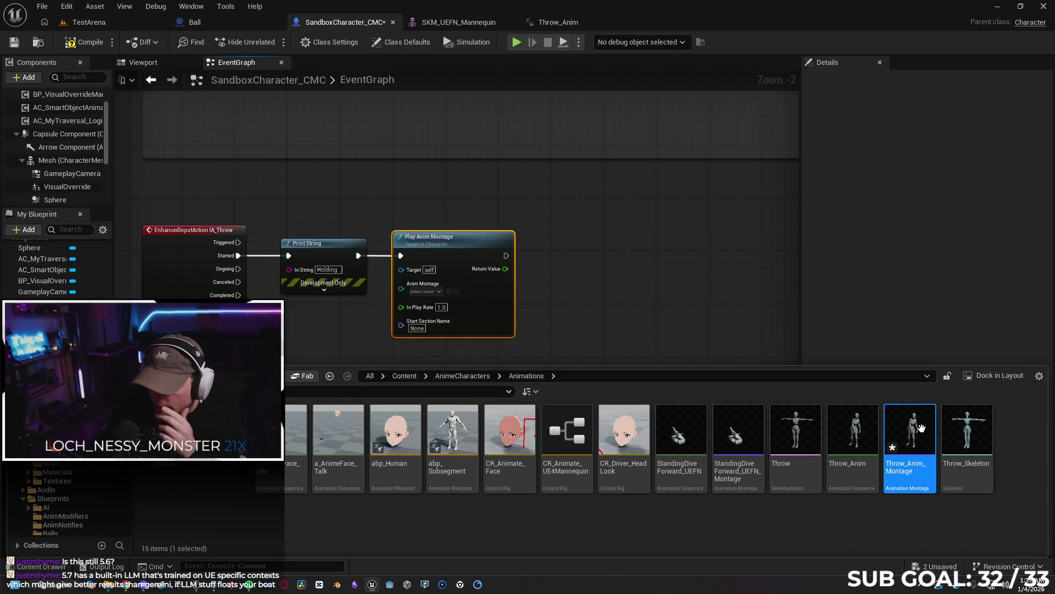
{"action": "key", "text": "Delete"}
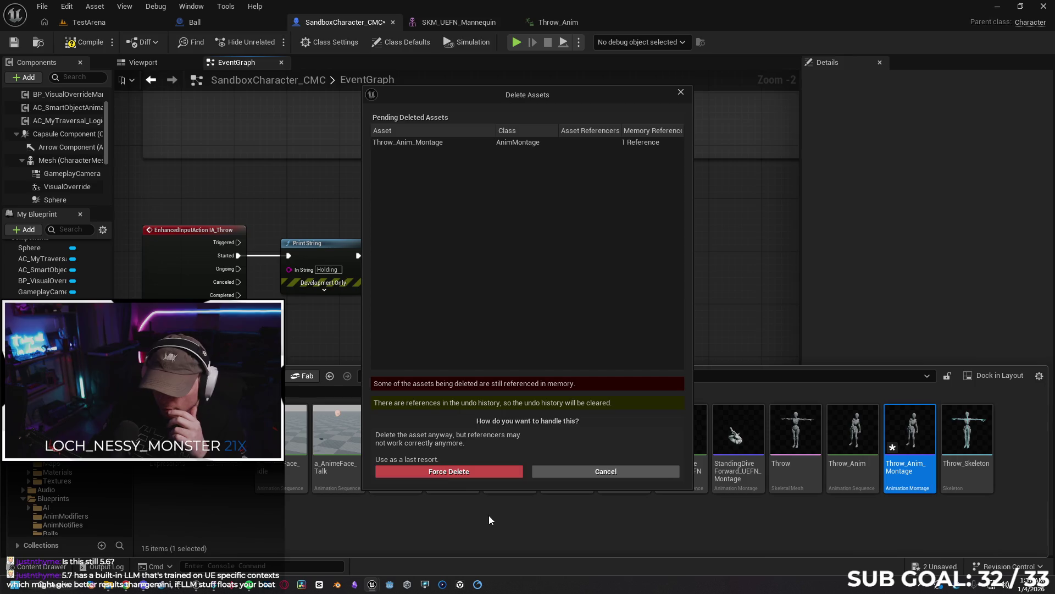
{"action": "left_click", "coordinate": [457, 472]}
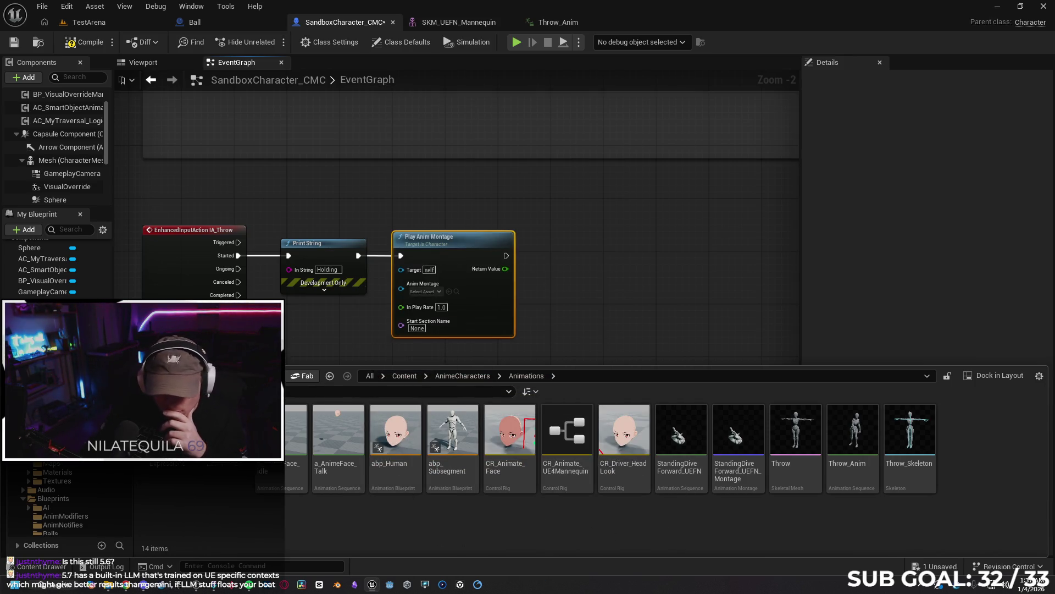
{"action": "left_click", "coordinate": [405, 375]}
Create Throw_Anim_Montage from the Throw_Anim sequence in the Content root.
{"action": "scroll", "coordinate": [959, 489], "scroll_direction": "down", "scroll_amount": 1}
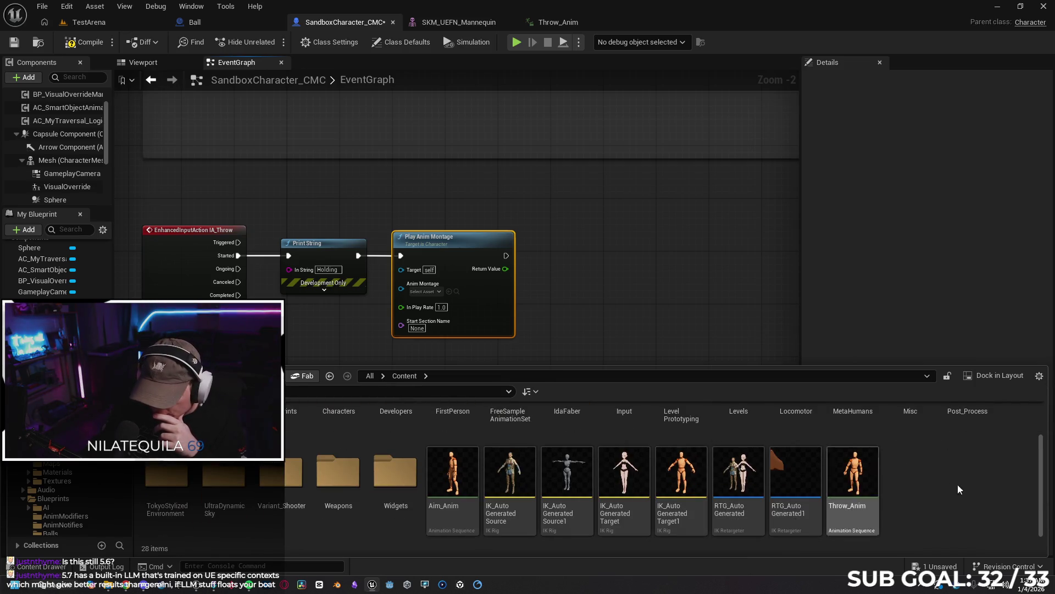
{"action": "left_click", "coordinate": [870, 474]}
{"action": "right_click", "coordinate": [871, 475]}
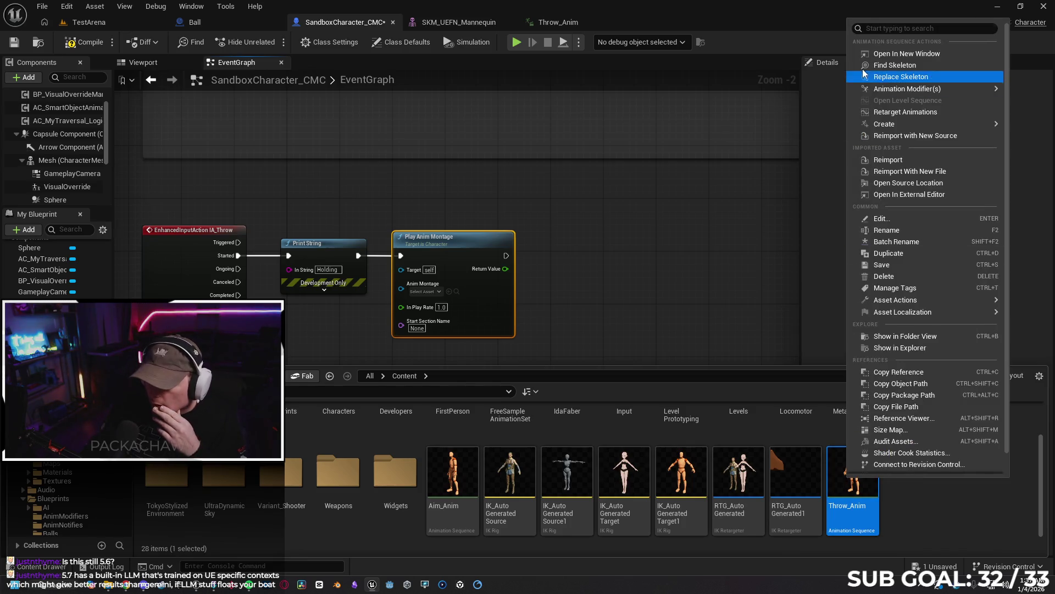
{"action": "mouse_move", "coordinate": [964, 89]}
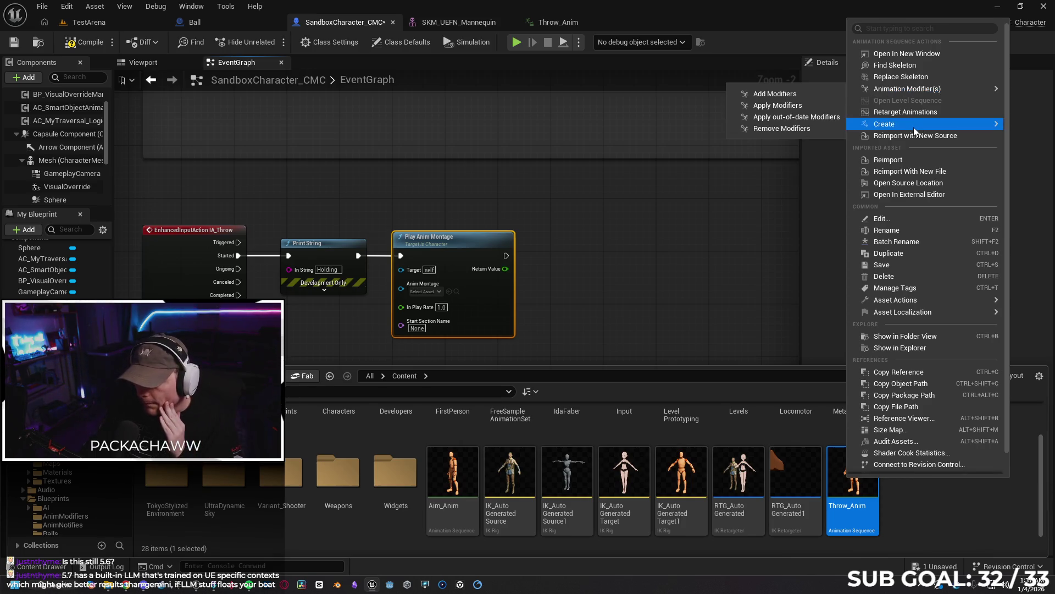
{"action": "mouse_move", "coordinate": [914, 125]}
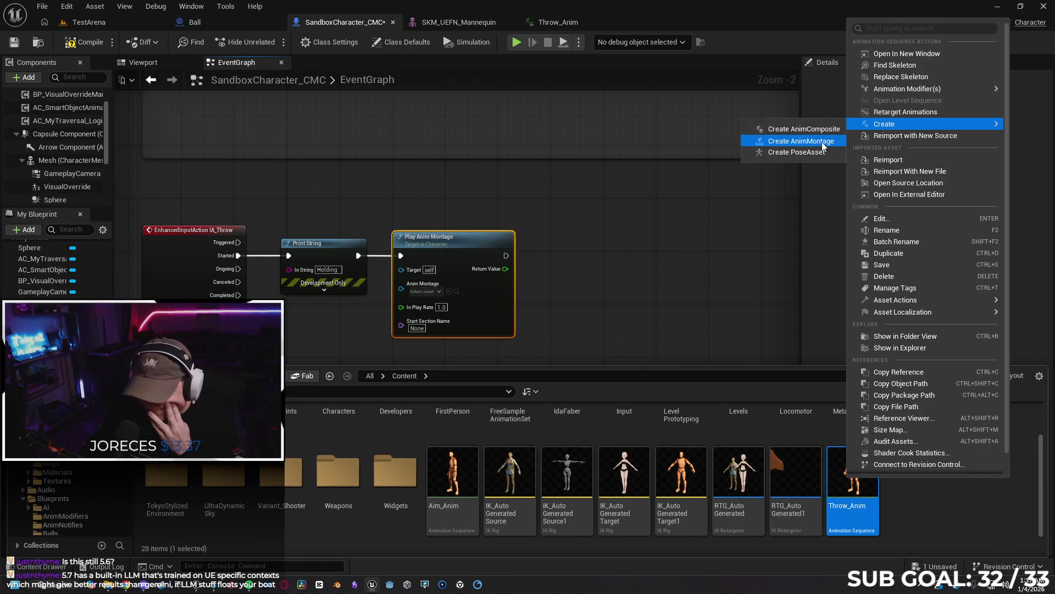
{"action": "left_click", "coordinate": [822, 142]}
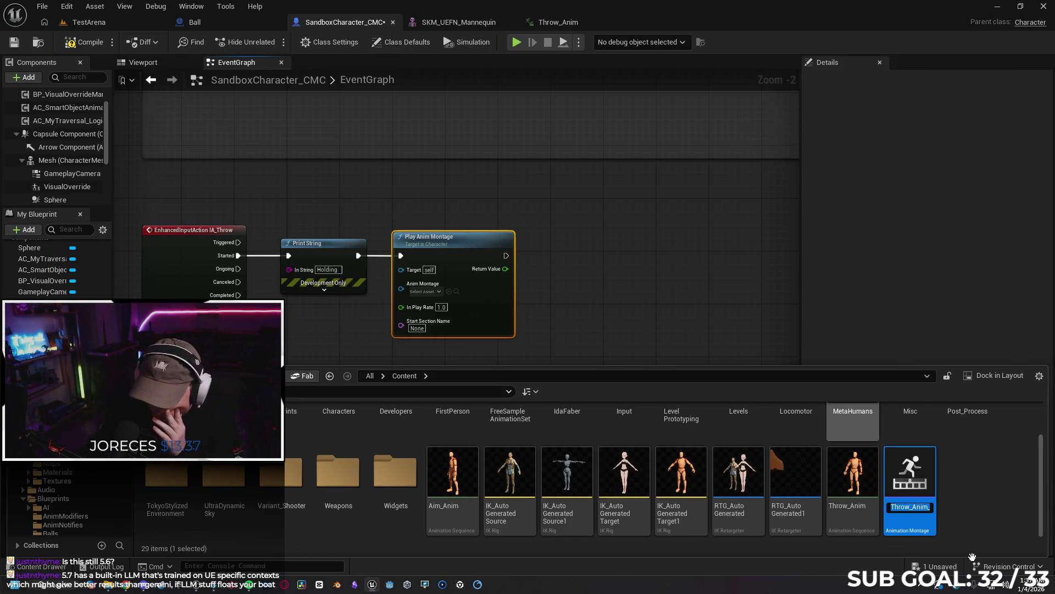
{"action": "key", "text": "Return"}
Create Aim_Anim_Montage from the Aim_Anim sequence.
{"action": "left_click", "coordinate": [453, 467]}
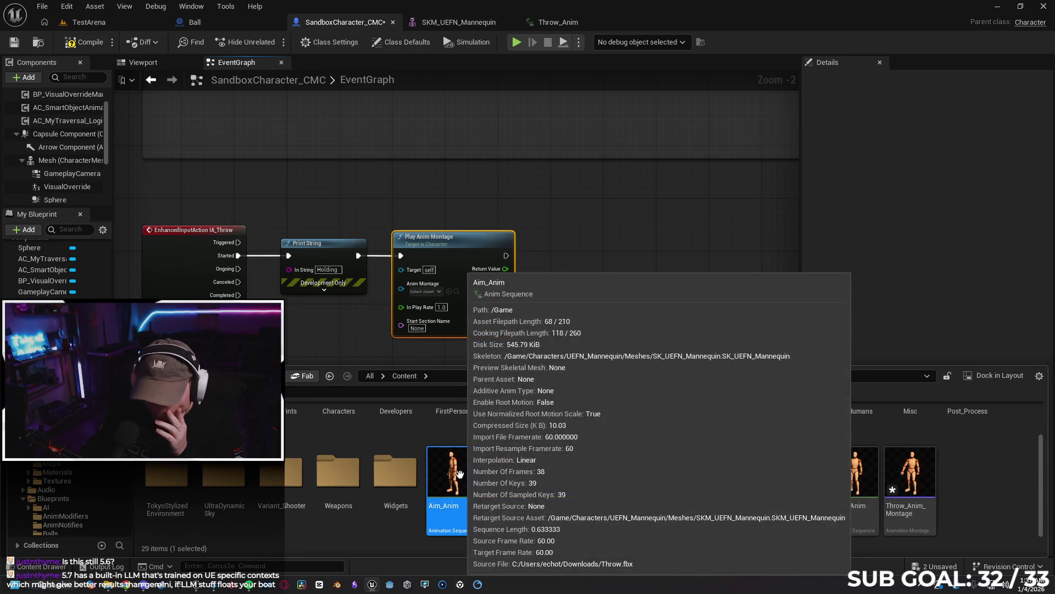
{"action": "right_click", "coordinate": [454, 458]}
{"action": "mouse_move", "coordinate": [601, 121]}
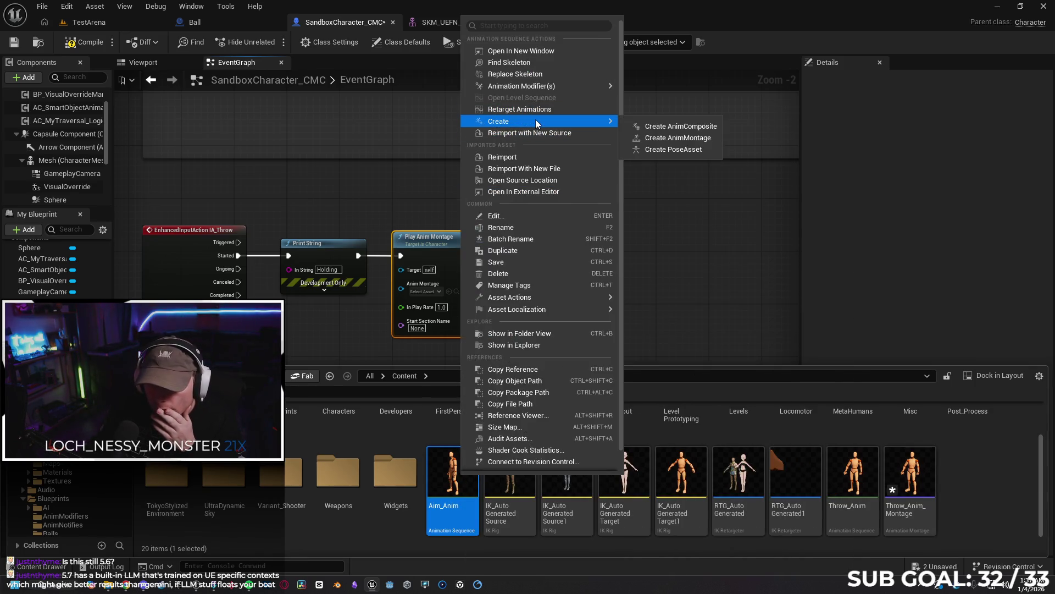
{"action": "left_click", "coordinate": [683, 138]}
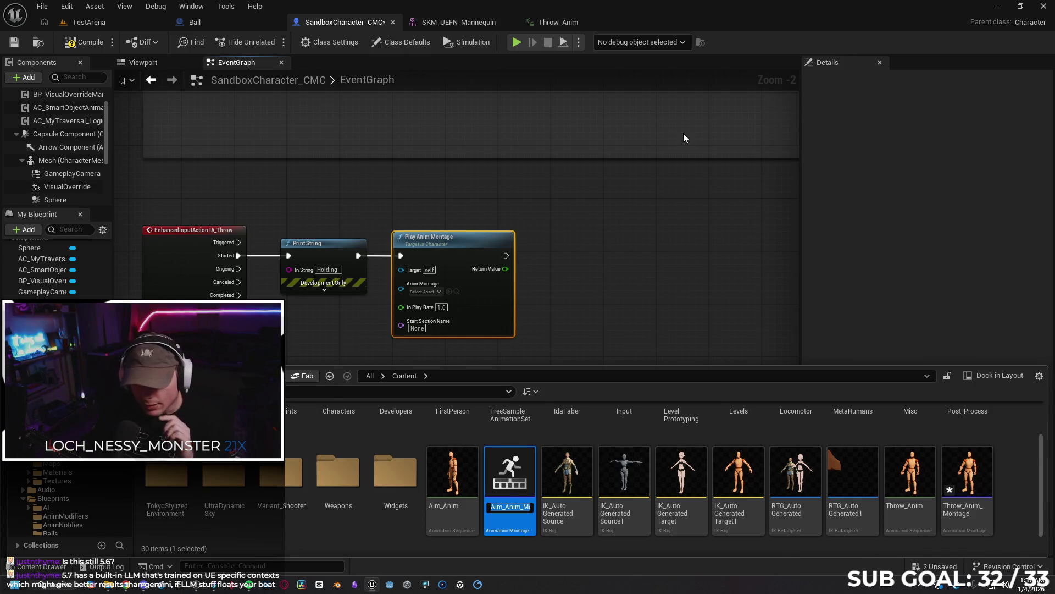
{"action": "key", "text": "Return"}
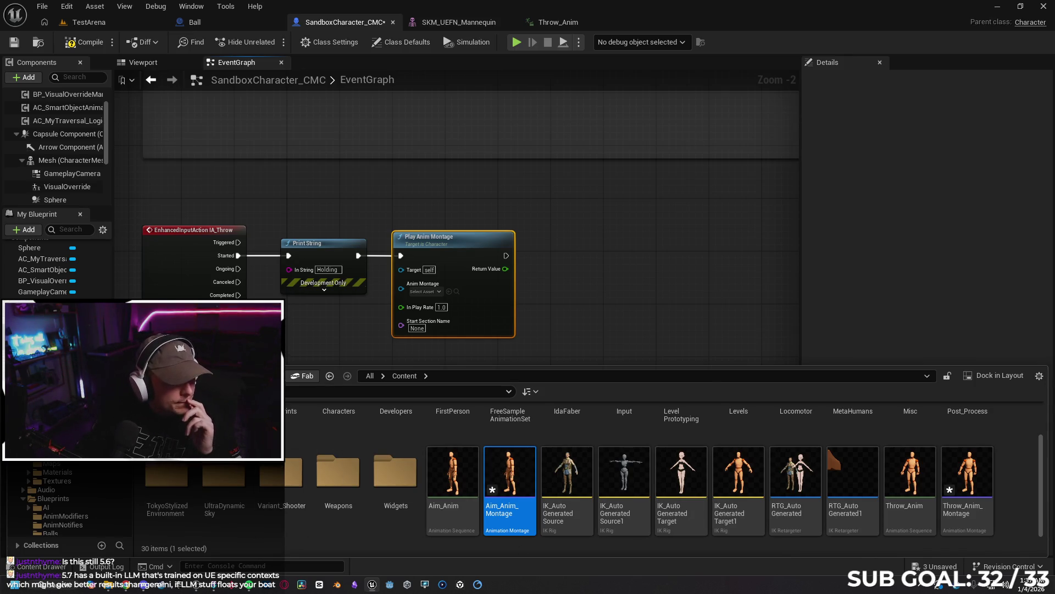
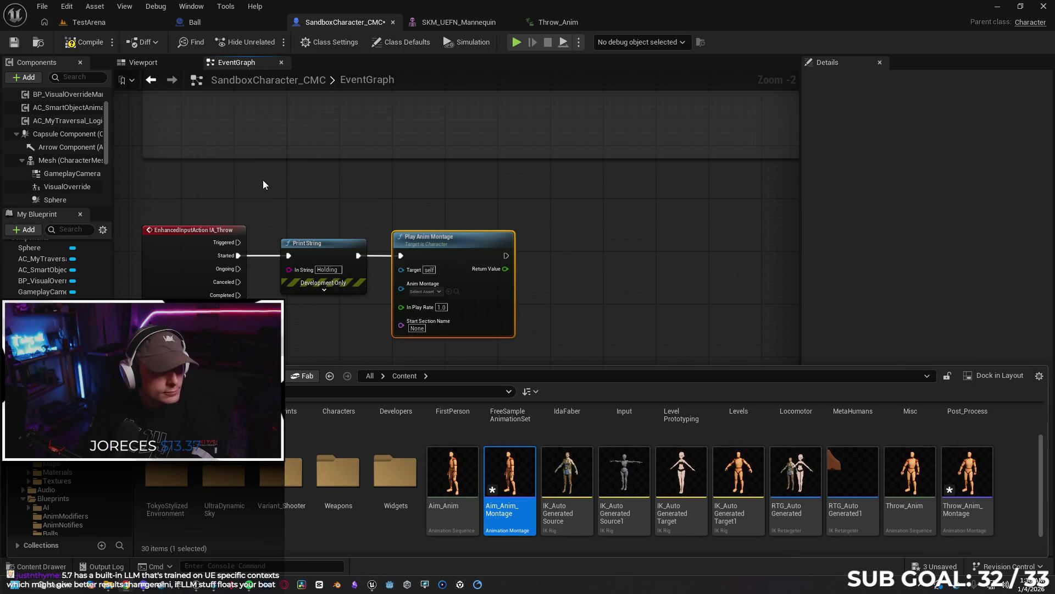
Assign Aim_Anim_Montage to the Play Anim Montage node, leaving the start section as None.
{"action": "left_click", "coordinate": [426, 291]}
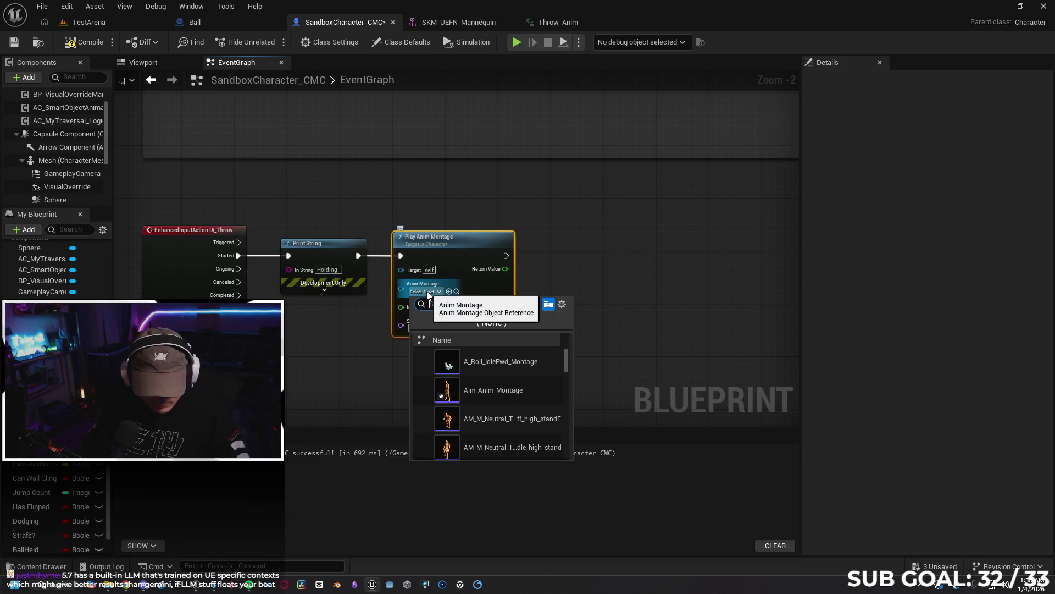
{"action": "type", "text": "aim"}
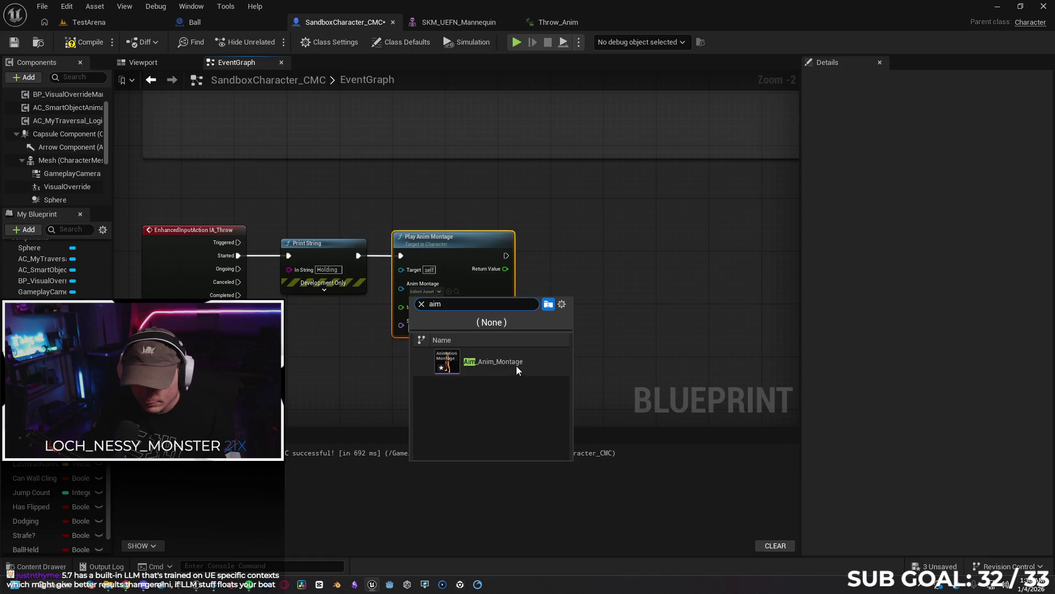
{"action": "left_click", "coordinate": [516, 365]}
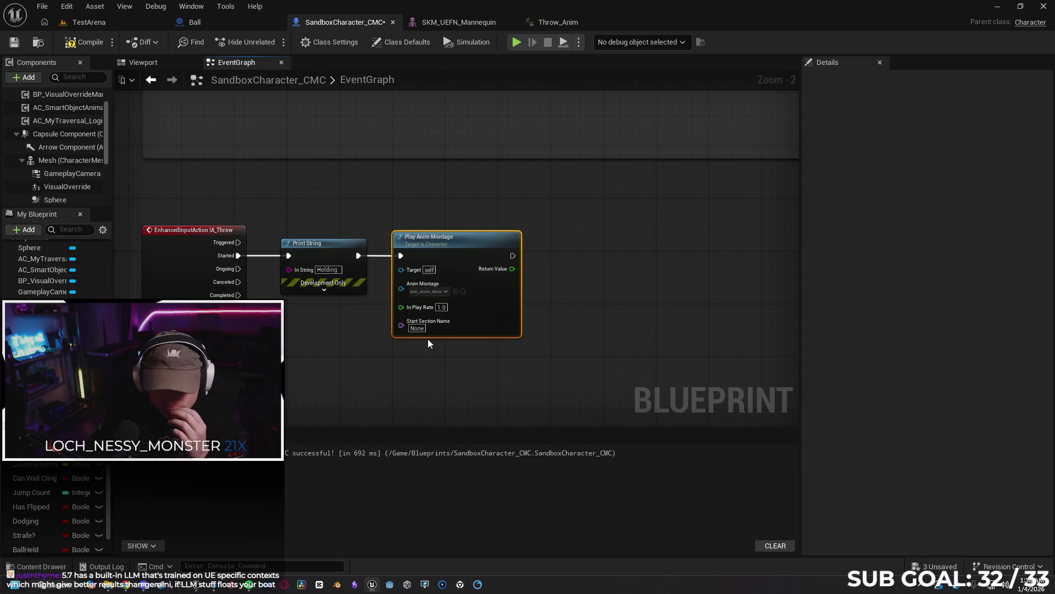
{"action": "left_click", "coordinate": [416, 329]}
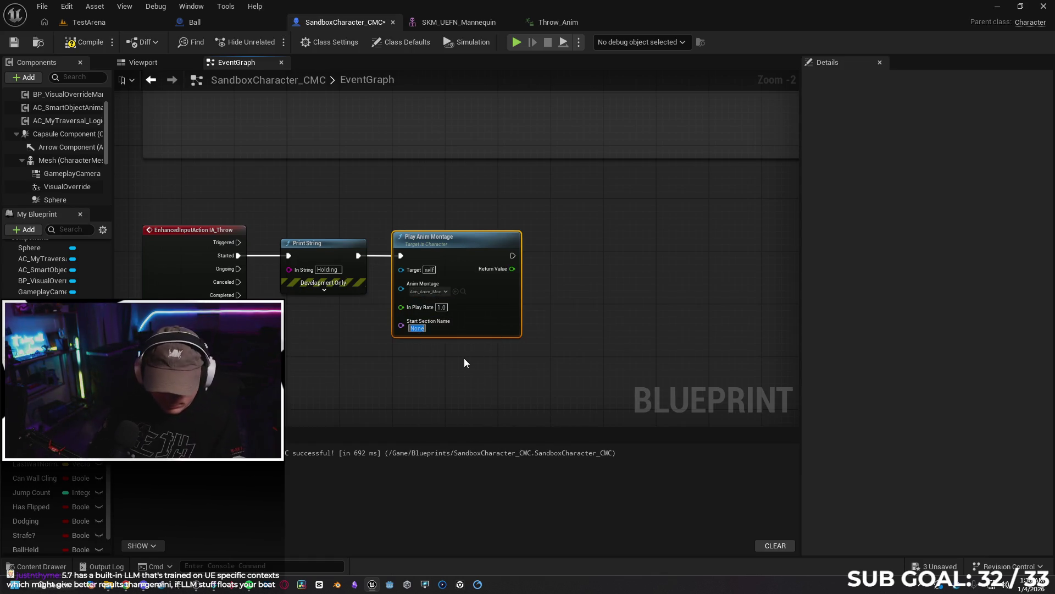
{"action": "left_click", "coordinate": [463, 374]}
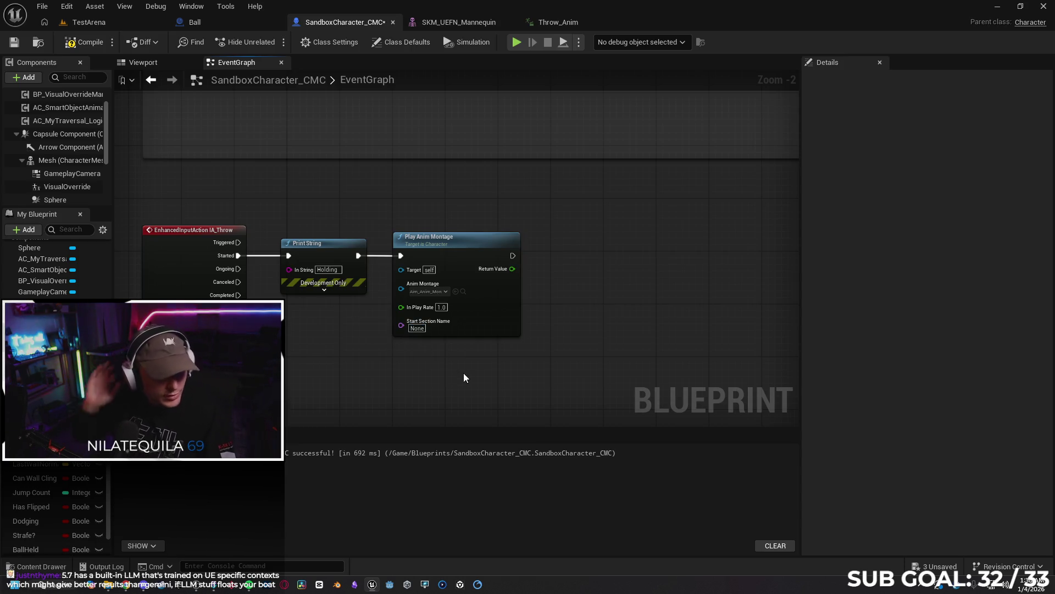
{"action": "left_click_drag", "start_coordinate": [511, 255], "coordinate": [549, 261]}
Add a SpawnActor from Class node after the montage, with Class set to Ball.
{"action": "type", "text": "spawn"}
{"action": "key", "text": "Return"}
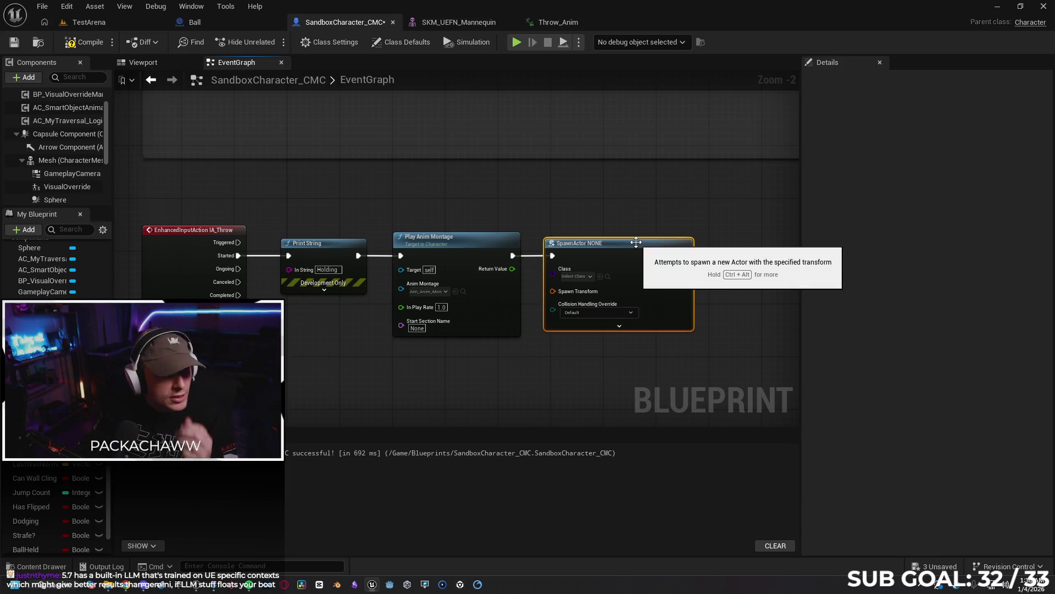
{"action": "left_click", "coordinate": [575, 278]}
{"action": "type", "text": "ball"}
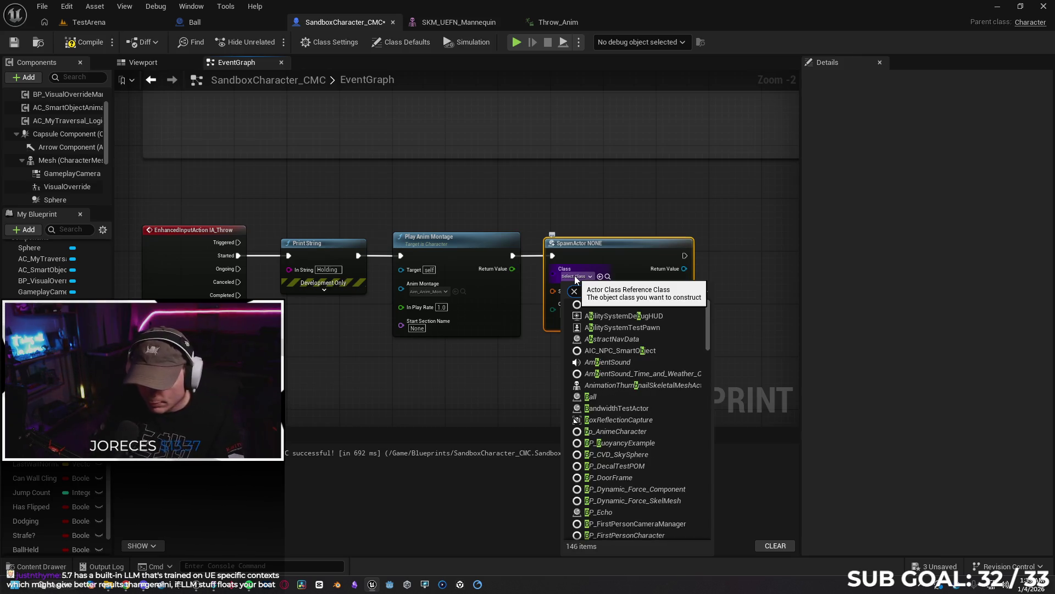
{"action": "left_click", "coordinate": [622, 318]}
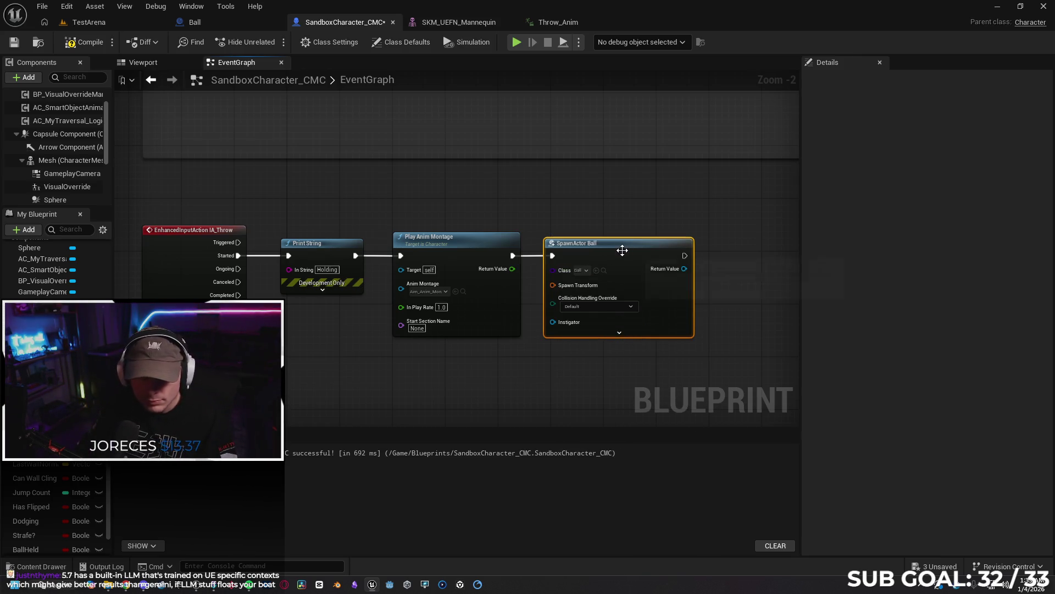
{"action": "left_click_drag", "start_coordinate": [622, 246], "coordinate": [716, 249]}
Feed the Spawn Transform from a new Get Socket Transform node on the Mesh.
{"action": "mouse_move", "coordinate": [645, 285]}
{"action": "left_mouse_down"}
{"action": "mouse_move", "coordinate": [559, 344]}
{"action": "mouse_move", "coordinate": [542, 380]}
{"action": "left_mouse_up"}
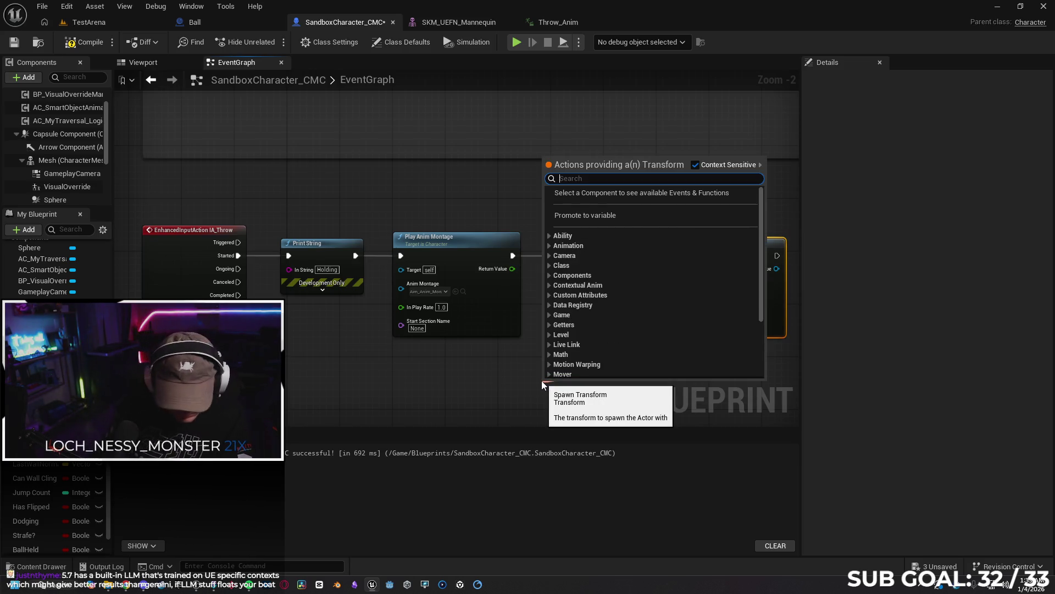
{"action": "type", "text": "get socket"}
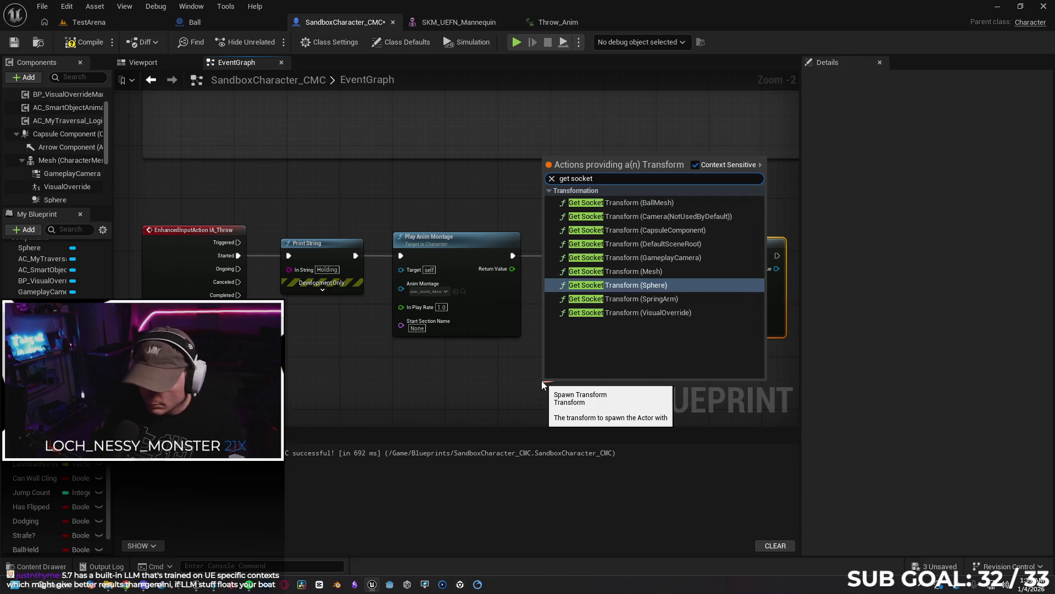
{"action": "key", "text": "Down"}
{"action": "key", "text": "Up"}
{"action": "key", "text": "Up"}
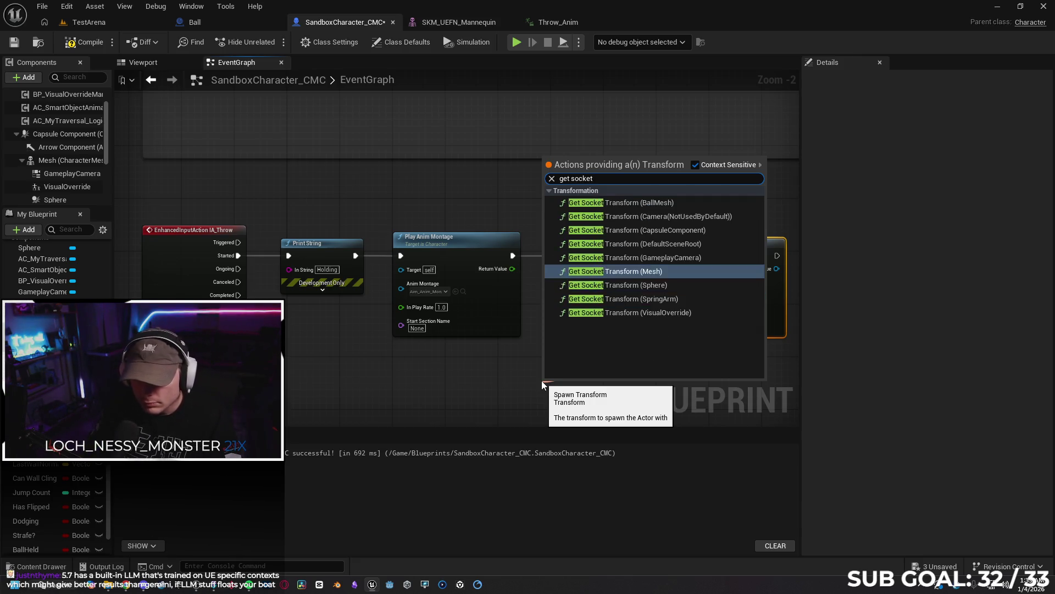
{"action": "key", "text": "Return"}
Set the Get Socket Transform's In Socket Name to palm_r_Socket.
{"action": "left_click", "coordinate": [570, 299]}
{"action": "type", "text": "palm"}
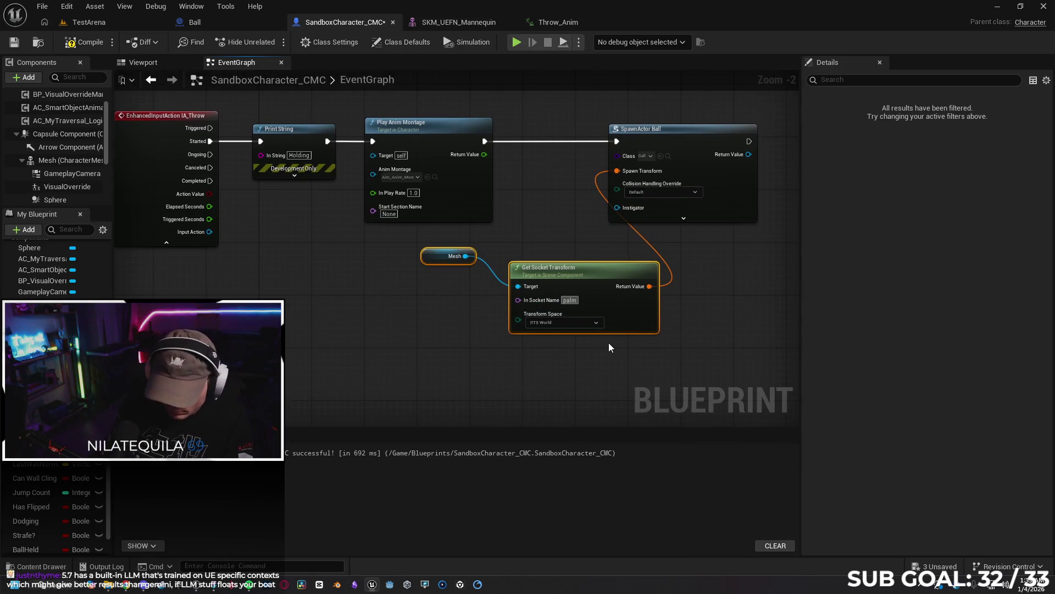
{"action": "type", "text": "_r"}
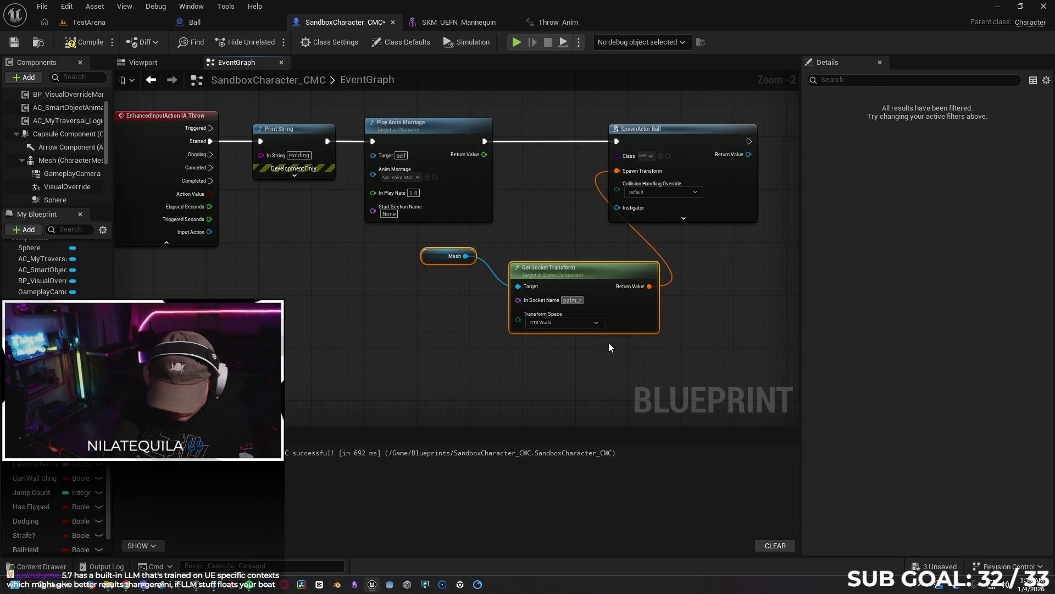
{"action": "type", "text": "_Socket"}
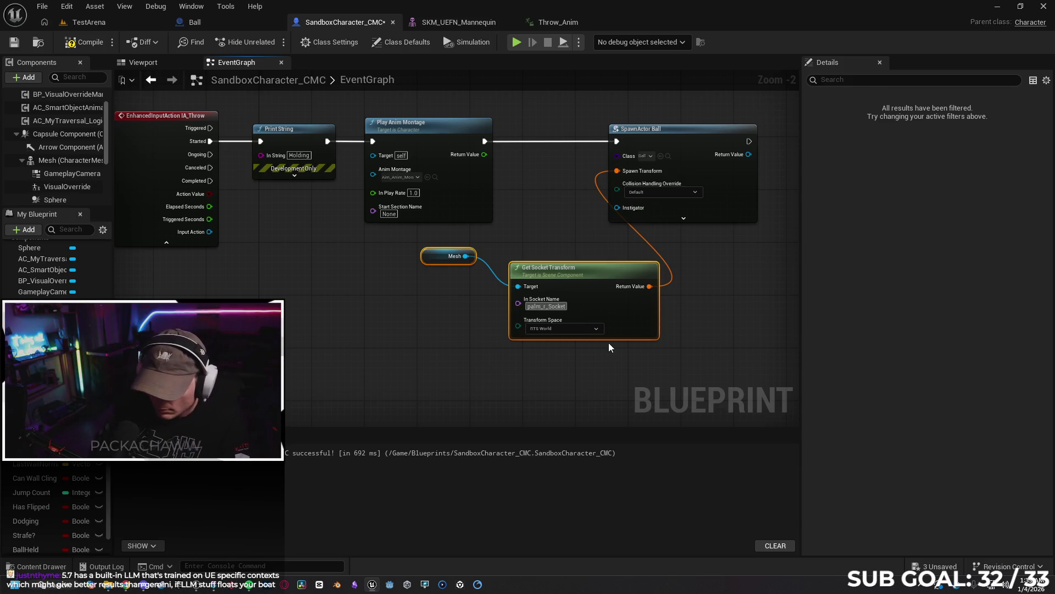
{"action": "key", "text": "Return"}
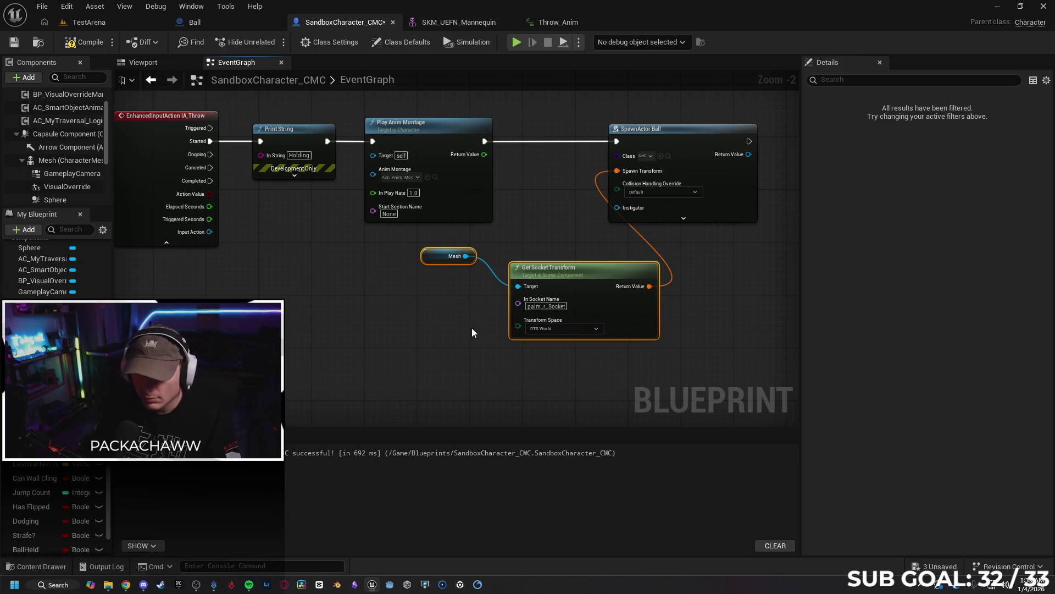
Compile the character blueprint, tidy the nodes, and save all three modified assets.
{"action": "left_click", "coordinate": [14, 43]}
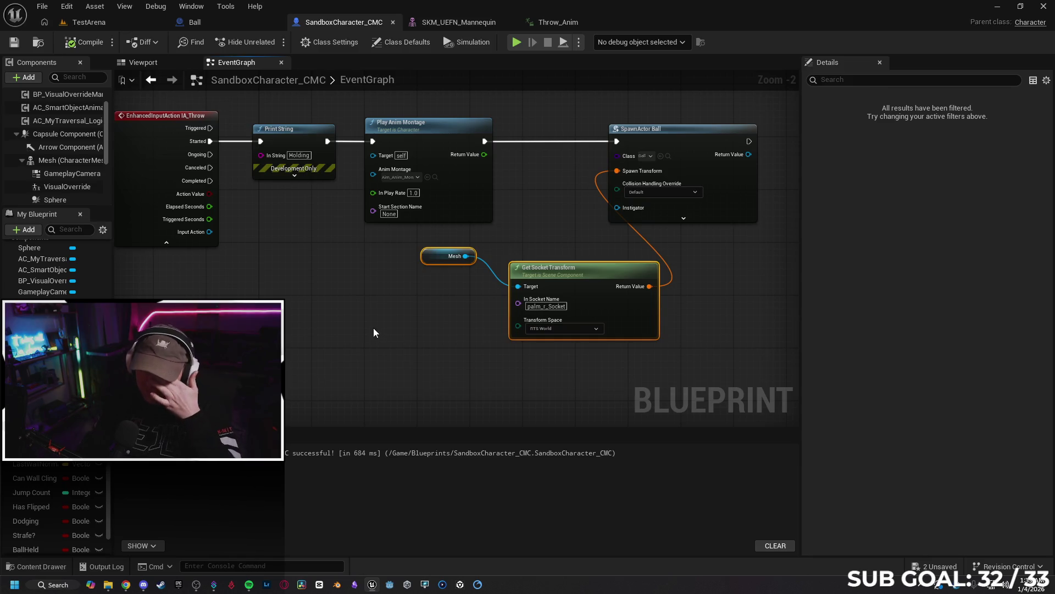
{"action": "left_click_drag", "start_coordinate": [579, 269], "coordinate": [503, 265]}
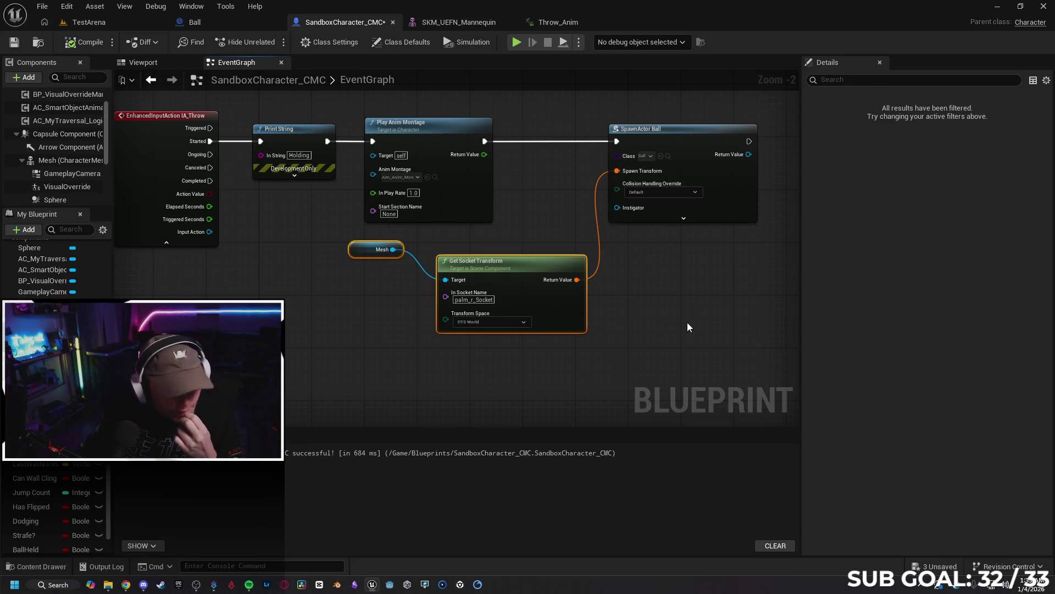
{"action": "mouse_move", "coordinate": [692, 330]}
{"action": "left_mouse_down"}
{"action": "mouse_move", "coordinate": [671, 320]}
{"action": "mouse_move", "coordinate": [559, 322]}
{"action": "mouse_move", "coordinate": [580, 329]}
{"action": "left_mouse_up"}
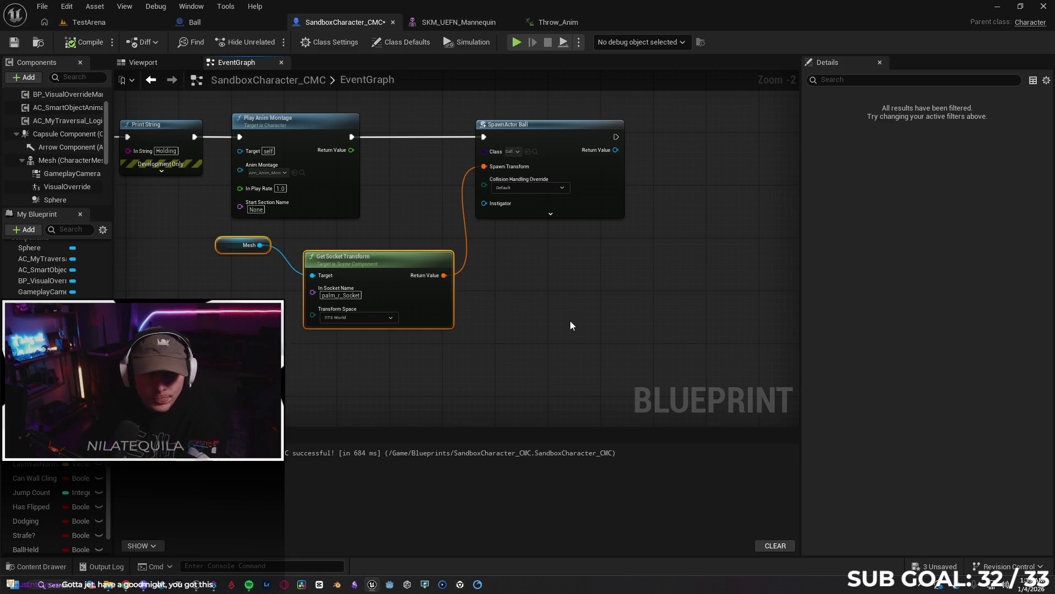
{"action": "left_click", "coordinate": [932, 566]}
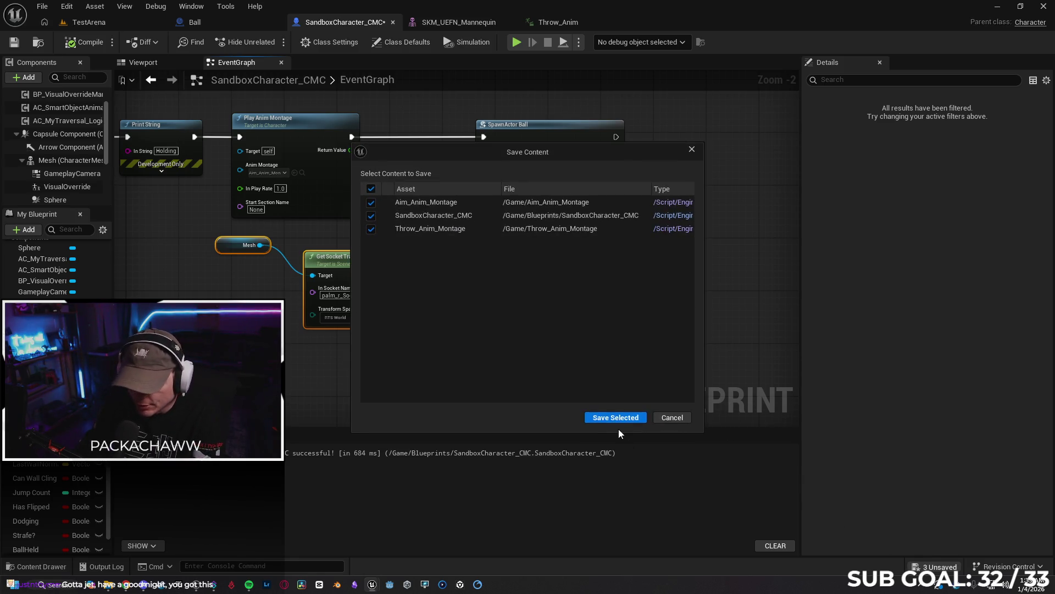
{"action": "left_click", "coordinate": [613, 416]}
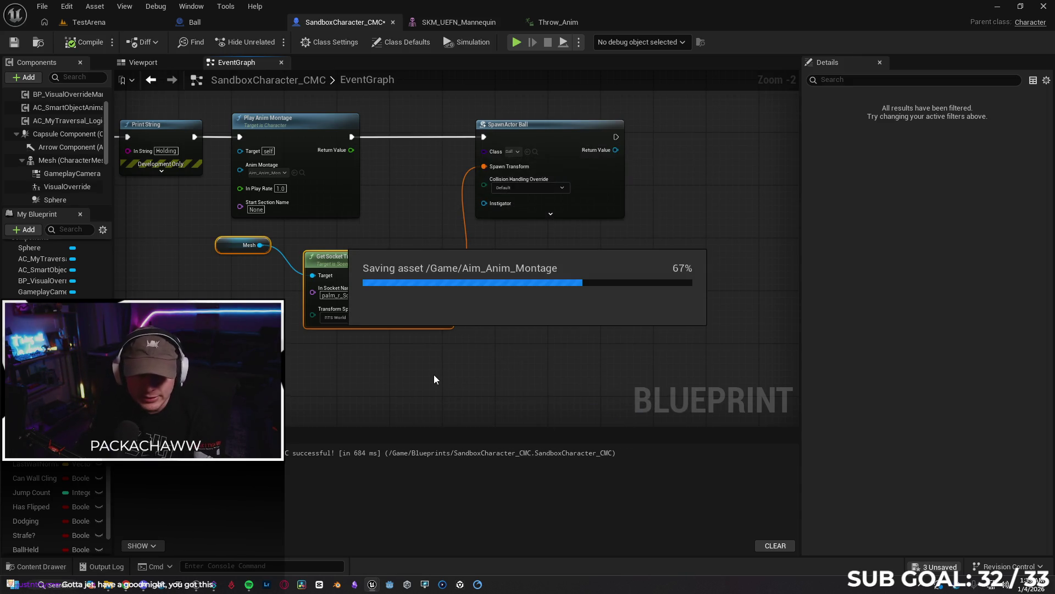
{"action": "mouse_move", "coordinate": [262, 351]}
{"action": "left_mouse_down"}
{"action": "mouse_move", "coordinate": [463, 327]}
{"action": "mouse_move", "coordinate": [482, 349]}
{"action": "left_mouse_up"}
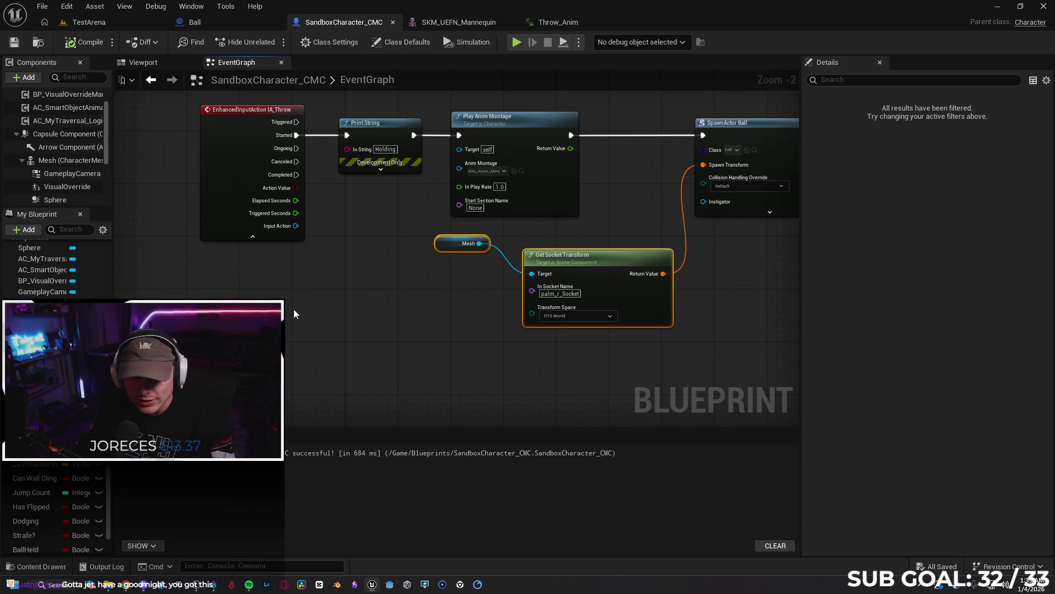
{"action": "left_click_drag", "start_coordinate": [418, 339], "coordinate": [518, 338]}
{"action": "mouse_move", "coordinate": [352, 348]}
{"action": "left_mouse_down"}
{"action": "mouse_move", "coordinate": [513, 365]}
{"action": "mouse_move", "coordinate": [450, 374]}
{"action": "mouse_move", "coordinate": [419, 361]}
{"action": "left_mouse_up"}
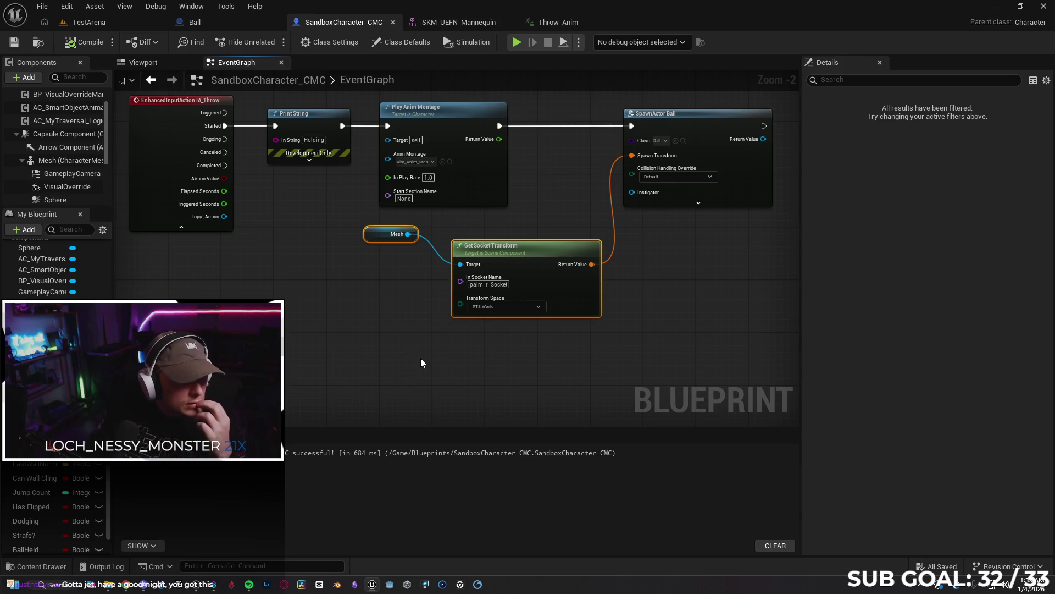
{"action": "mouse_move", "coordinate": [598, 334]}
{"action": "left_mouse_down"}
{"action": "mouse_move", "coordinate": [594, 313]}
{"action": "mouse_move", "coordinate": [416, 336]}
{"action": "left_mouse_up"}
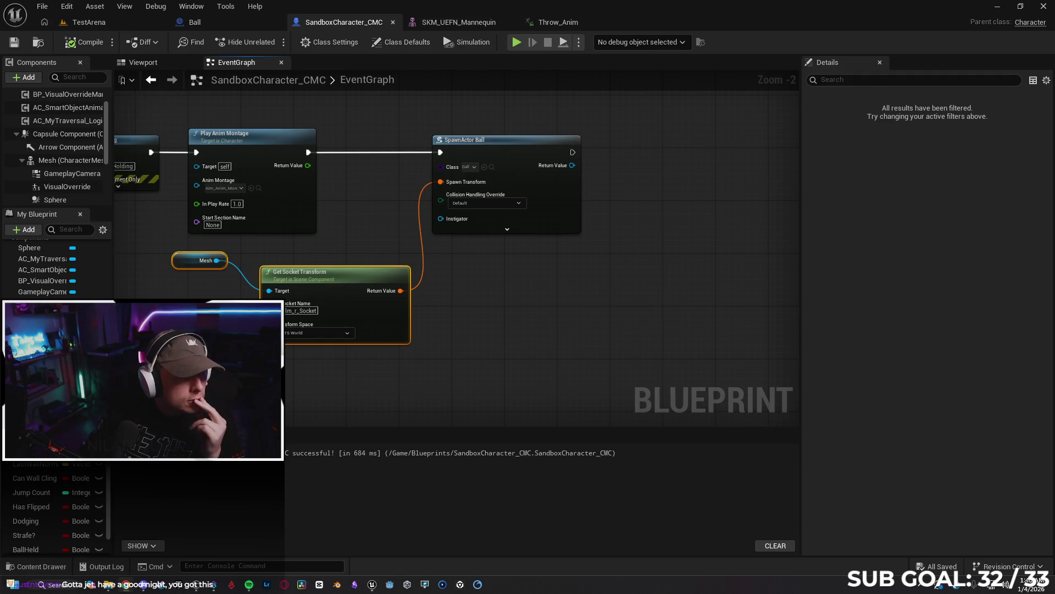
{"action": "left_click_drag", "start_coordinate": [576, 274], "coordinate": [533, 273]}
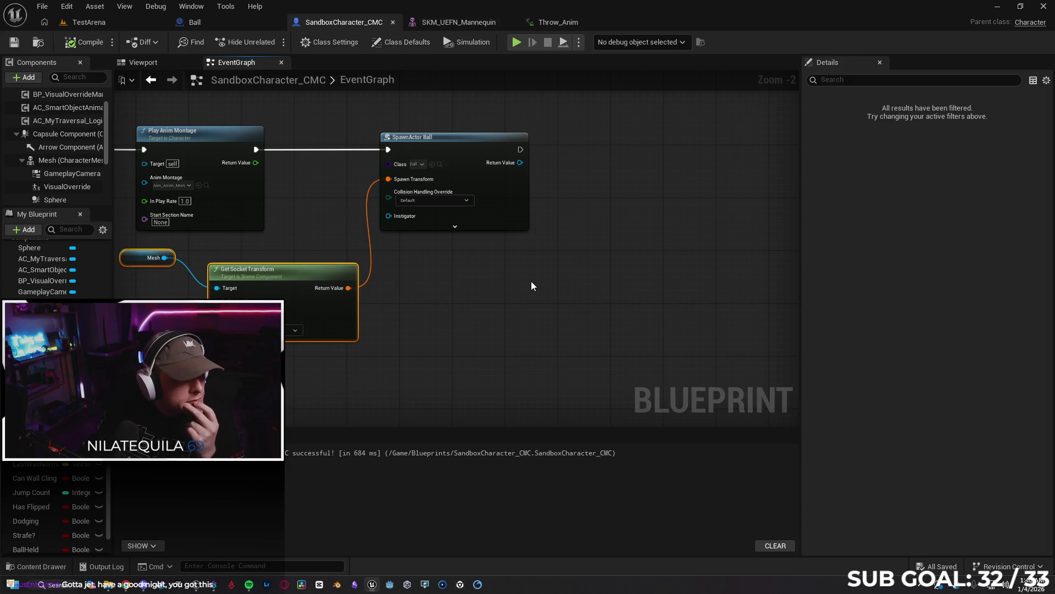
{"action": "mouse_move", "coordinate": [572, 270]}
{"action": "left_mouse_down"}
{"action": "mouse_move", "coordinate": [461, 285]}
{"action": "mouse_move", "coordinate": [465, 257]}
{"action": "left_mouse_up"}
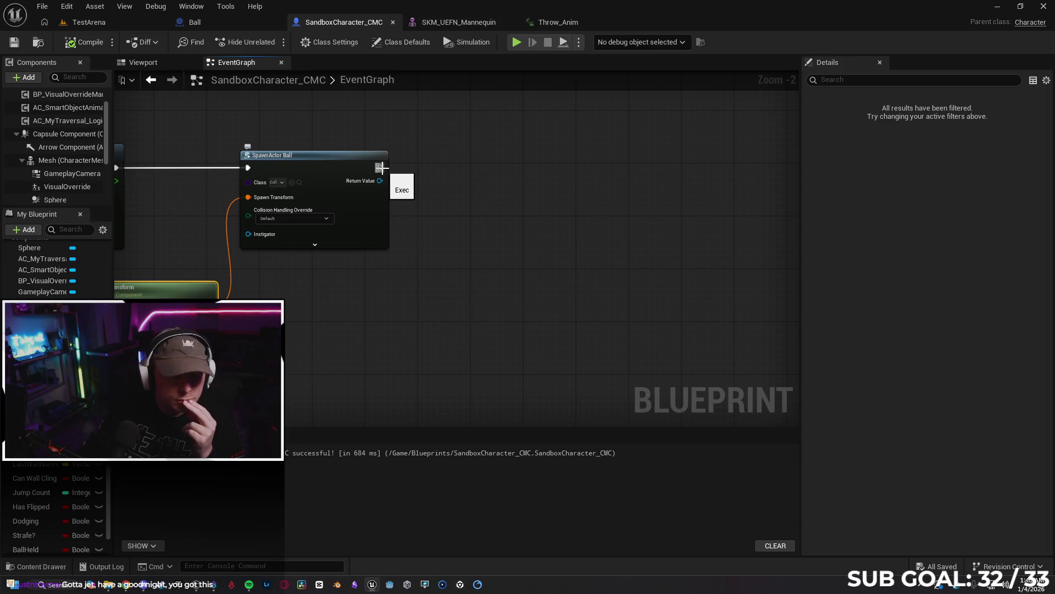
{"action": "left_click_drag", "start_coordinate": [382, 168], "coordinate": [443, 168]}
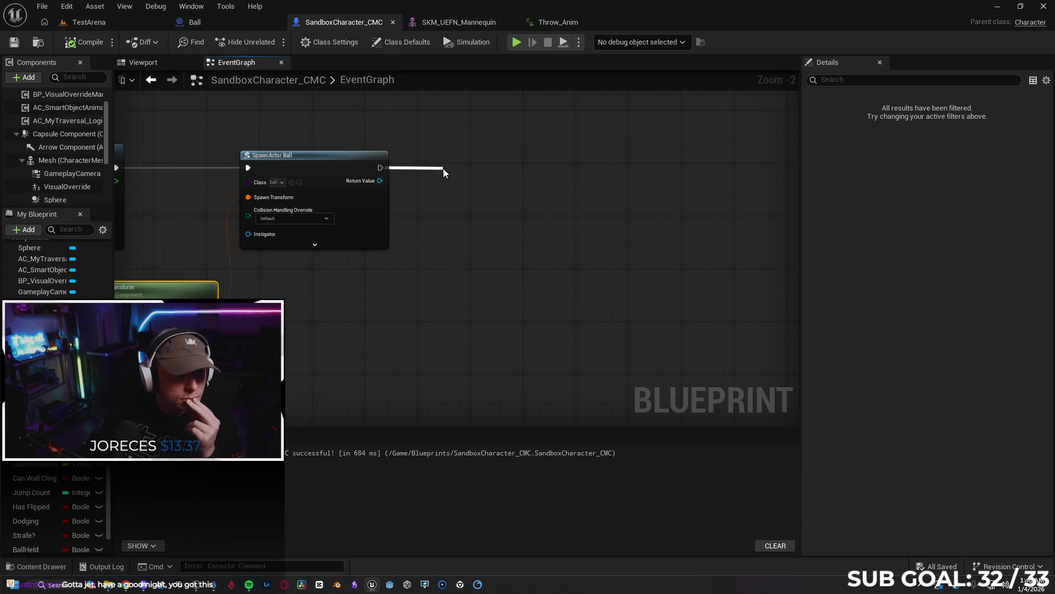
{"action": "left_click", "coordinate": [378, 172]}
{"action": "right_click", "coordinate": [378, 172]}
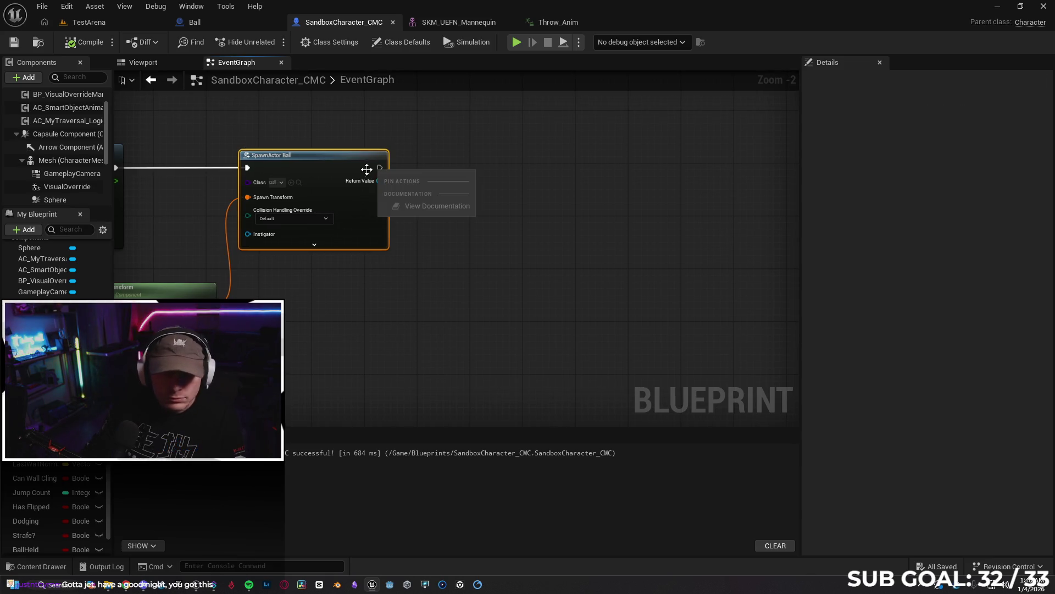
{"action": "left_click", "coordinate": [363, 187]}
{"action": "right_click", "coordinate": [361, 183]}
Rename the new Ball-type variable NewVar_0 to HeldBall.
{"action": "left_click", "coordinate": [396, 217]}
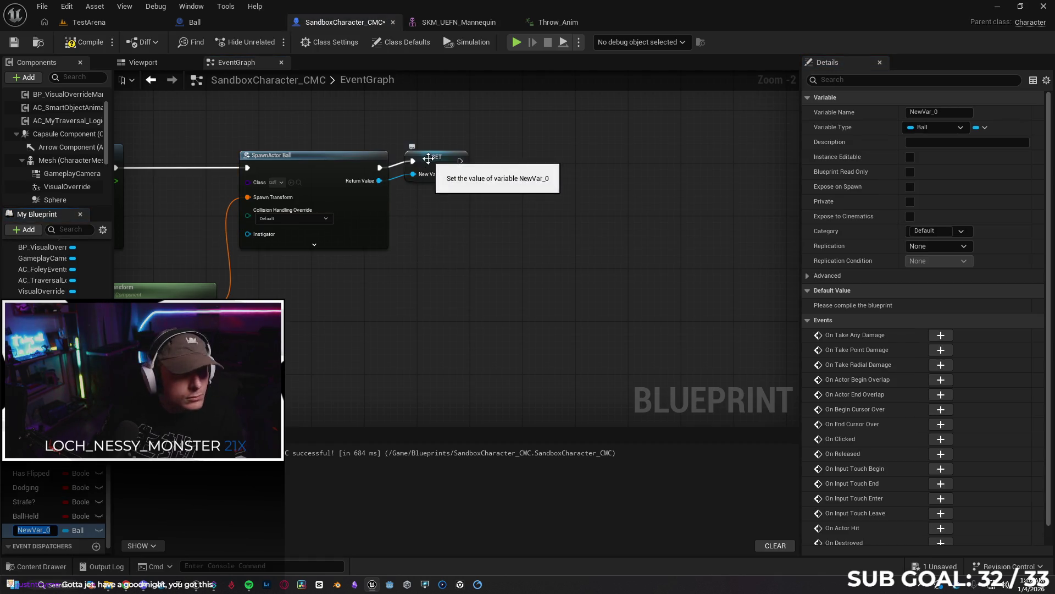
{"action": "type", "text": "Held"}
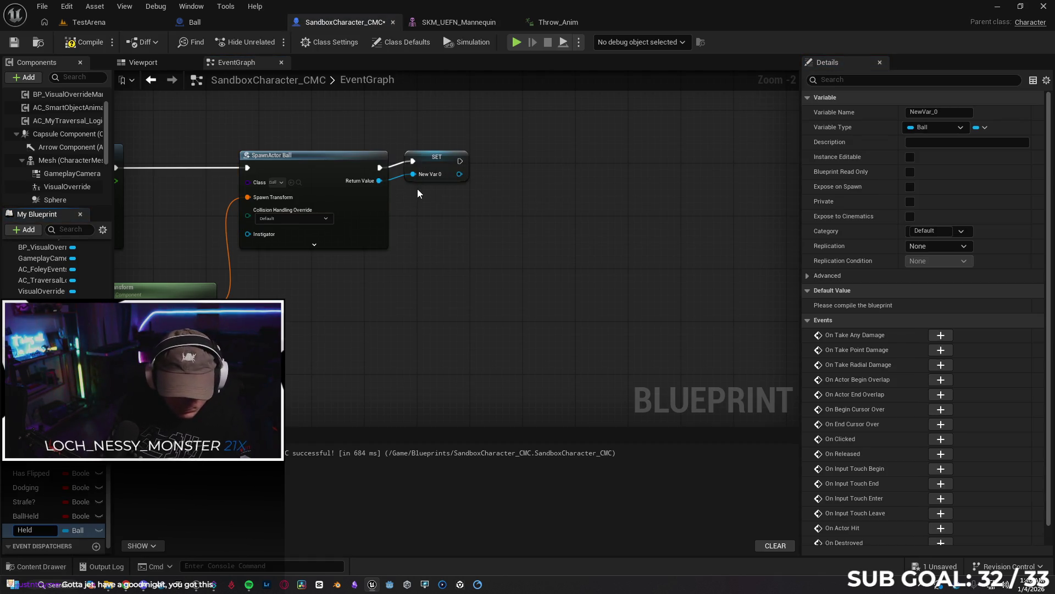
{"action": "type", "text": "Ball"}
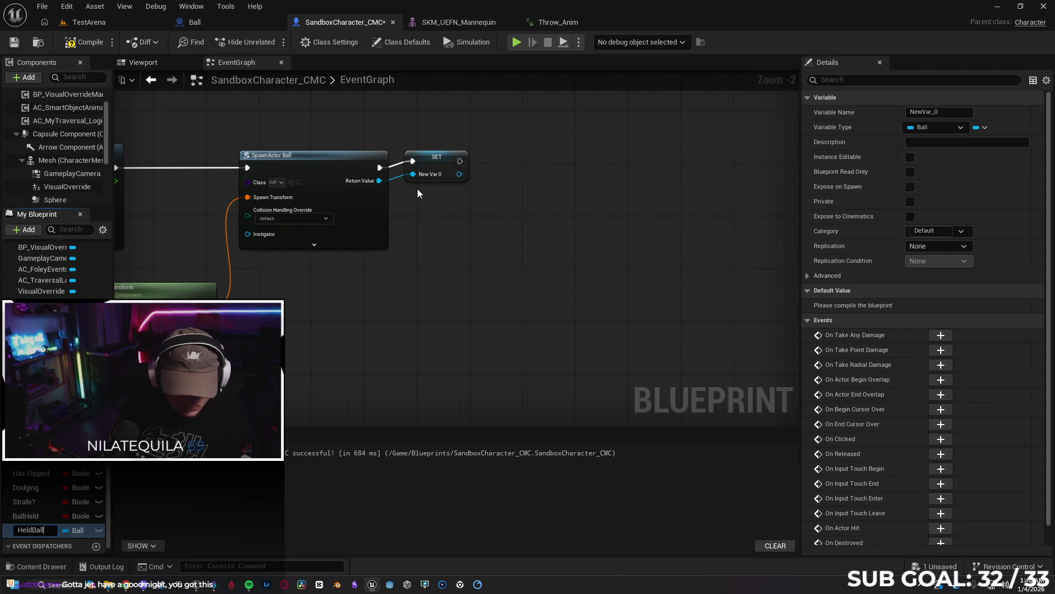
{"action": "key", "text": "Return"}
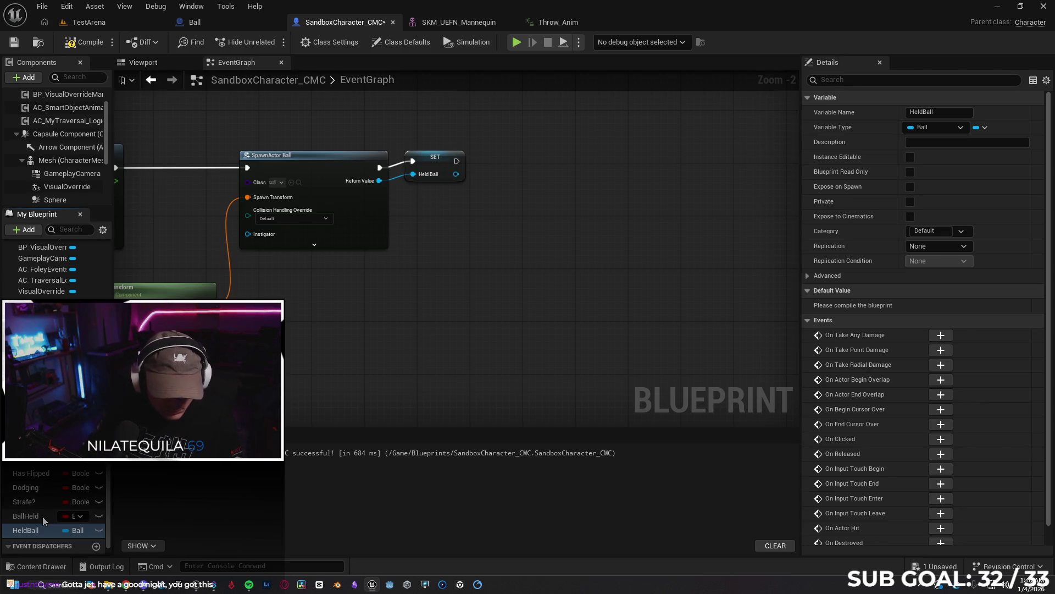
Delete the unused BallHeld boolean variable and select the SET Held Ball node.
{"action": "left_click", "coordinate": [41, 516]}
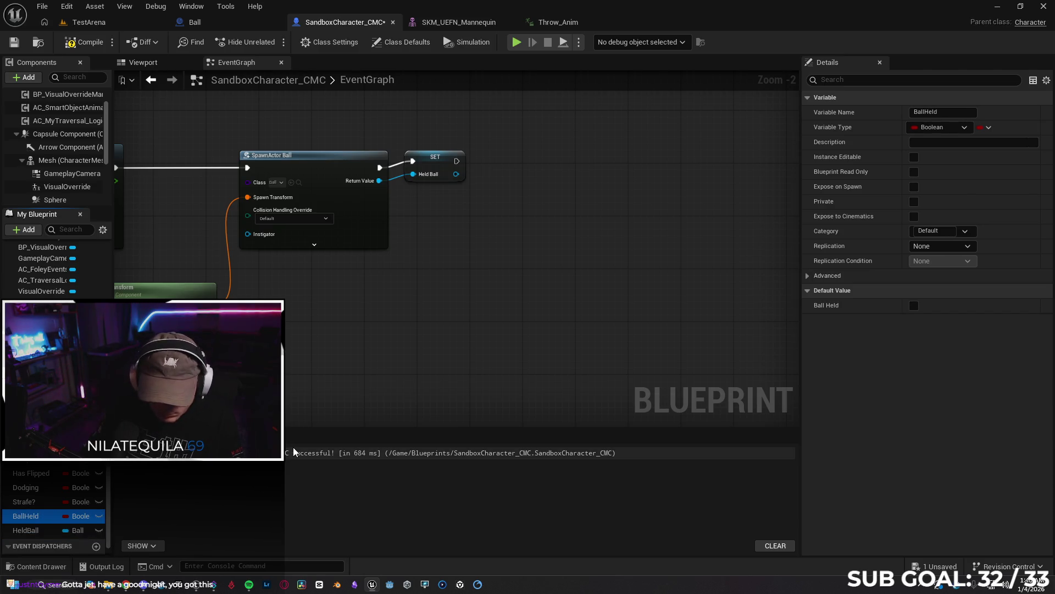
{"action": "key", "text": "Delete"}
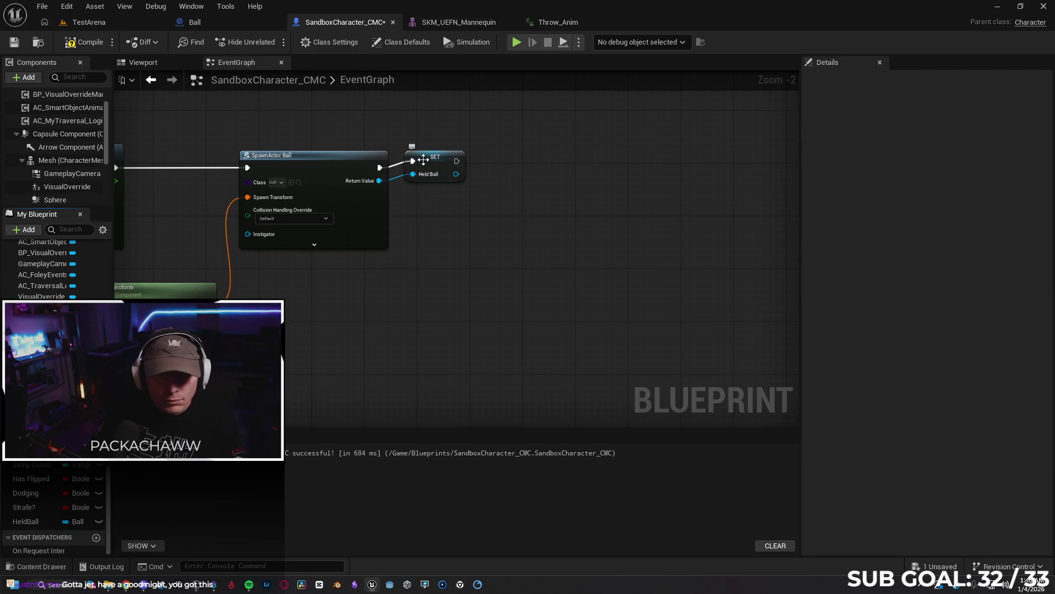
{"action": "left_click", "coordinate": [424, 163]}
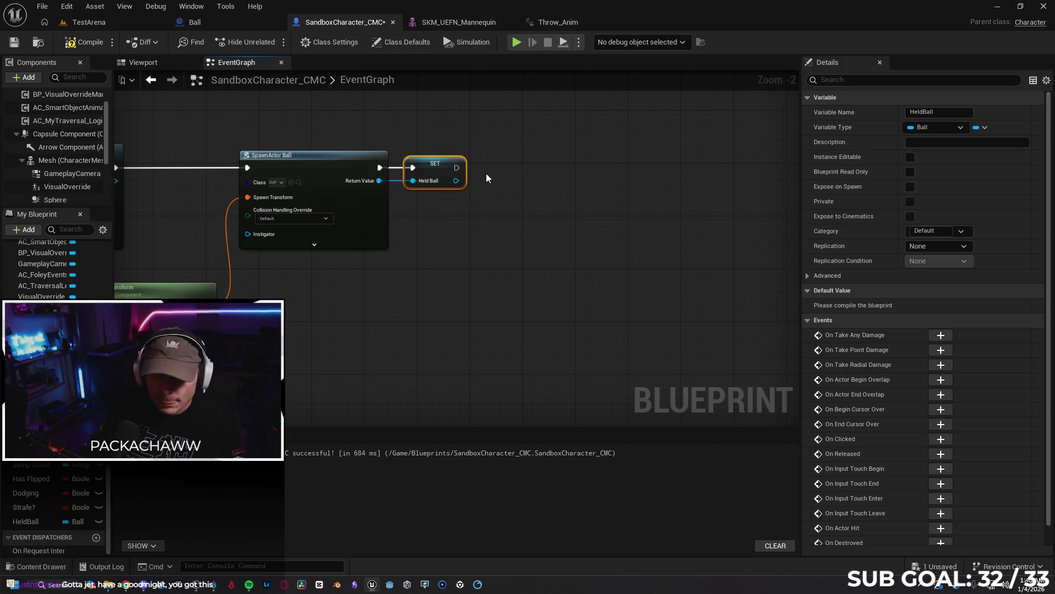
{"action": "left_click_drag", "start_coordinate": [460, 166], "coordinate": [500, 167]}
Add Attach Actor To Component after SET, with Held Ball as Target and Mesh as Parent.
{"action": "type", "text": "Atta"}
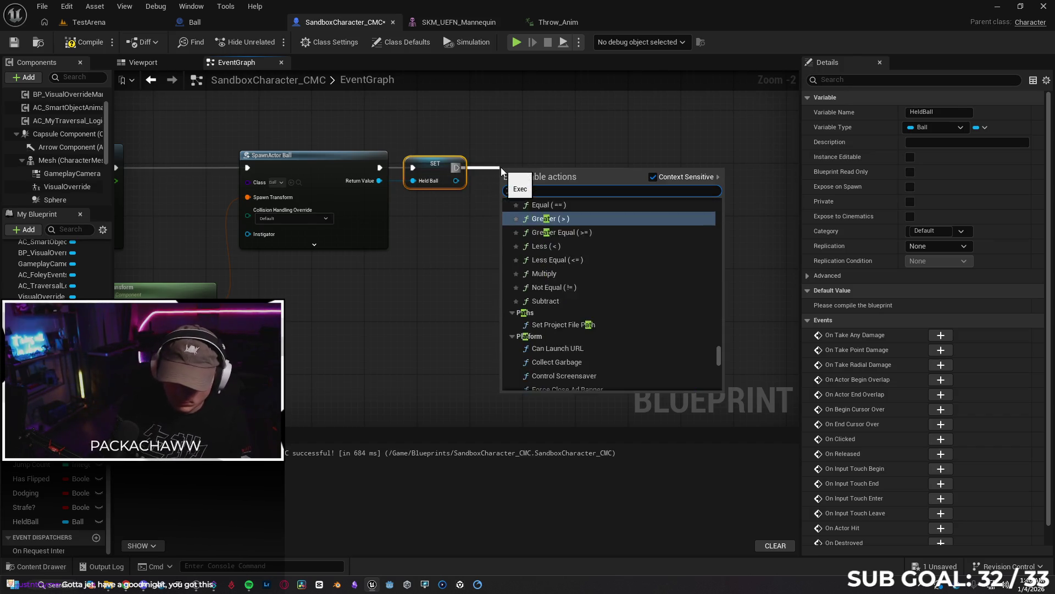
{"action": "key", "text": "Down"}
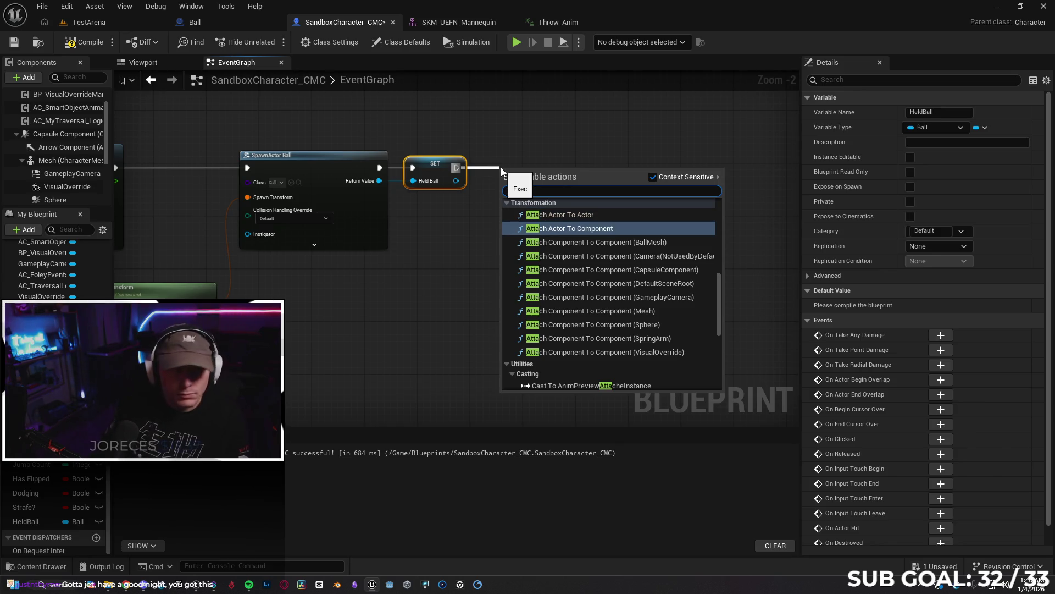
{"action": "key", "text": "Return"}
{"action": "left_click_drag", "start_coordinate": [587, 176], "coordinate": [607, 157]}
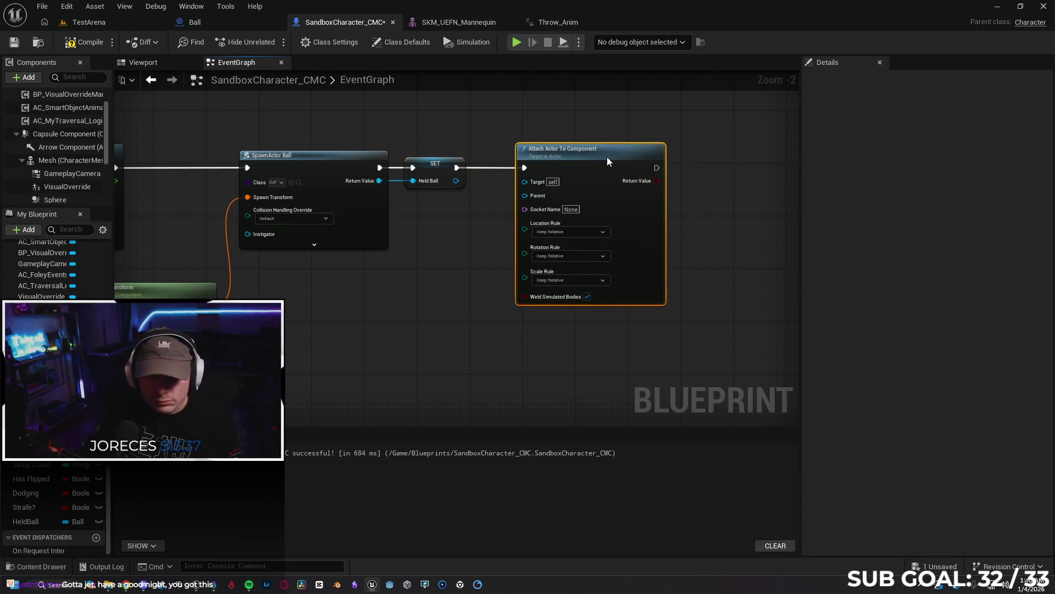
{"action": "left_click_drag", "start_coordinate": [457, 180], "coordinate": [525, 181]}
{"action": "mouse_move", "coordinate": [51, 160]}
{"action": "left_mouse_down"}
{"action": "mouse_move", "coordinate": [245, 208]}
{"action": "mouse_move", "coordinate": [432, 215]}
{"action": "mouse_move", "coordinate": [525, 193]}
{"action": "left_mouse_up"}
Set the attach Location and Rotation Rules to Snap to Target and save.
{"action": "left_click", "coordinate": [576, 232]}
{"action": "left_click", "coordinate": [580, 260]}
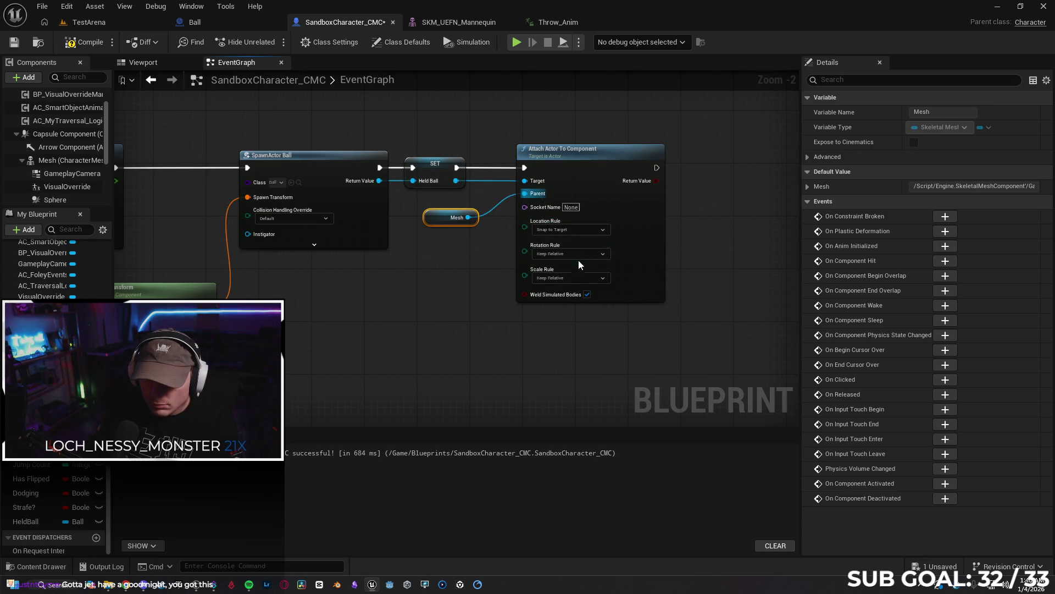
{"action": "left_click", "coordinate": [576, 253]}
{"action": "left_click", "coordinate": [580, 288]}
{"action": "left_click_drag", "start_coordinate": [444, 219], "coordinate": [430, 214]}
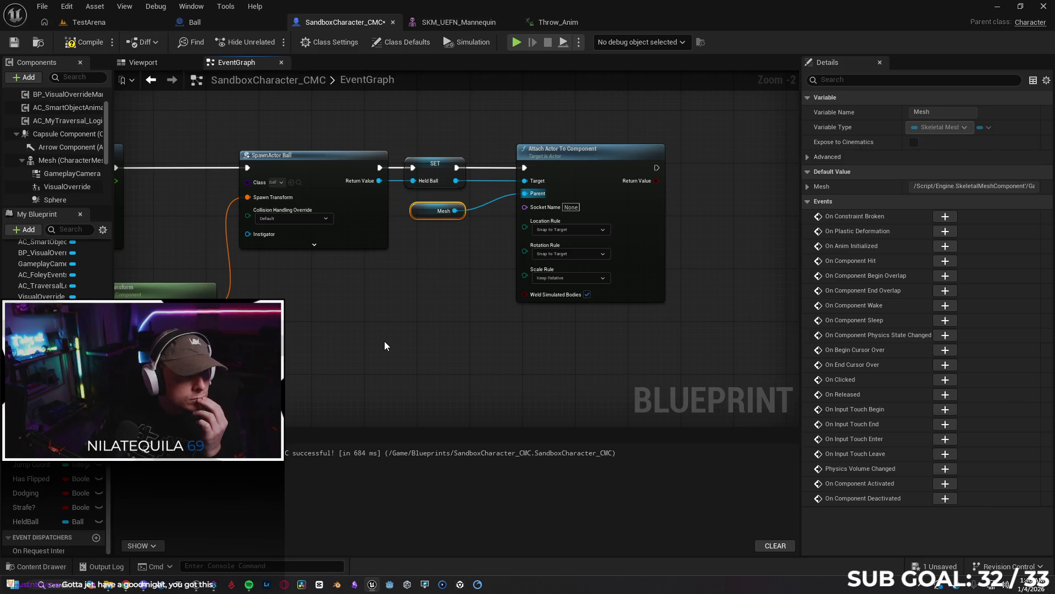
{"action": "mouse_move", "coordinate": [383, 338]}
{"action": "left_mouse_down"}
{"action": "mouse_move", "coordinate": [490, 308]}
{"action": "mouse_move", "coordinate": [645, 306]}
{"action": "left_mouse_up"}
{"action": "mouse_move", "coordinate": [270, 318]}
{"action": "left_mouse_down"}
{"action": "mouse_move", "coordinate": [338, 335]}
{"action": "mouse_move", "coordinate": [127, 297]}
{"action": "left_mouse_up"}
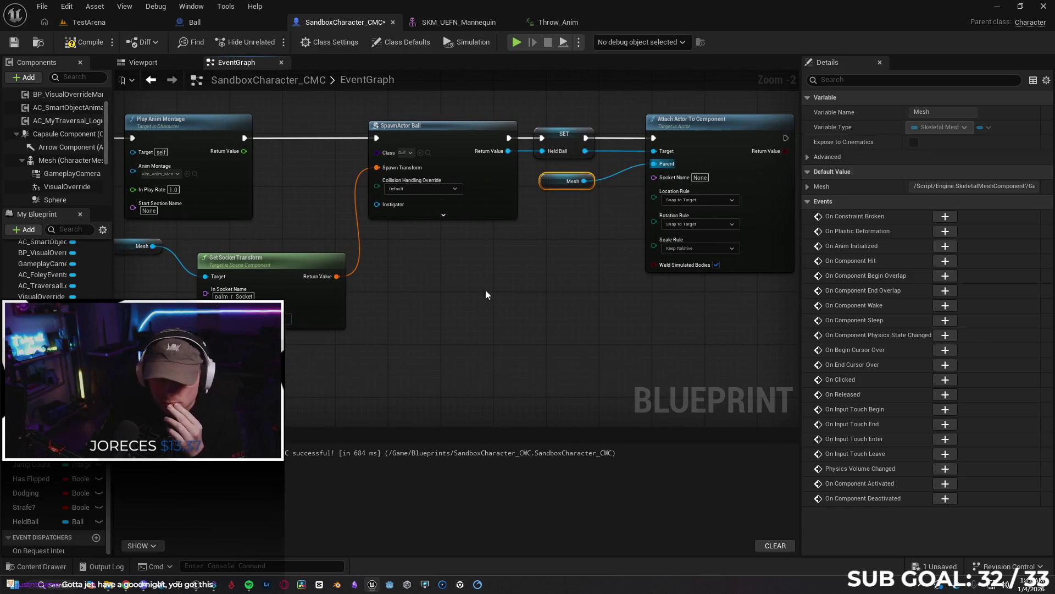
{"action": "left_click", "coordinate": [15, 43]}
Set the attach Socket Name to palm_r_Socket, then compile and save the blueprint.
{"action": "left_click_drag", "start_coordinate": [512, 284], "coordinate": [437, 288]}
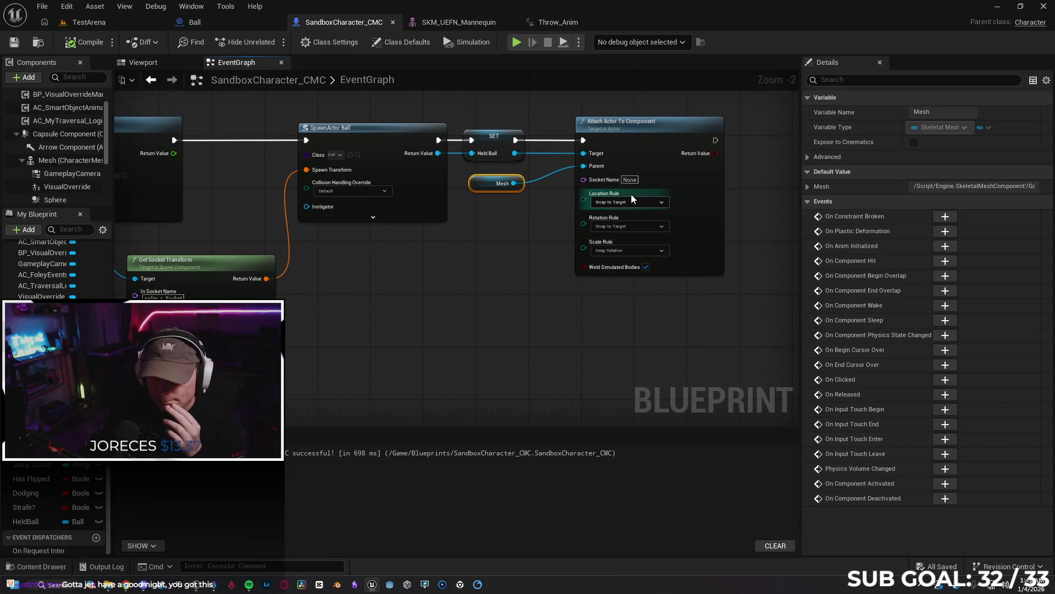
{"action": "left_click", "coordinate": [629, 179]}
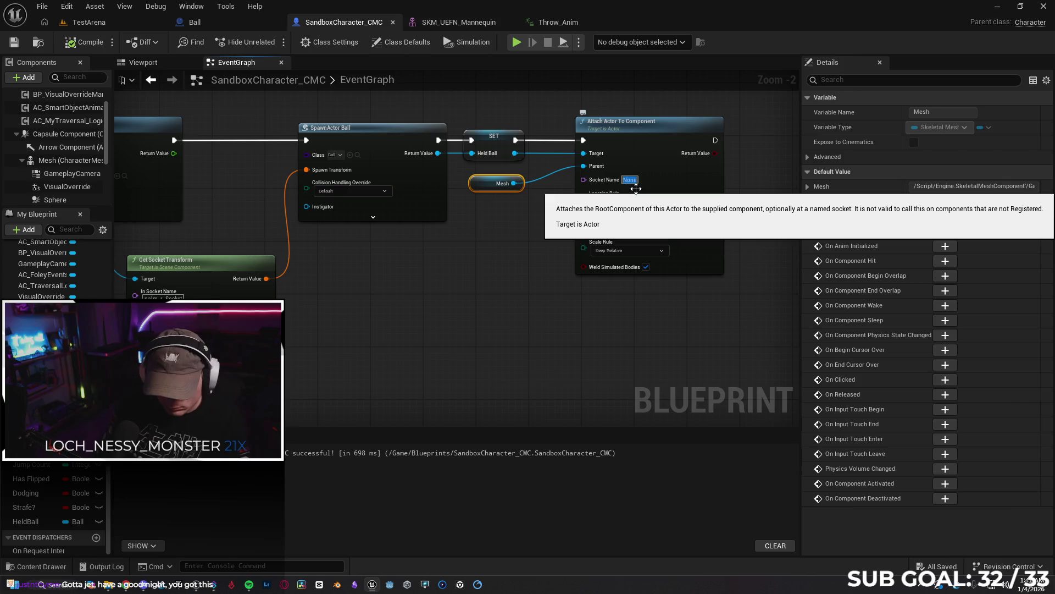
{"action": "type", "text": "palm_r_"}
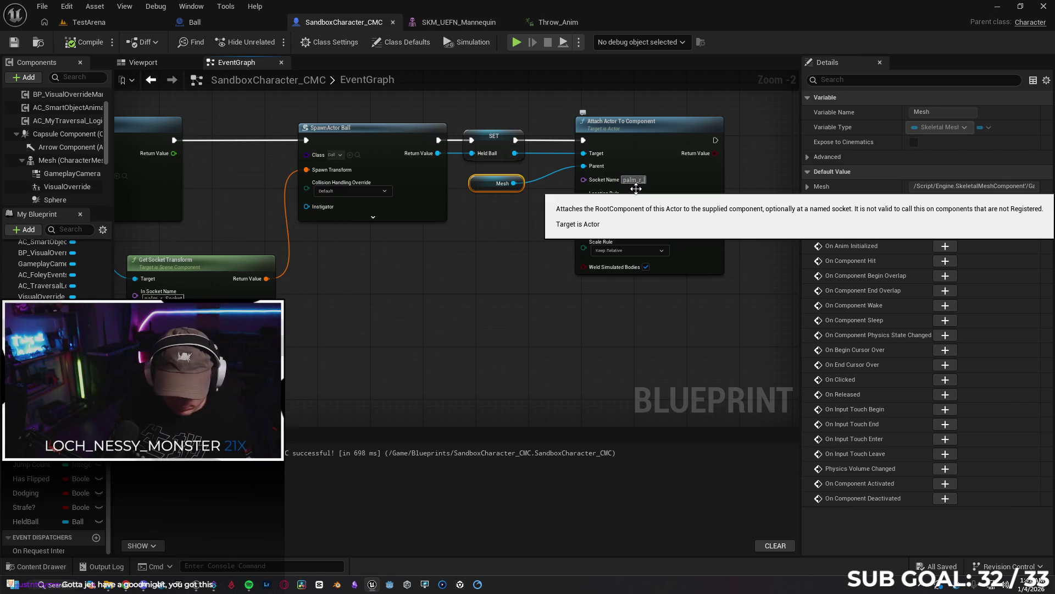
{"action": "type", "text": "Socket"}
{"action": "key", "text": "Return"}
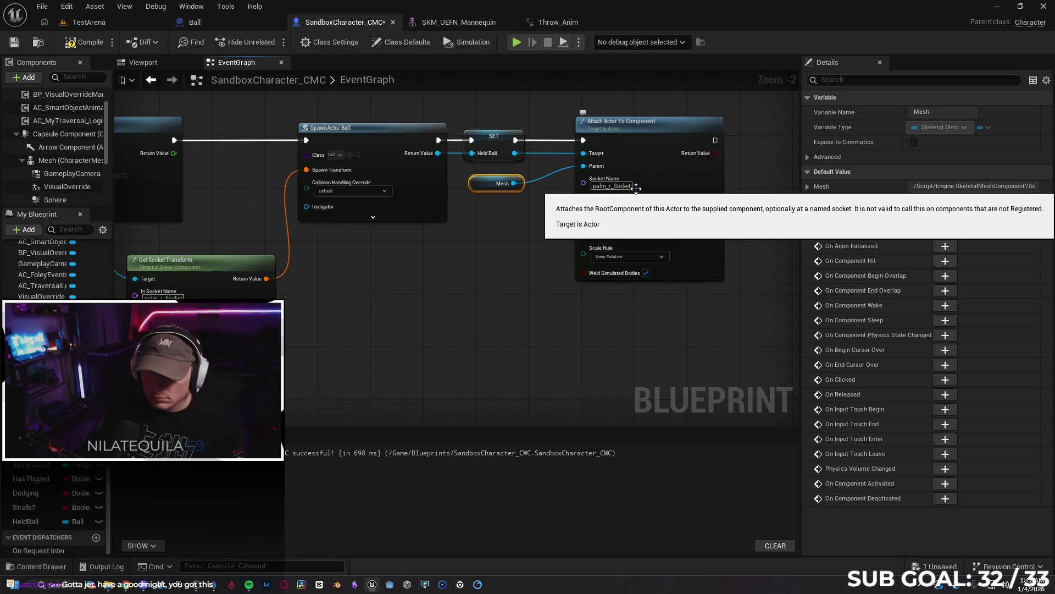
{"action": "left_click", "coordinate": [559, 291]}
{"action": "left_click", "coordinate": [83, 43]}
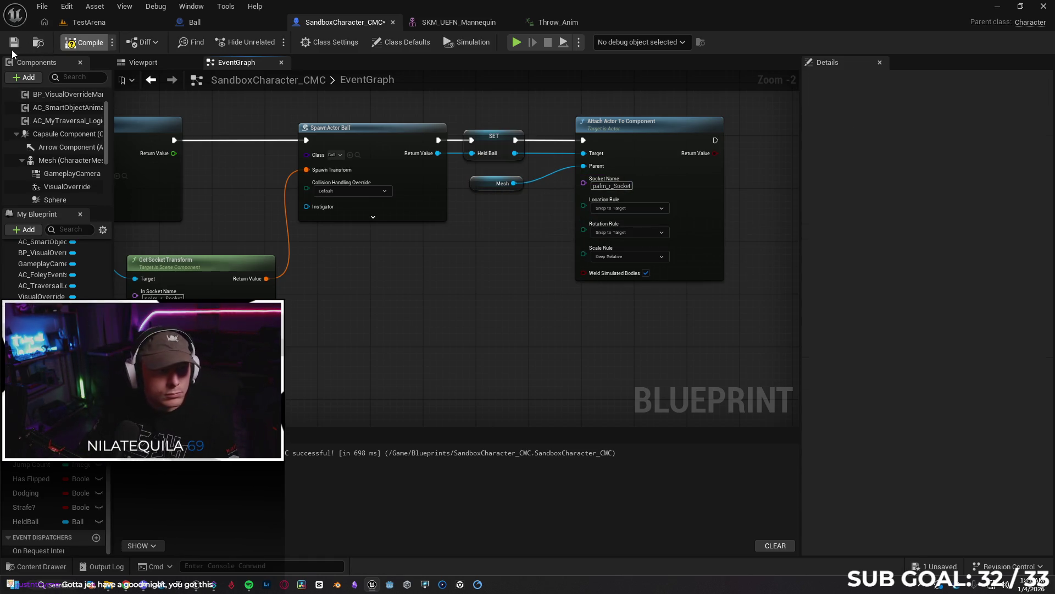
{"action": "left_click", "coordinate": [13, 45]}
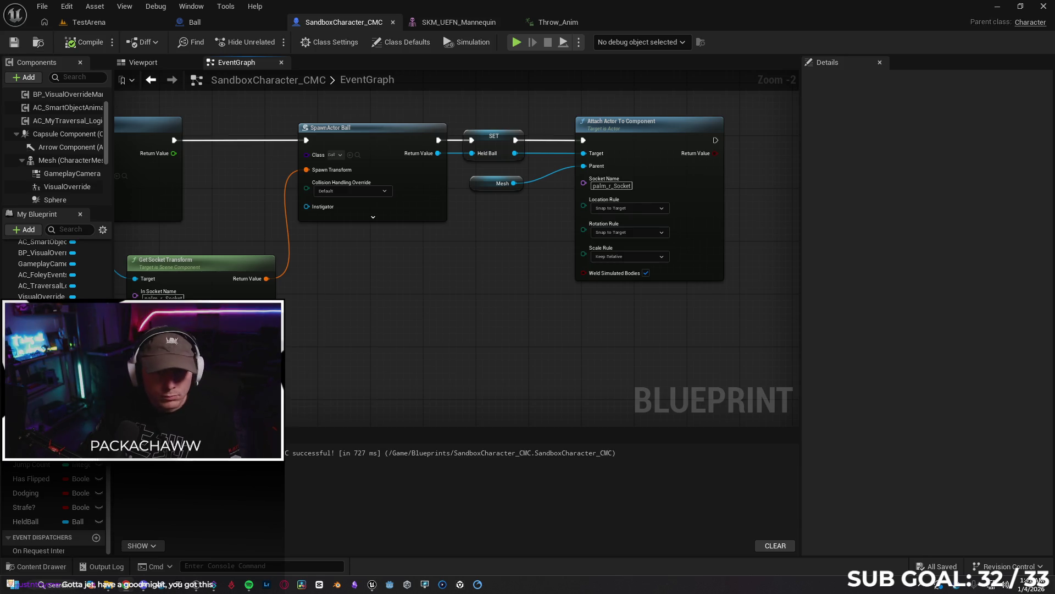
Play-test TestArena, running the mannequin with W and S to check the held ball, then stop.
{"action": "left_click", "coordinate": [99, 23]}
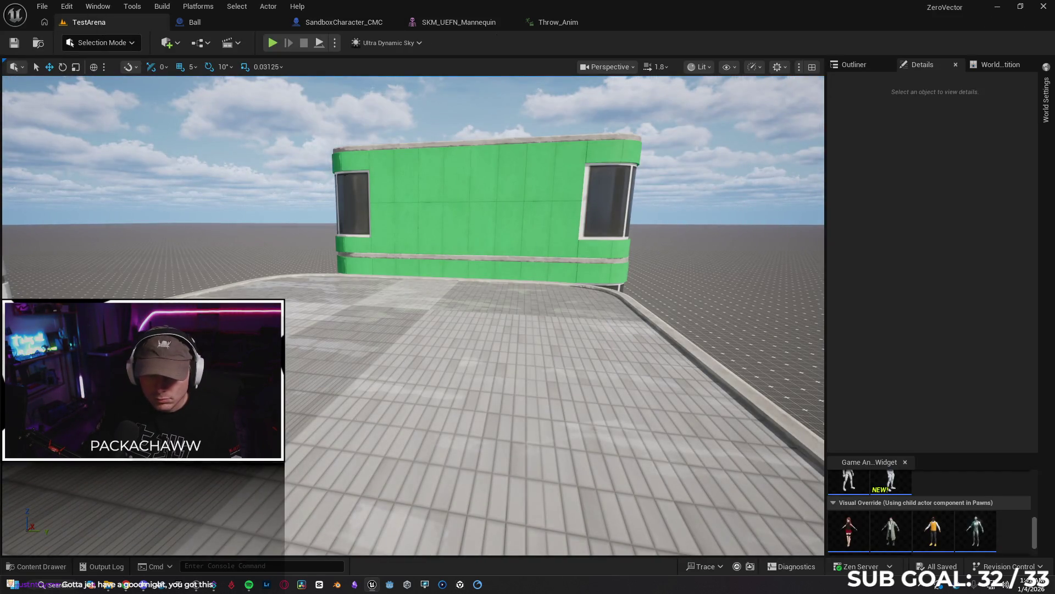
{"action": "right_click", "coordinate": [364, 418]}
{"action": "left_click", "coordinate": [400, 406]}
{"action": "key", "text": "alt+p"}
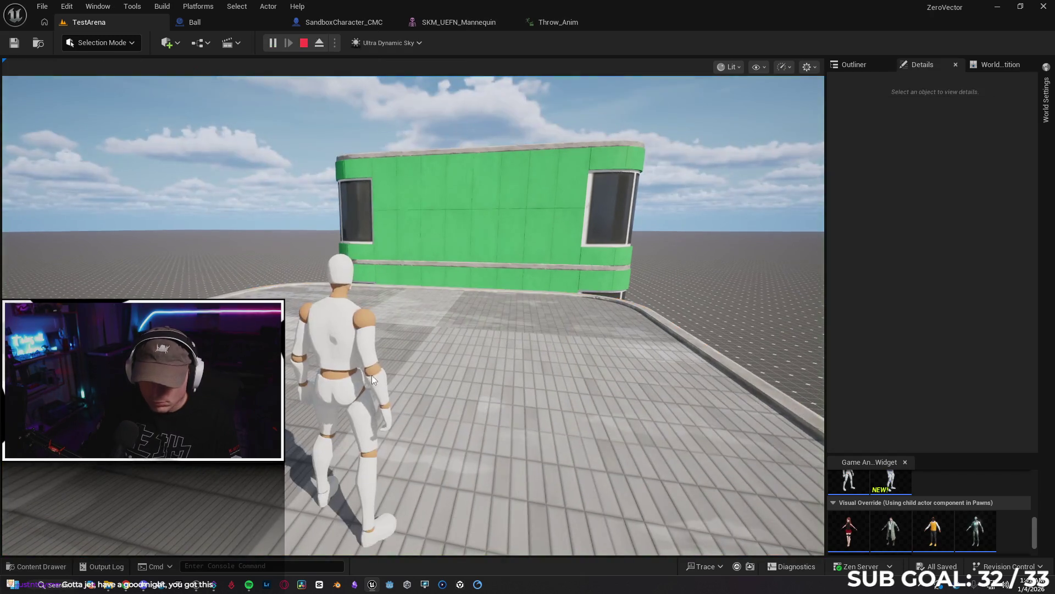
{"action": "key", "text": "w"}
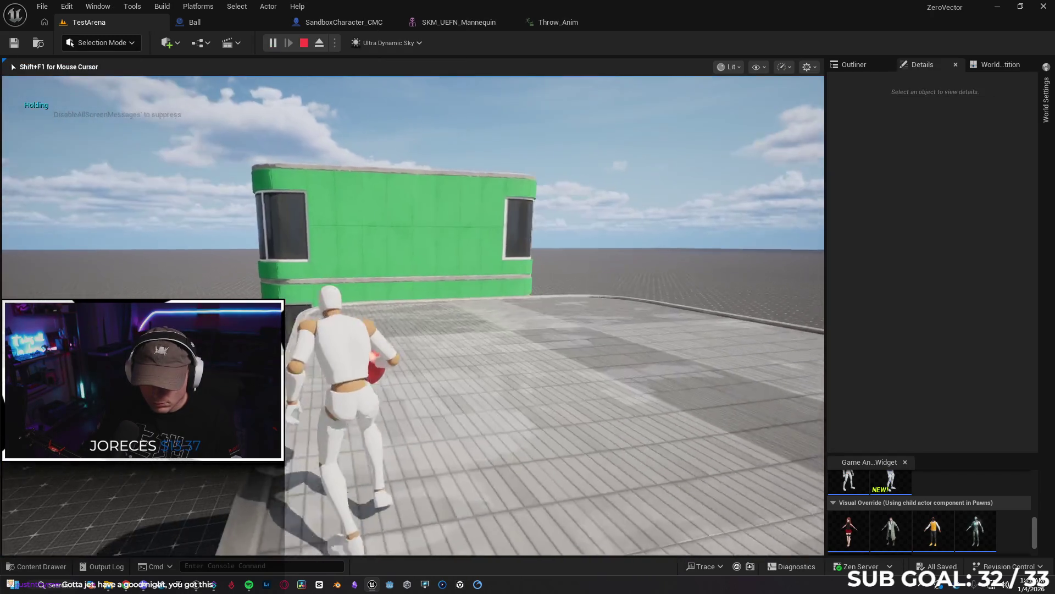
{"action": "key", "text": "s"}
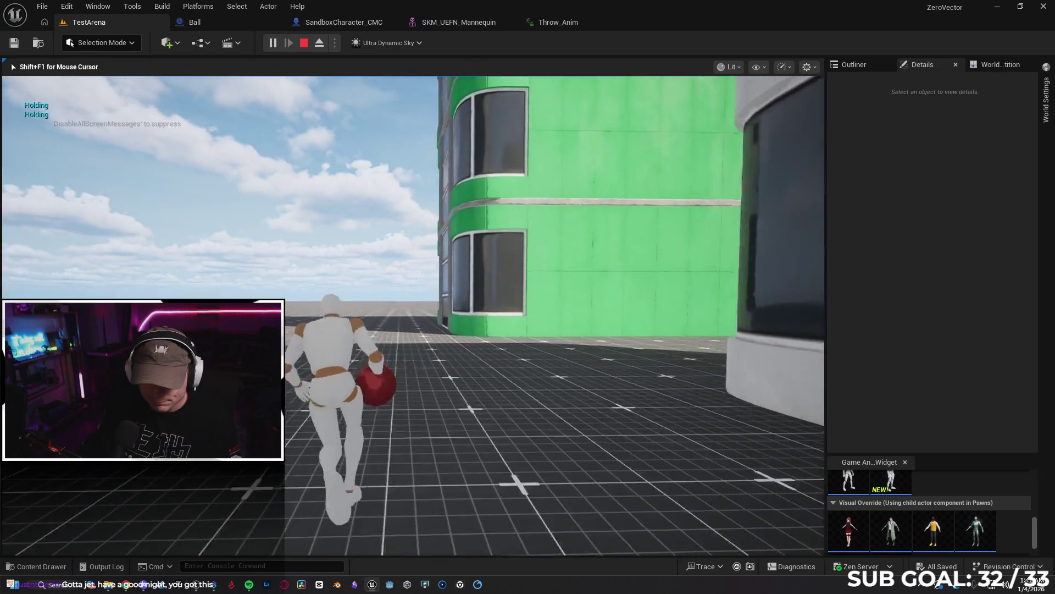
{"action": "key", "text": "w"}
{"action": "key", "text": "w"}
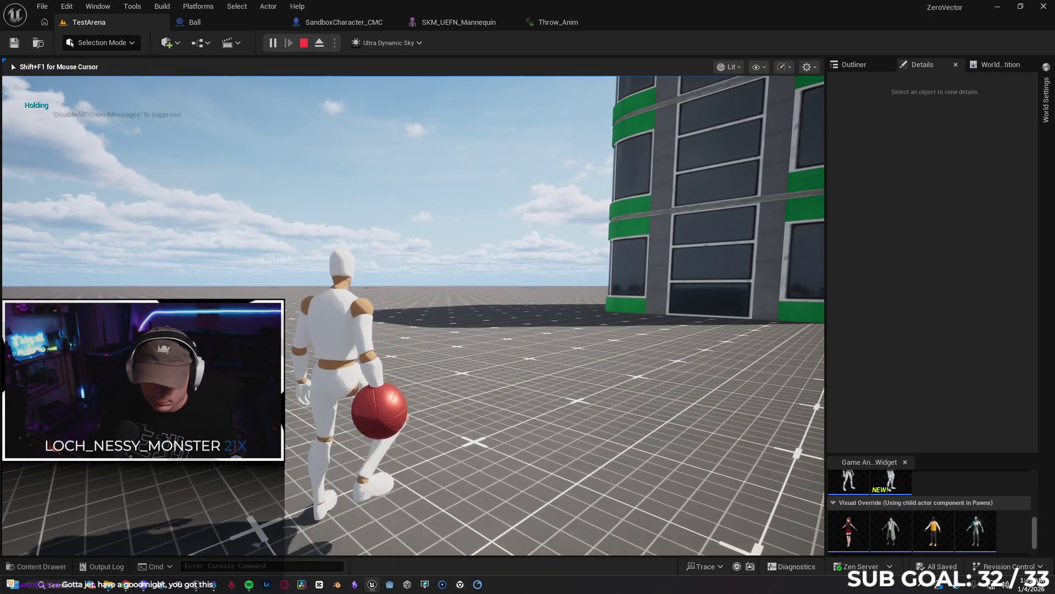
{"action": "key", "text": "Escape"}
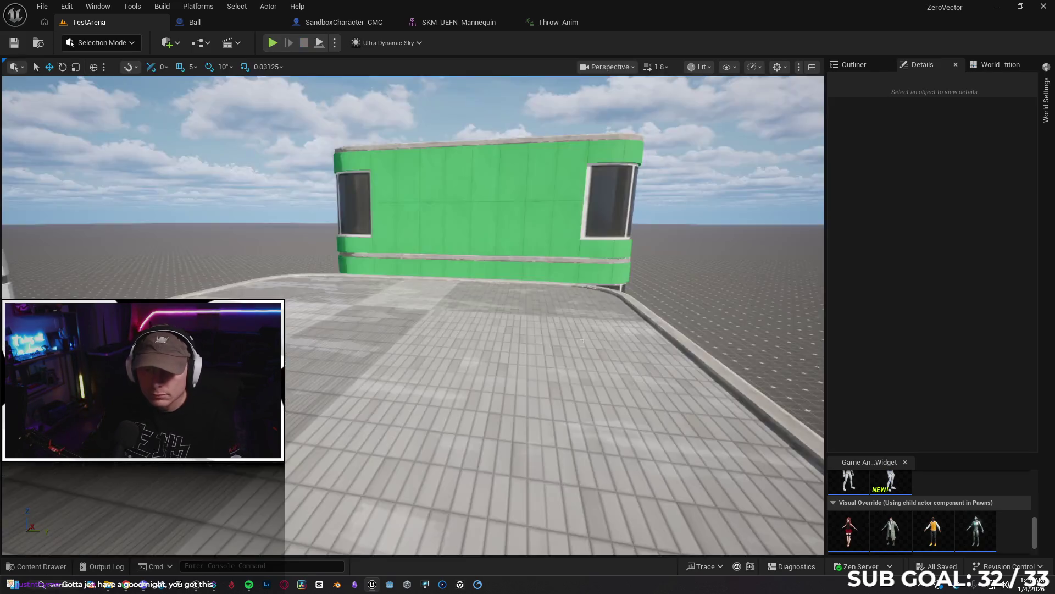
{"action": "left_click", "coordinate": [538, 25]}
{"action": "left_click", "coordinate": [459, 22]}
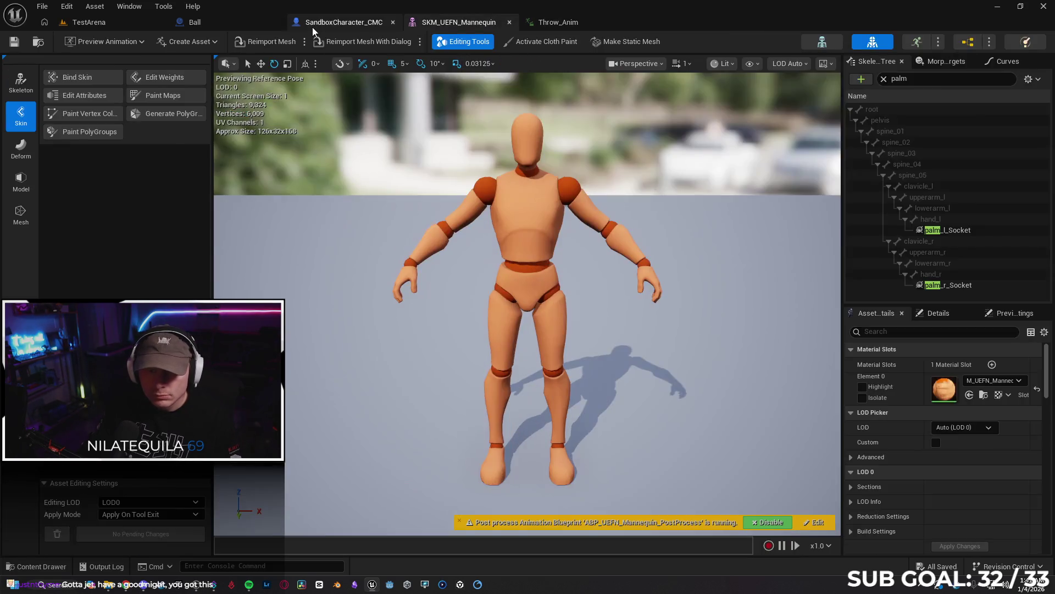
{"action": "left_click", "coordinate": [312, 25]}
{"action": "left_click", "coordinate": [235, 22]}
{"action": "left_click", "coordinate": [357, 22]}
{"action": "left_click_drag", "start_coordinate": [306, 210], "coordinate": [133, 214]}
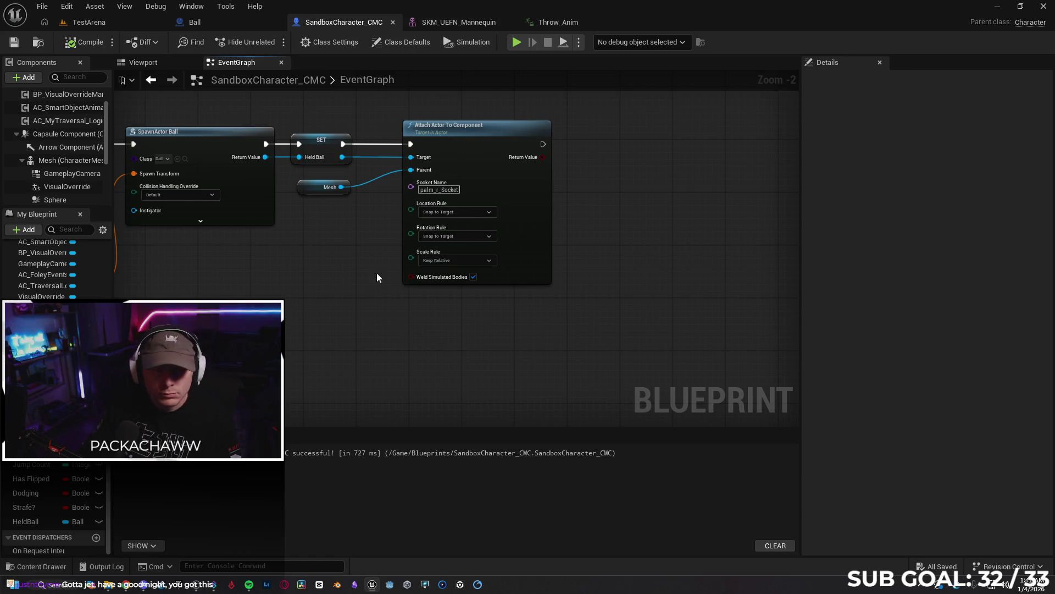
{"action": "left_click_drag", "start_coordinate": [330, 135], "coordinate": [440, 306]}
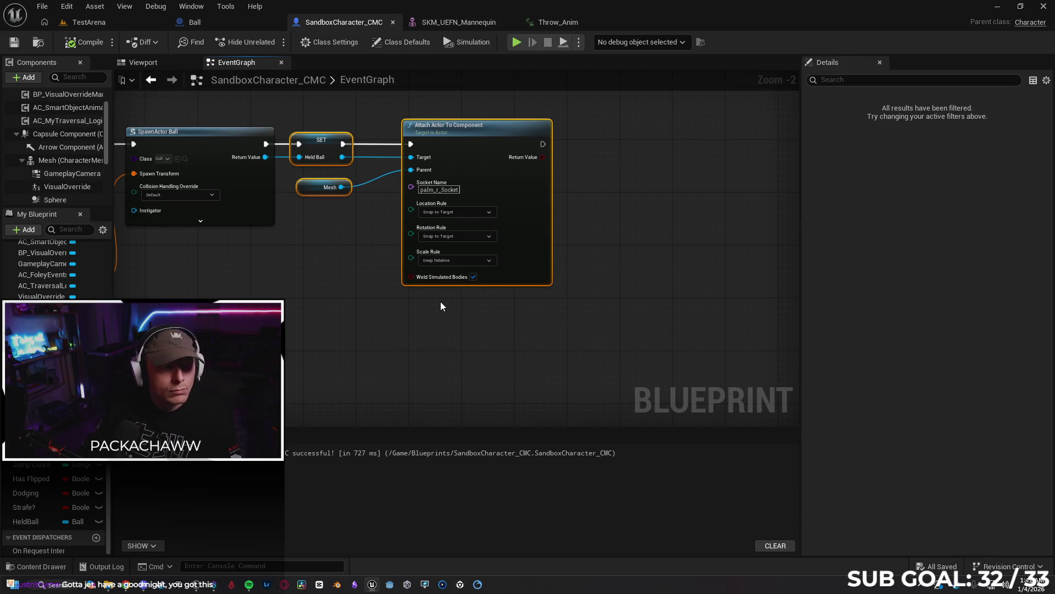
{"action": "left_click_drag", "start_coordinate": [488, 129], "coordinate": [614, 129]}
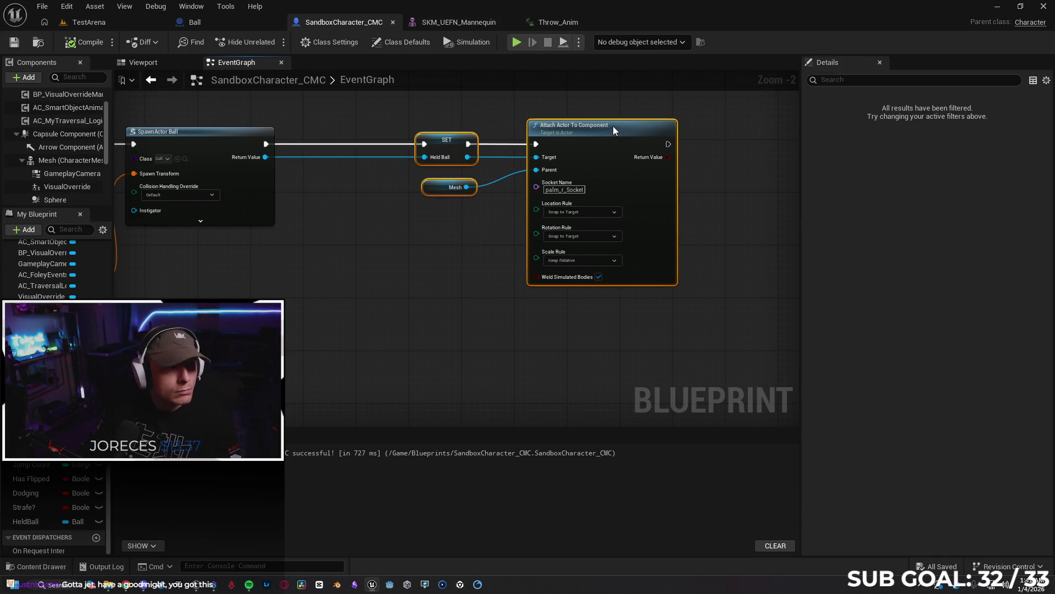
{"action": "left_click", "coordinate": [295, 251]}
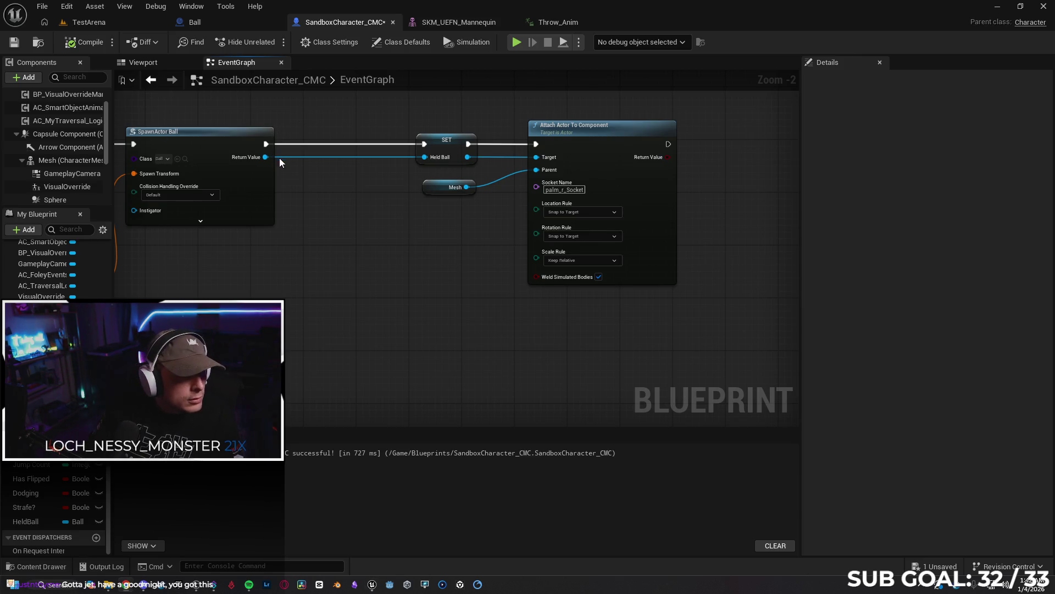
{"action": "mouse_move", "coordinate": [432, 114]}
{"action": "left_mouse_down"}
{"action": "mouse_move", "coordinate": [467, 220]}
{"action": "mouse_move", "coordinate": [449, 159]}
{"action": "mouse_move", "coordinate": [348, 146]}
{"action": "mouse_move", "coordinate": [392, 143]}
{"action": "left_mouse_up"}
{"action": "type", "text": "set coll"}
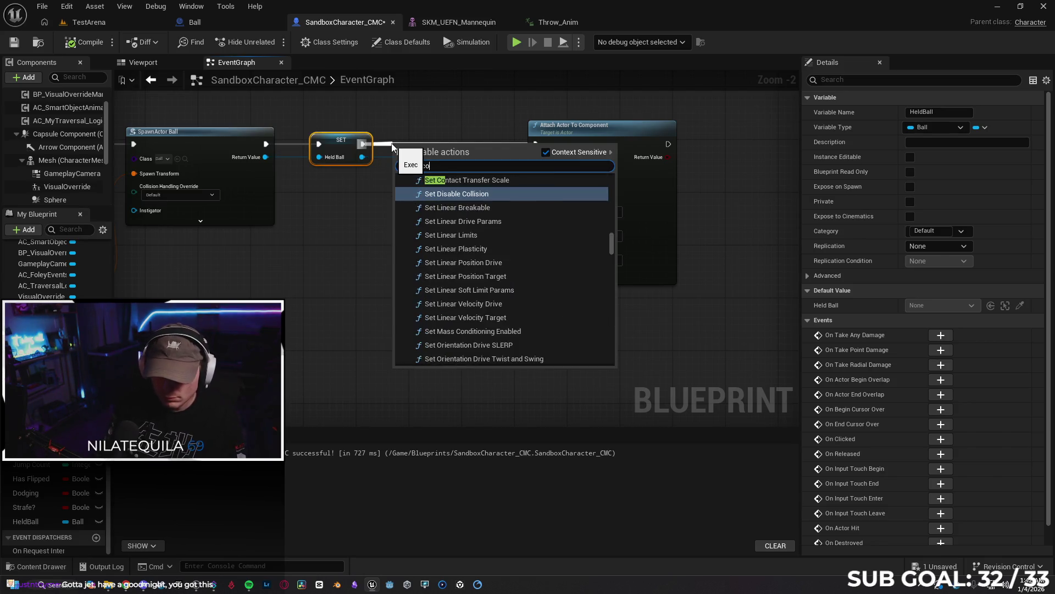
{"action": "type", "text": "ision "}
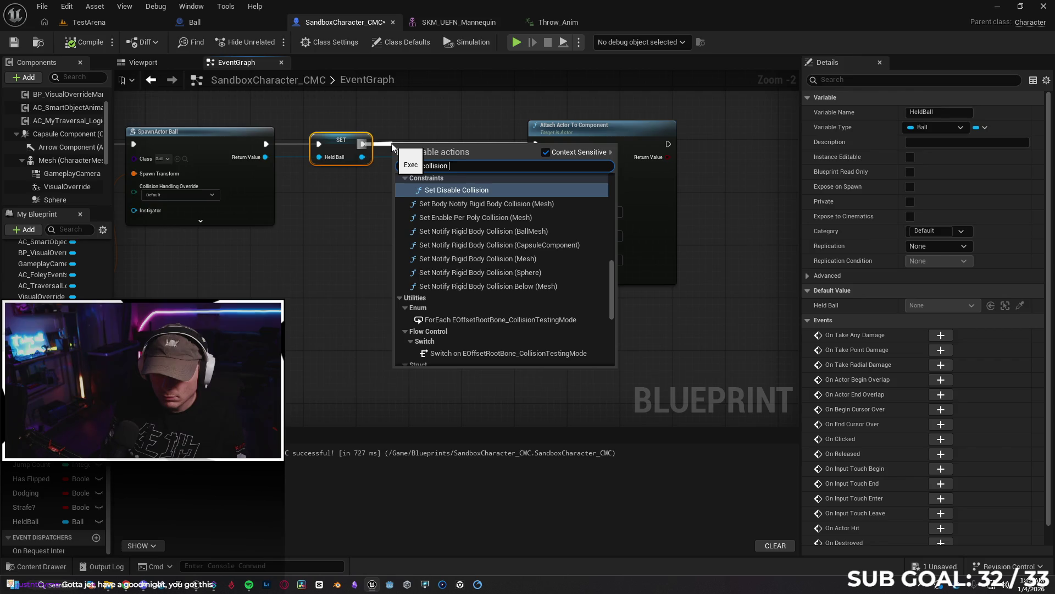
{"action": "type", "text": "enab"}
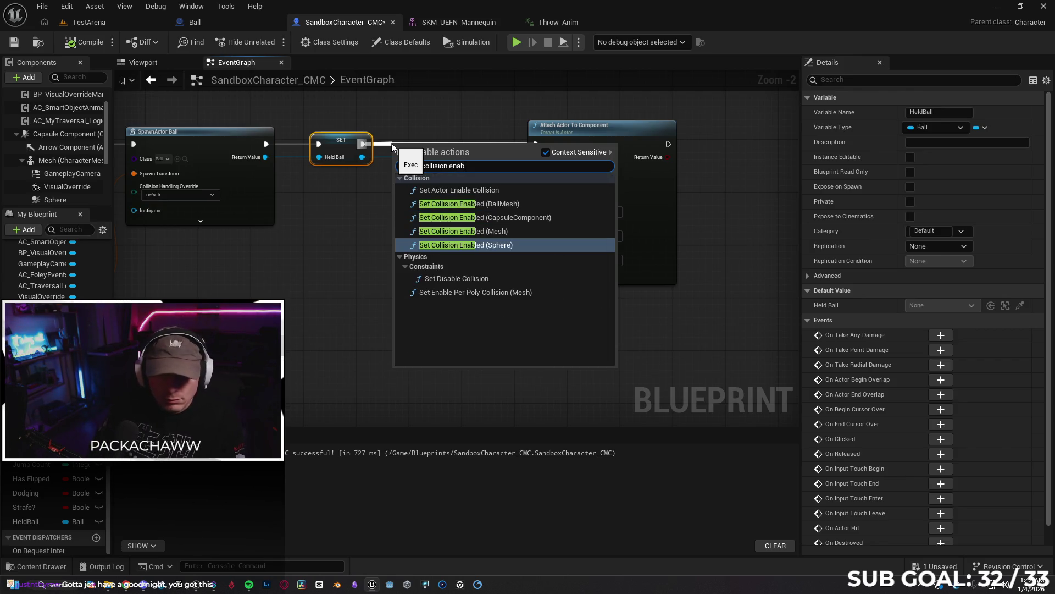
{"action": "key", "text": "Up"}
{"action": "key", "text": "Up"}
{"action": "key", "text": "Up"}
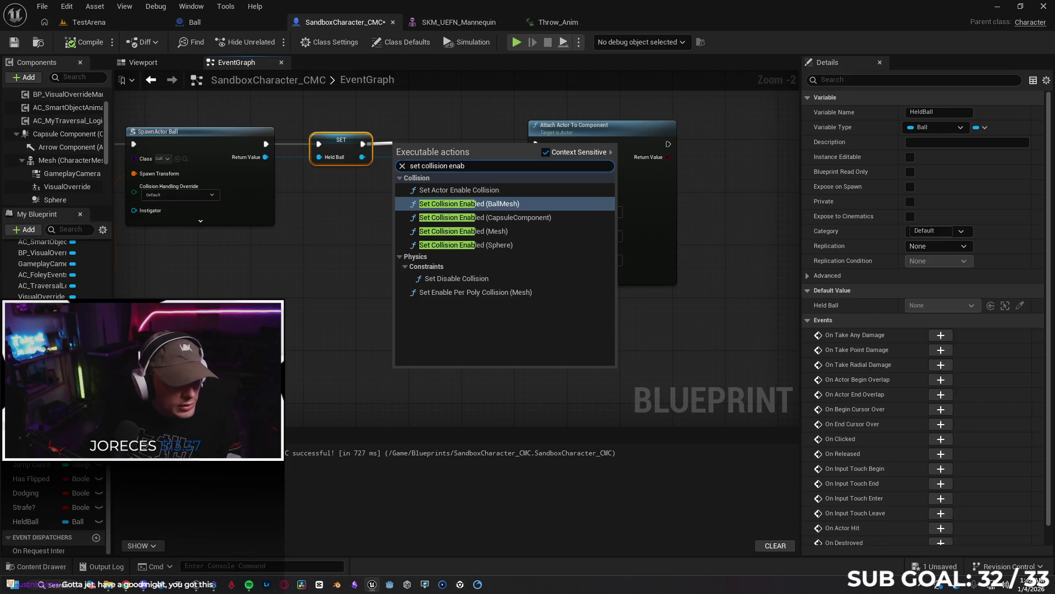
{"action": "key", "text": "Escape"}
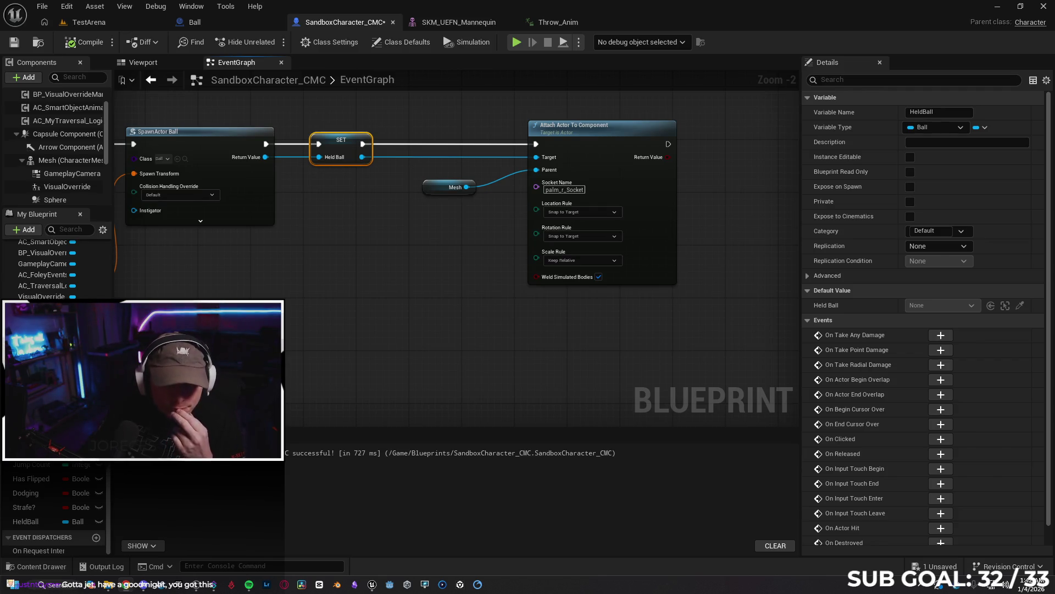
{"action": "left_click", "coordinate": [207, 22]}
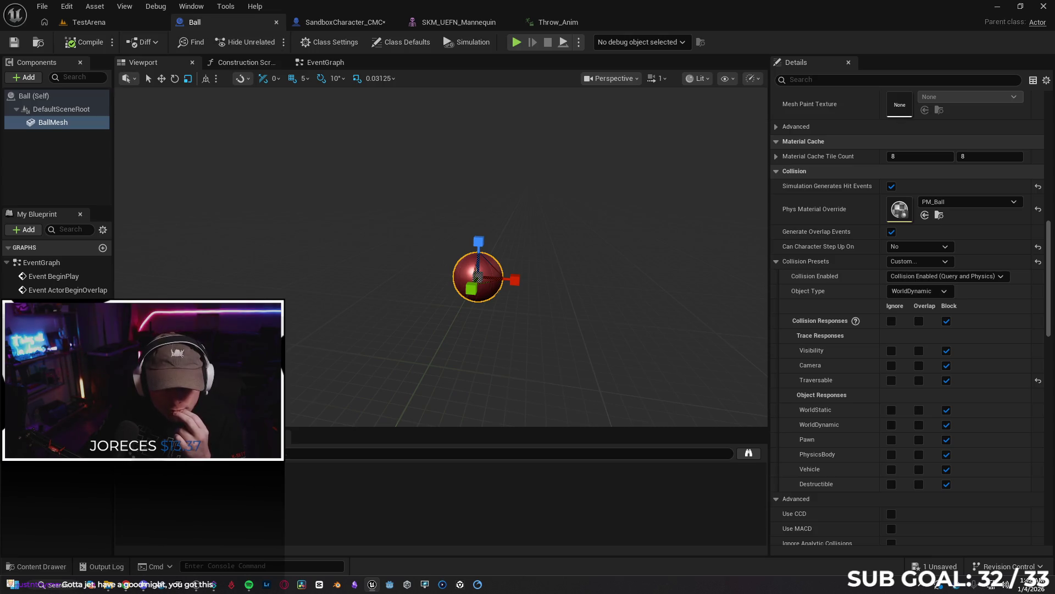
Add a Boolean variable Ball to the Ball blueprint, compile it, and return to SandboxCharacter_CMC.
{"action": "key", "text": "Escape"}
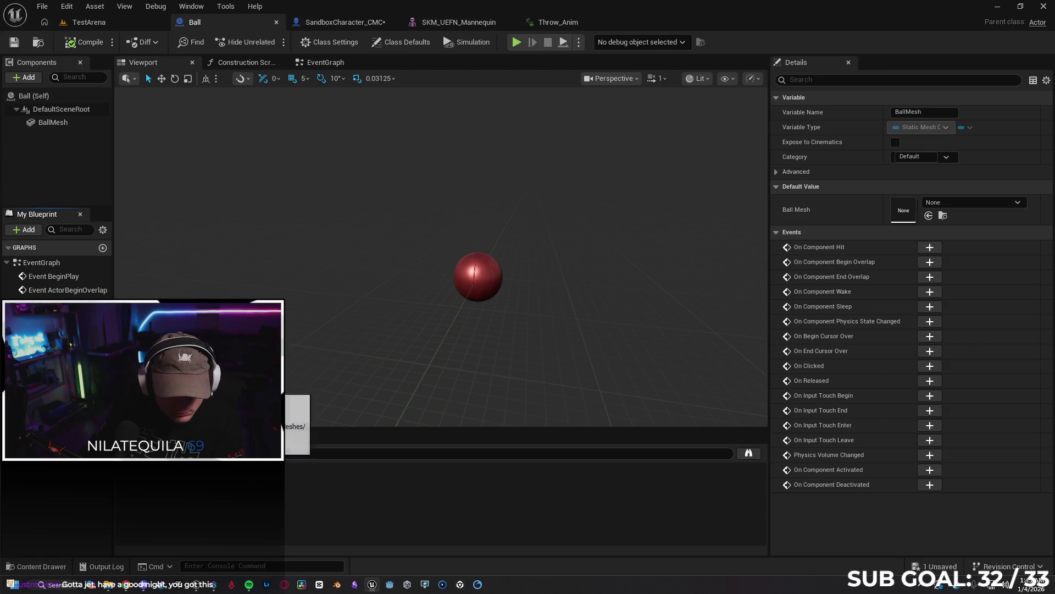
{"action": "left_click", "coordinate": [52, 97]}
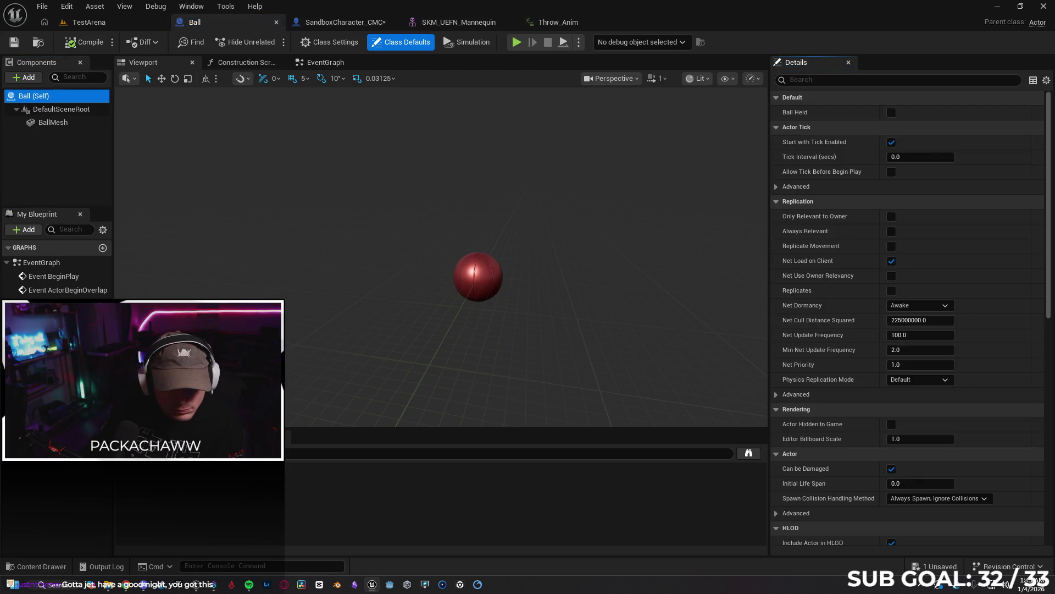
{"action": "left_click", "coordinate": [103, 329]}
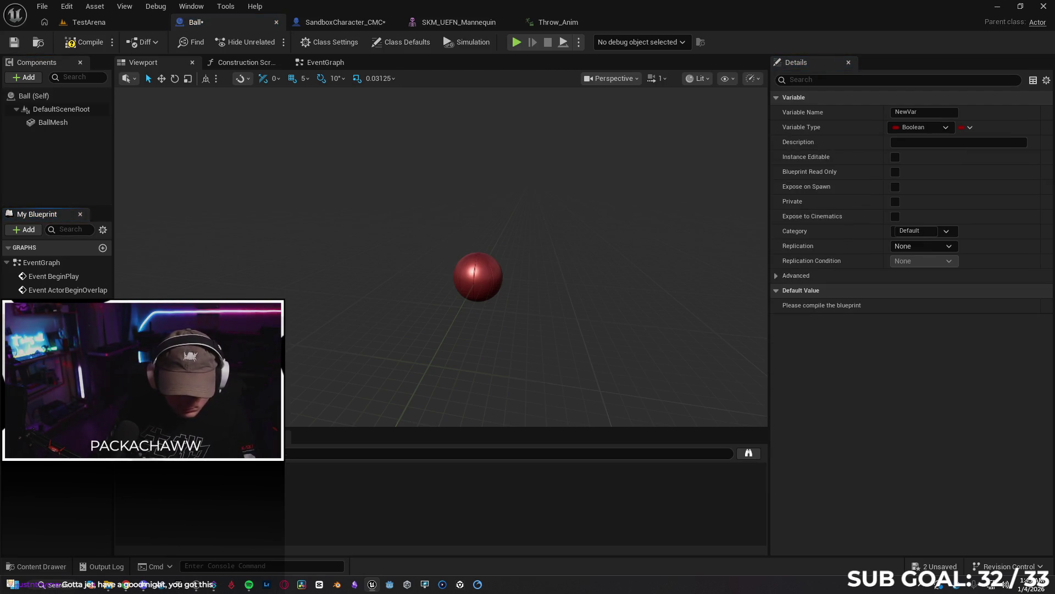
{"action": "type", "text": "Ball"}
{"action": "left_click", "coordinate": [94, 423]}
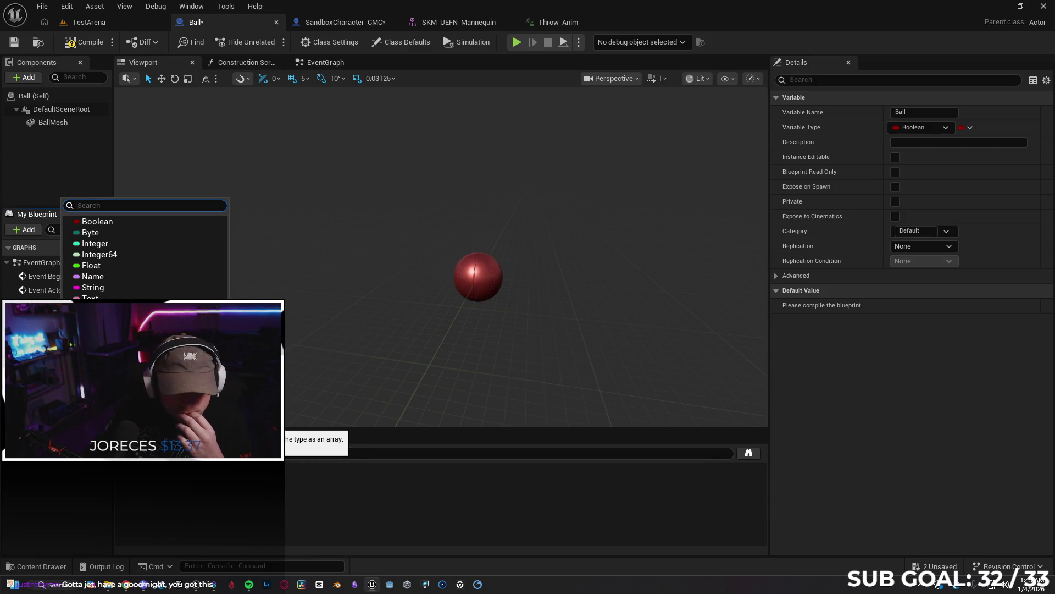
{"action": "left_click", "coordinate": [49, 467]}
{"action": "left_click", "coordinate": [92, 531]}
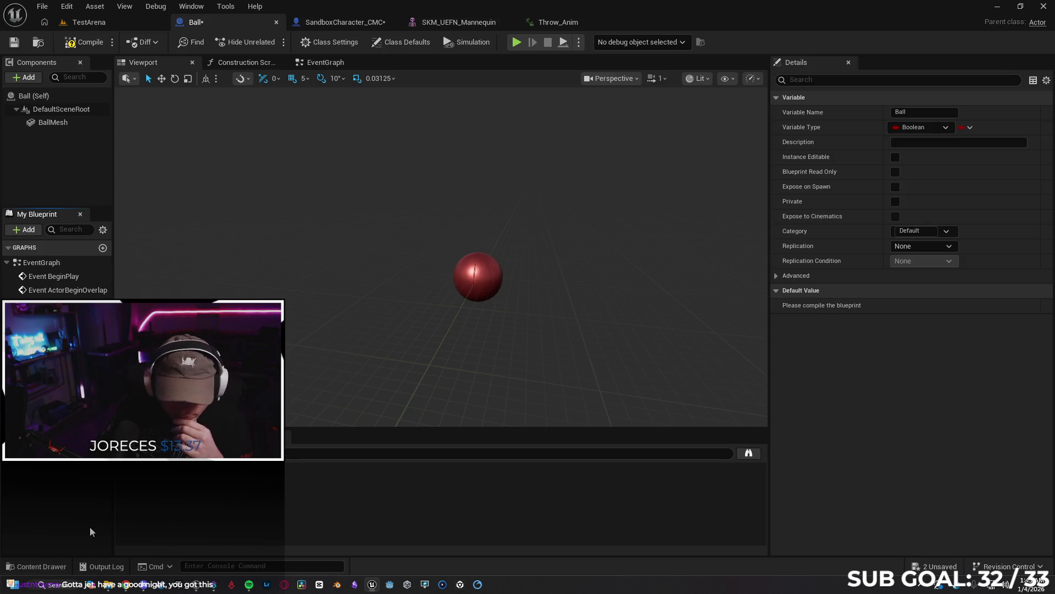
{"action": "left_click", "coordinate": [91, 531]}
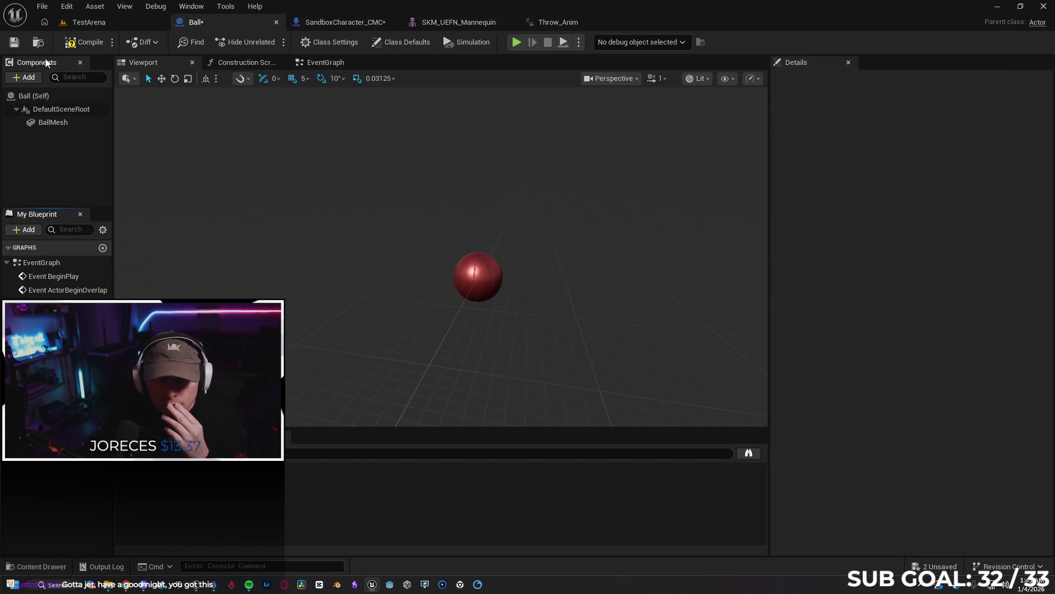
{"action": "left_click", "coordinate": [104, 43]}
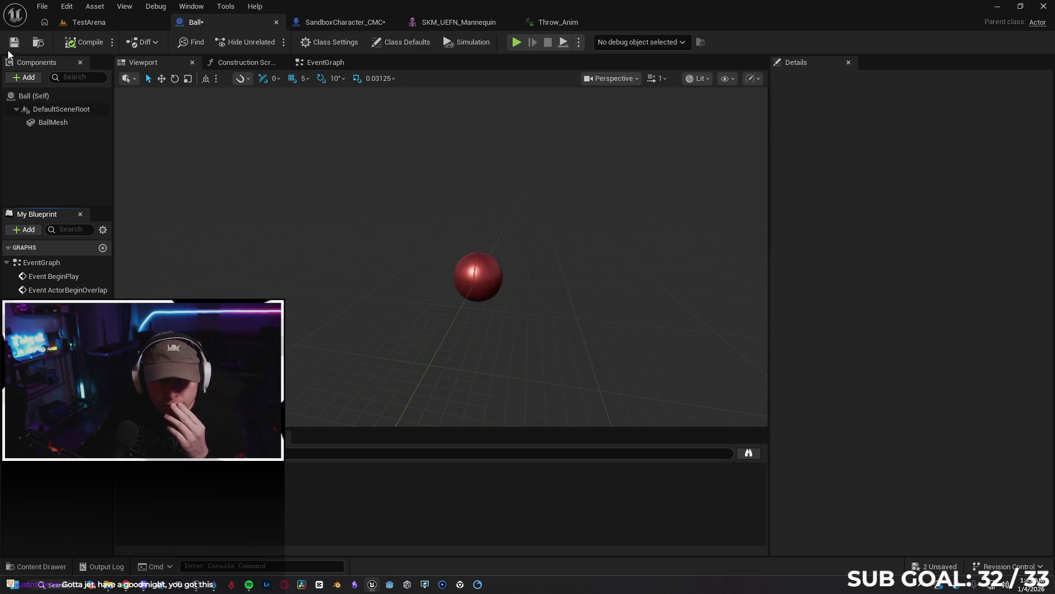
{"action": "left_click", "coordinate": [354, 23]}
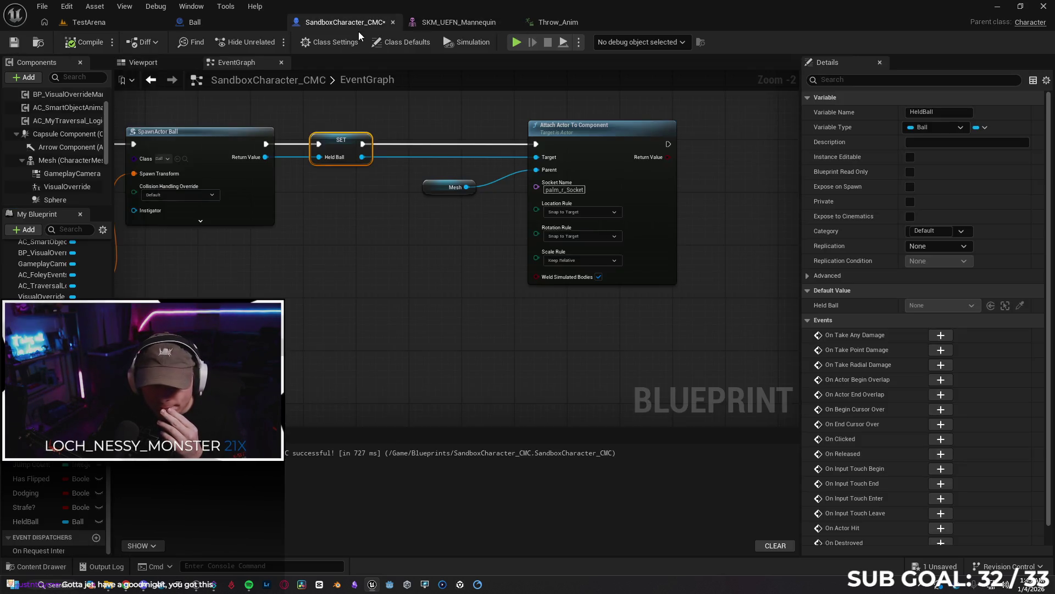
After SET Held Ball, add Set Collision Enabled on Held Ball's Ball Mesh, then compile.
{"action": "left_click_drag", "start_coordinate": [369, 144], "coordinate": [405, 143]}
{"action": "type", "text": "set coll"}
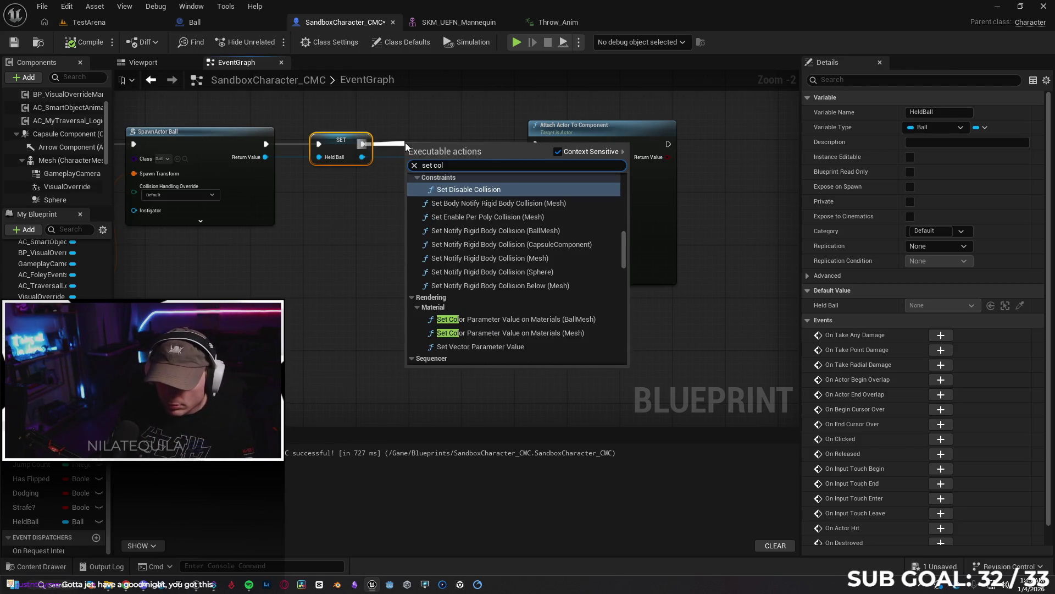
{"action": "type", "text": "ision enable"}
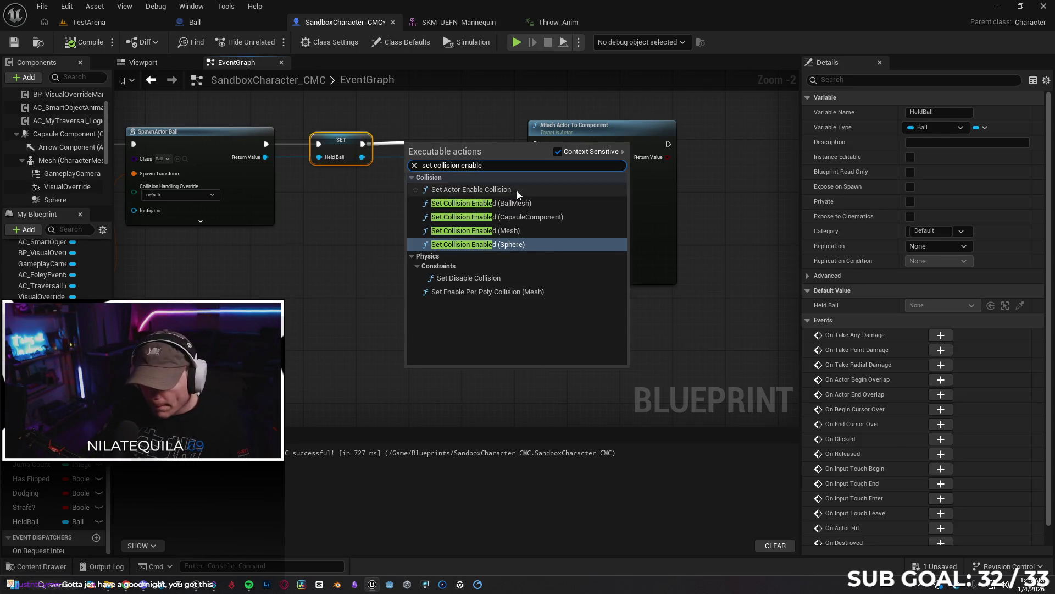
{"action": "left_click", "coordinate": [479, 202]}
{"action": "left_click_drag", "start_coordinate": [451, 146], "coordinate": [438, 120]}
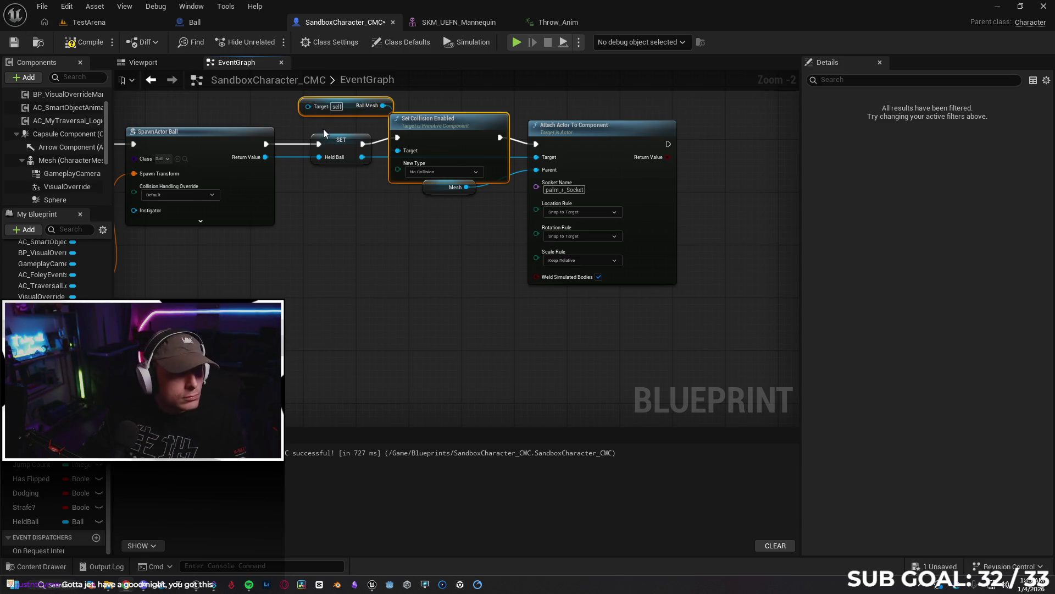
{"action": "left_click_drag", "start_coordinate": [362, 156], "coordinate": [308, 105]}
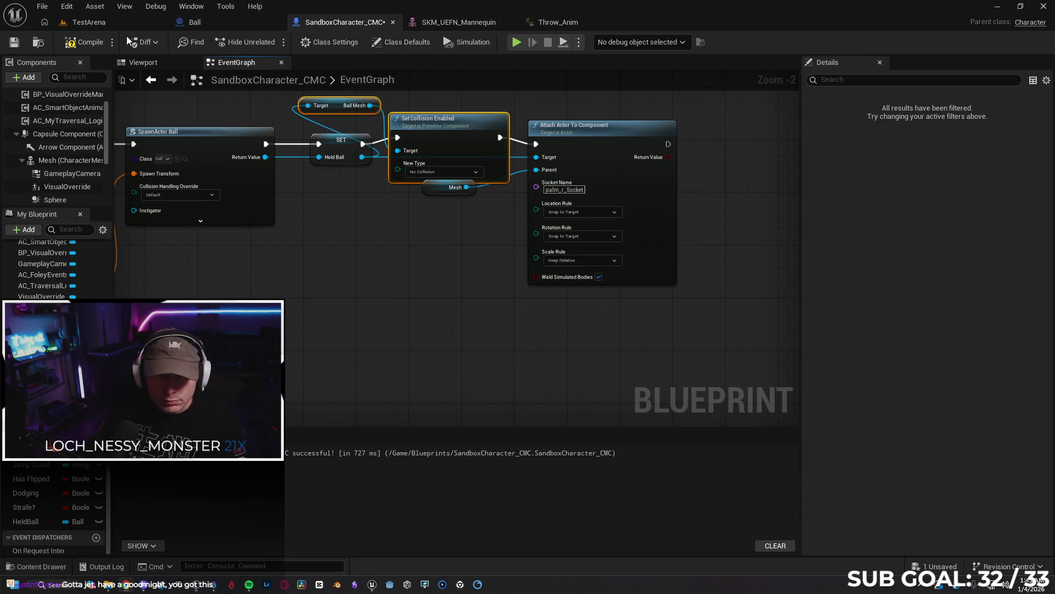
{"action": "left_click", "coordinate": [86, 45]}
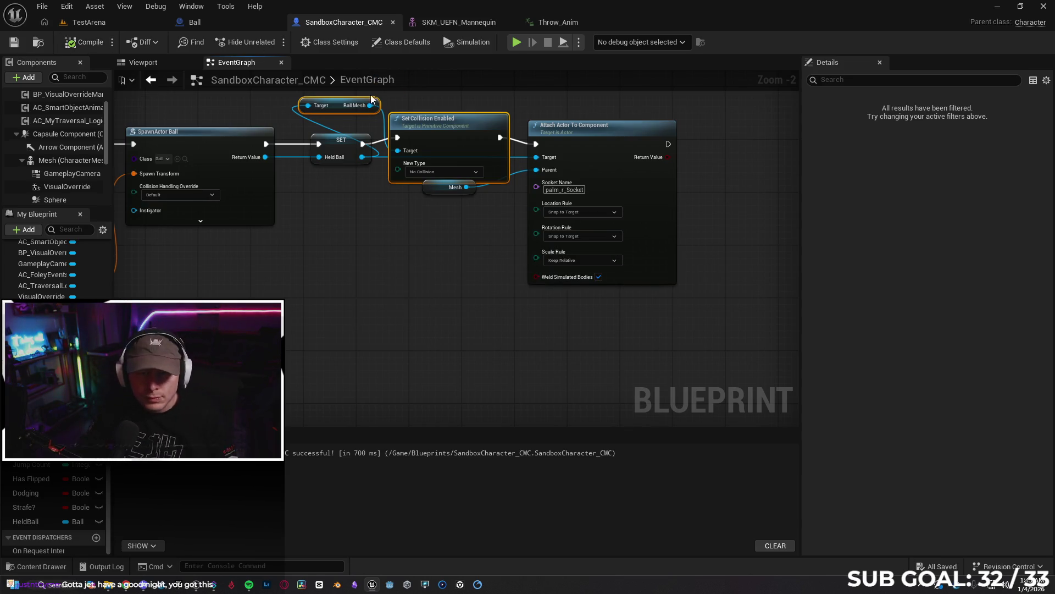
{"action": "left_click", "coordinate": [103, 19]}
{"action": "left_click", "coordinate": [275, 42]}
{"action": "key", "text": "w"}
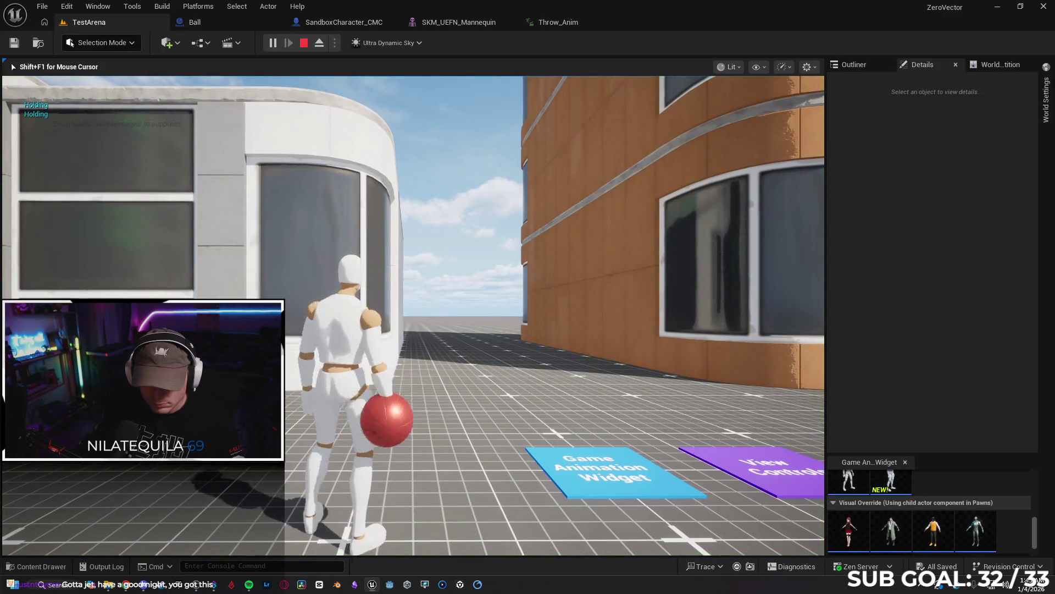
{"action": "key", "text": "w"}
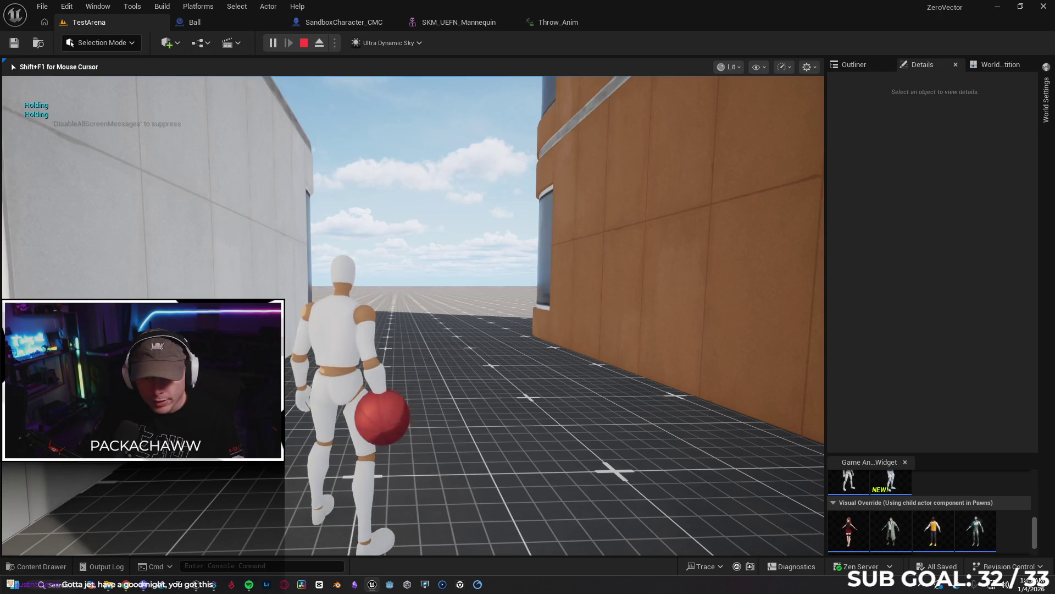
{"action": "mouse_move", "coordinate": [528, 297]}
{"action": "key", "text": "w"}
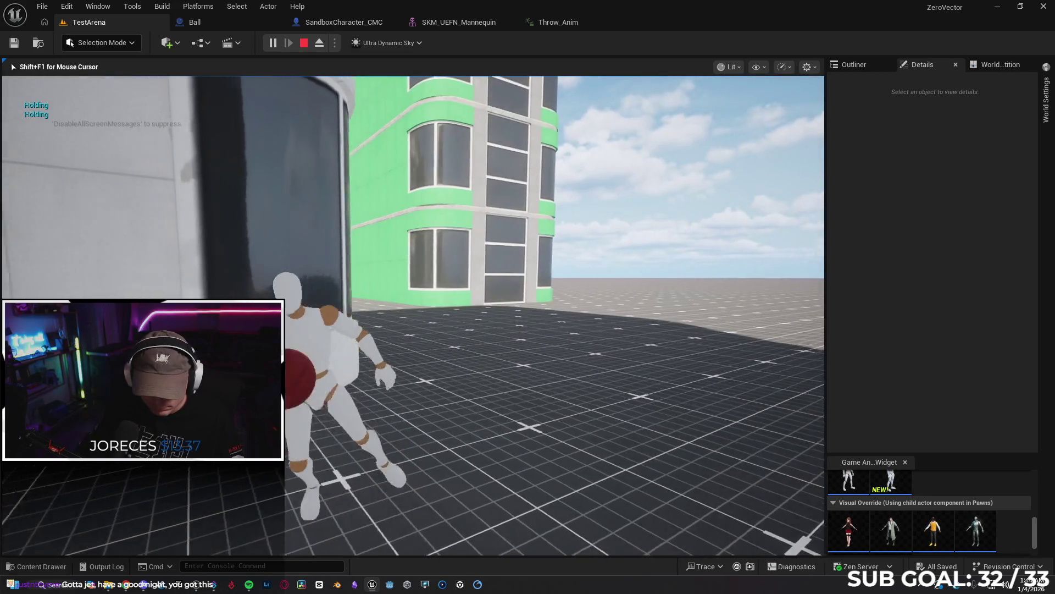
{"action": "key", "text": "Escape"}
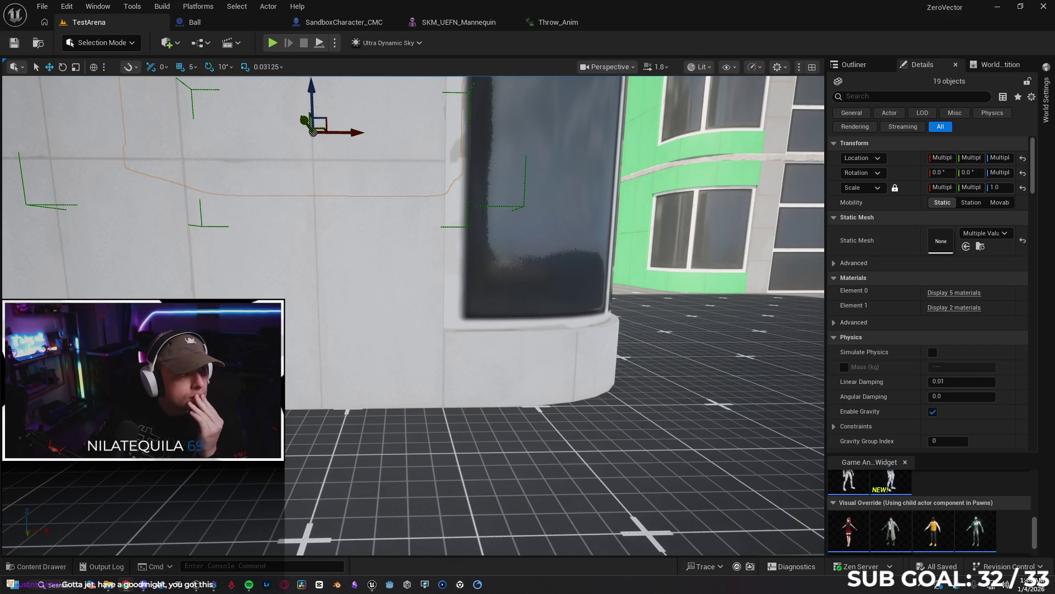
Open Aim_Anim_Montage and add a new montage section named Loop later on the timeline.
{"action": "left_click", "coordinate": [48, 568]}
{"action": "double_click", "coordinate": [510, 476]}
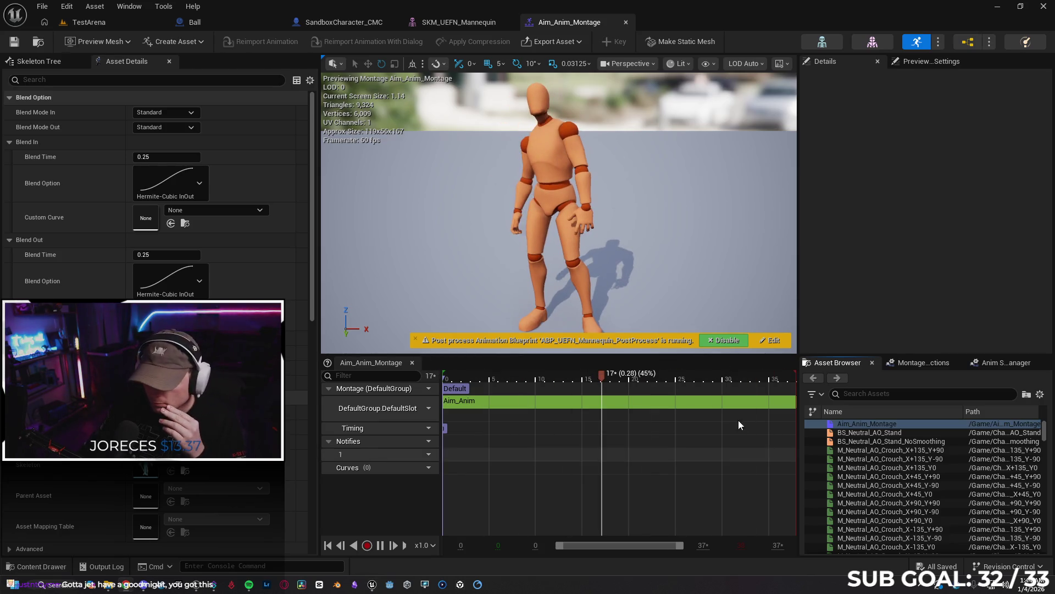
{"action": "right_click", "coordinate": [713, 406]}
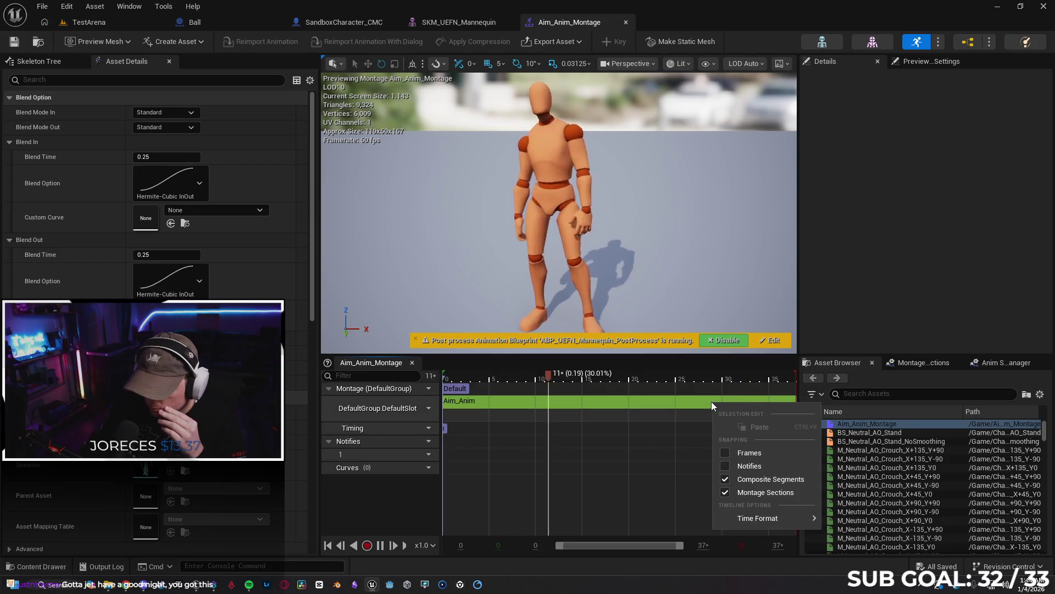
{"action": "right_click", "coordinate": [707, 421]}
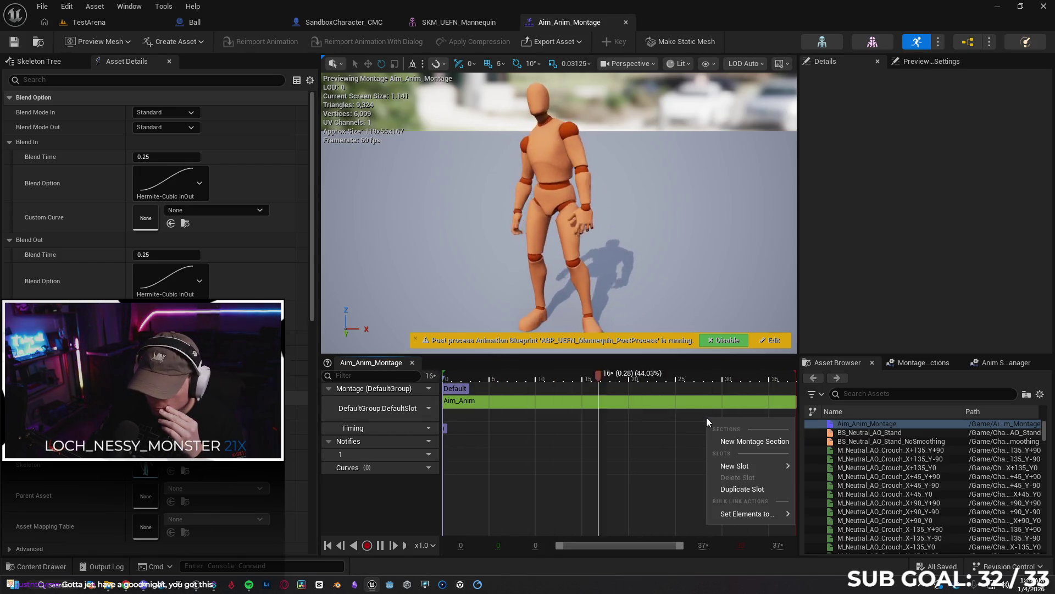
{"action": "left_click", "coordinate": [736, 440]}
{"action": "type", "text": "Loop"}
{"action": "key", "text": "Return"}
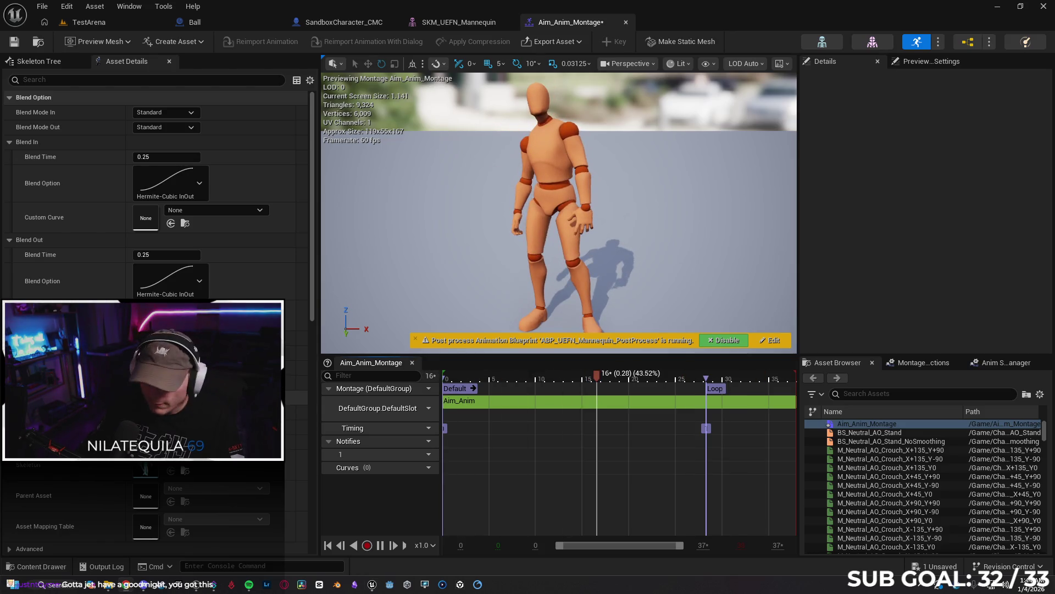
{"action": "left_click_drag", "start_coordinate": [706, 379], "coordinate": [795, 379]}
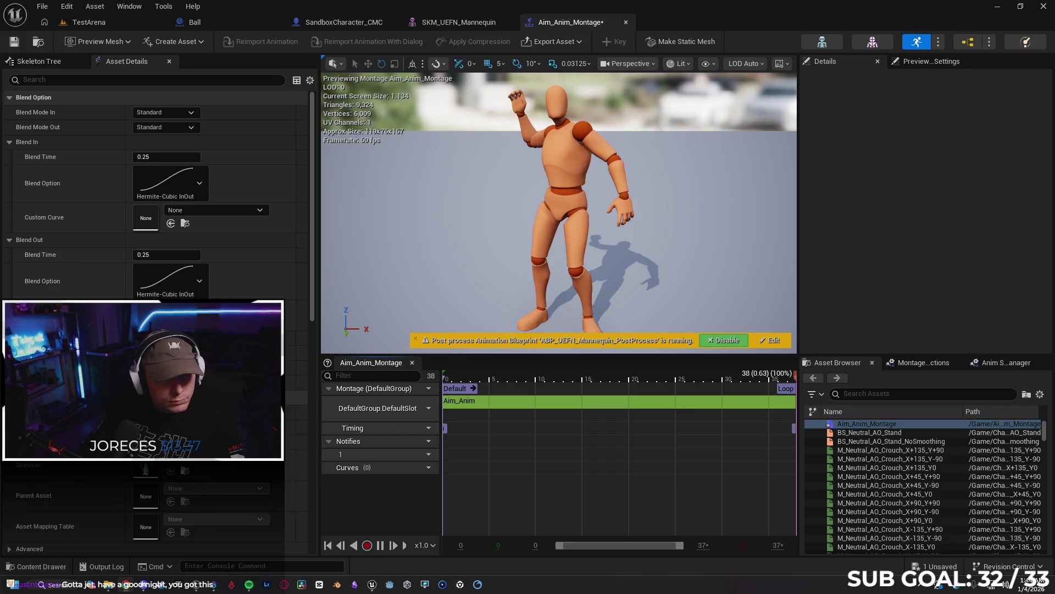
Set the Loop section's next section to Loop, then go back to TestArena.
{"action": "left_click", "coordinate": [786, 388]}
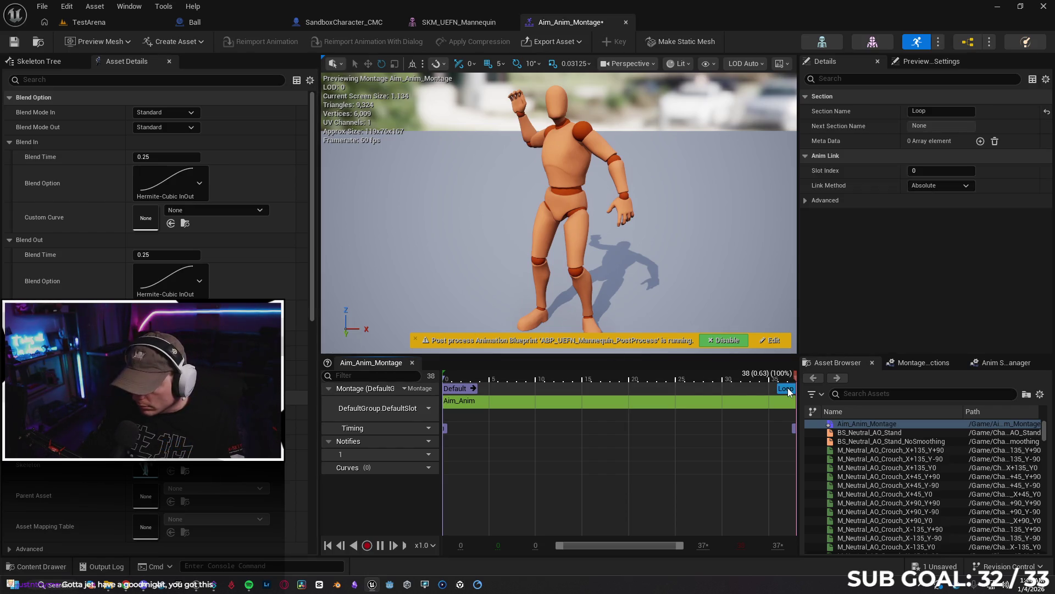
{"action": "left_click", "coordinate": [923, 362]}
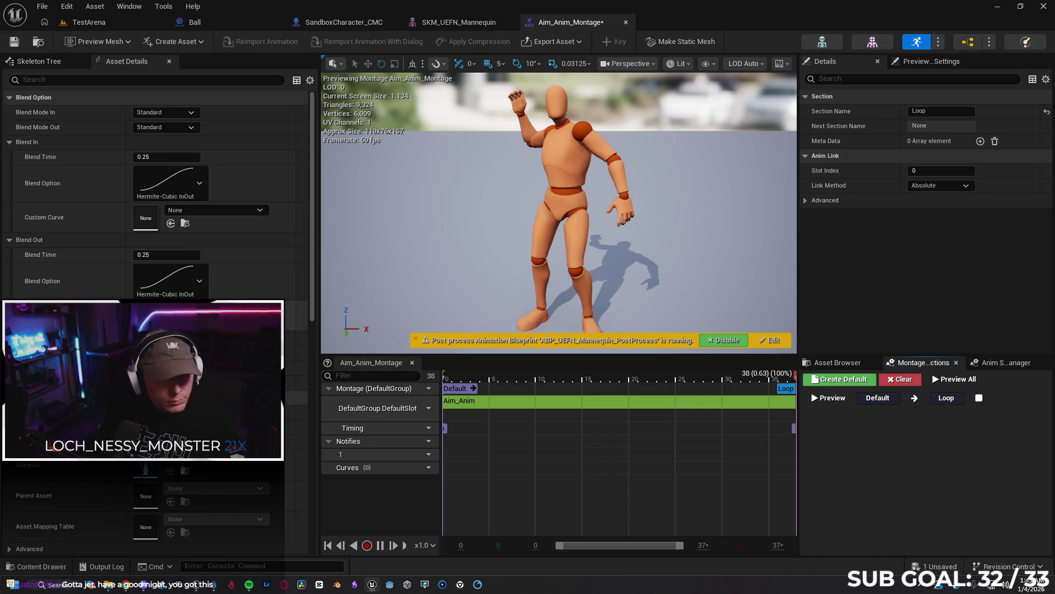
{"action": "left_click", "coordinate": [979, 398]}
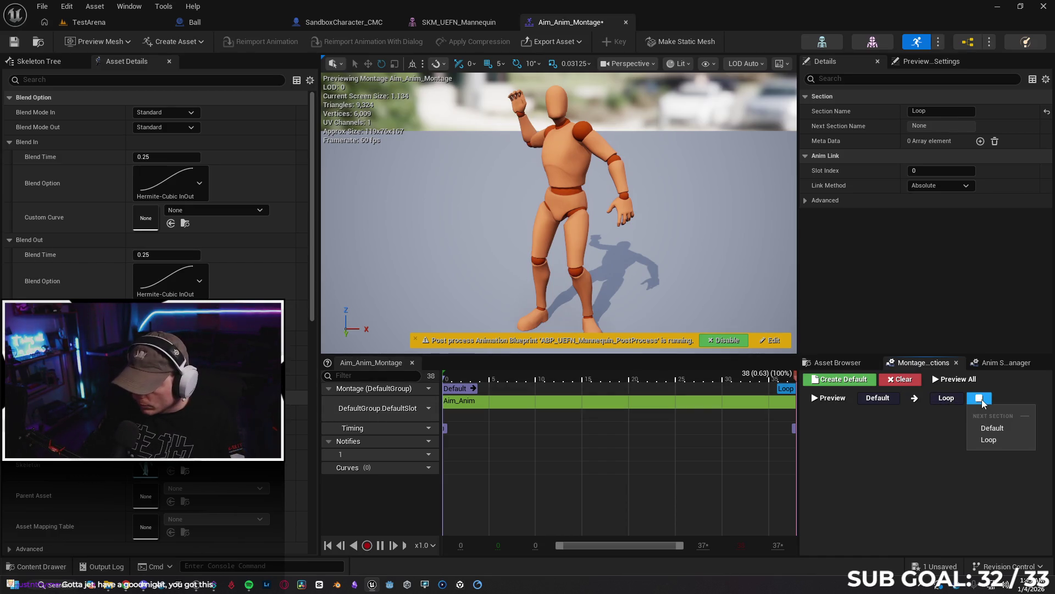
{"action": "left_click", "coordinate": [988, 440]}
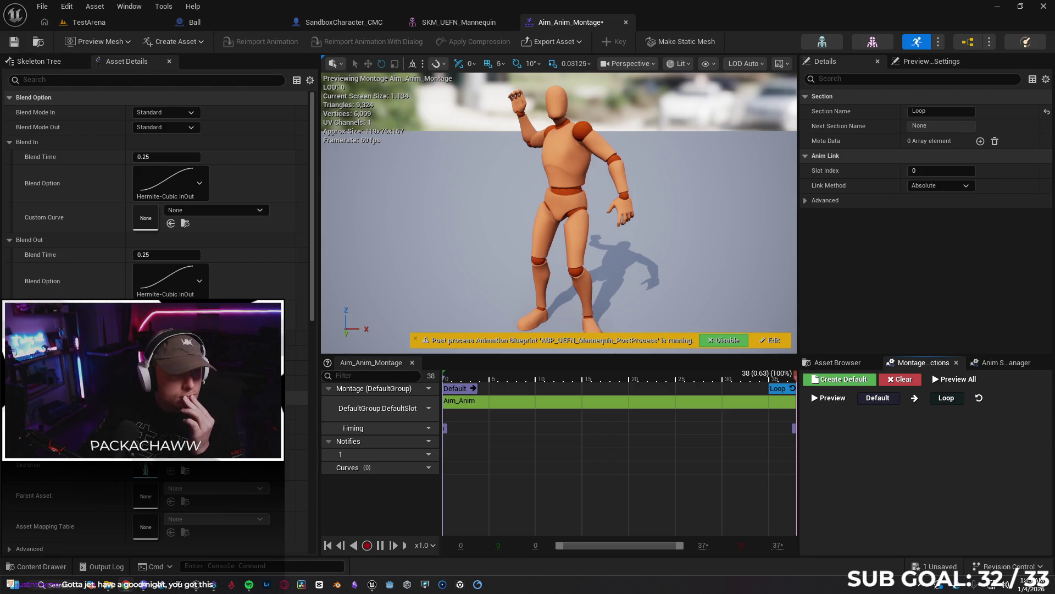
{"action": "left_click", "coordinate": [88, 22]}
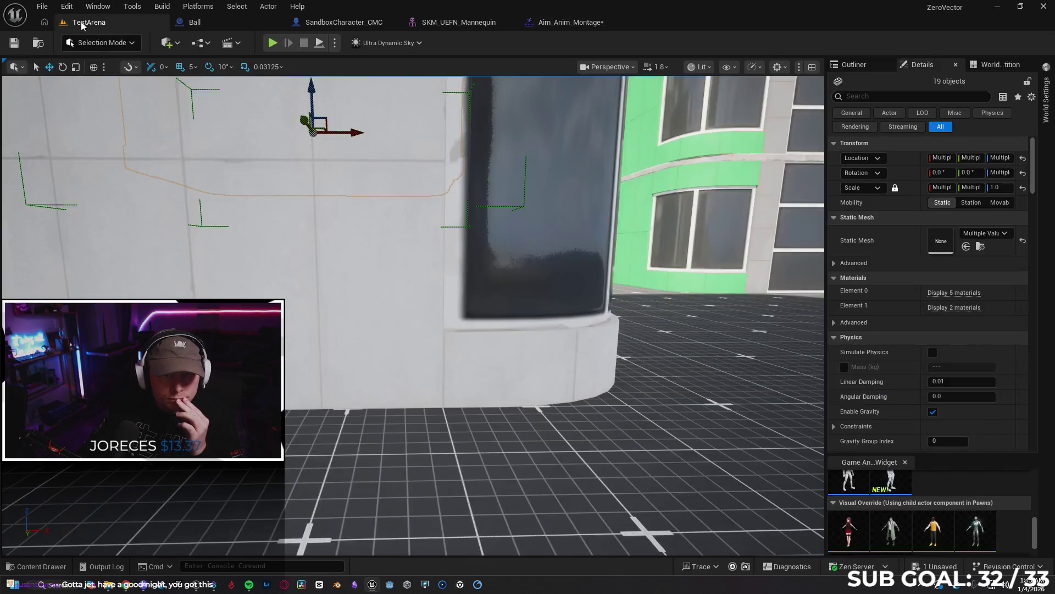
Play-test TestArena holding the ball, stop with Shift+F1, and reopen the Aim_Anim_Montage editor.
{"action": "left_click", "coordinate": [274, 42]}
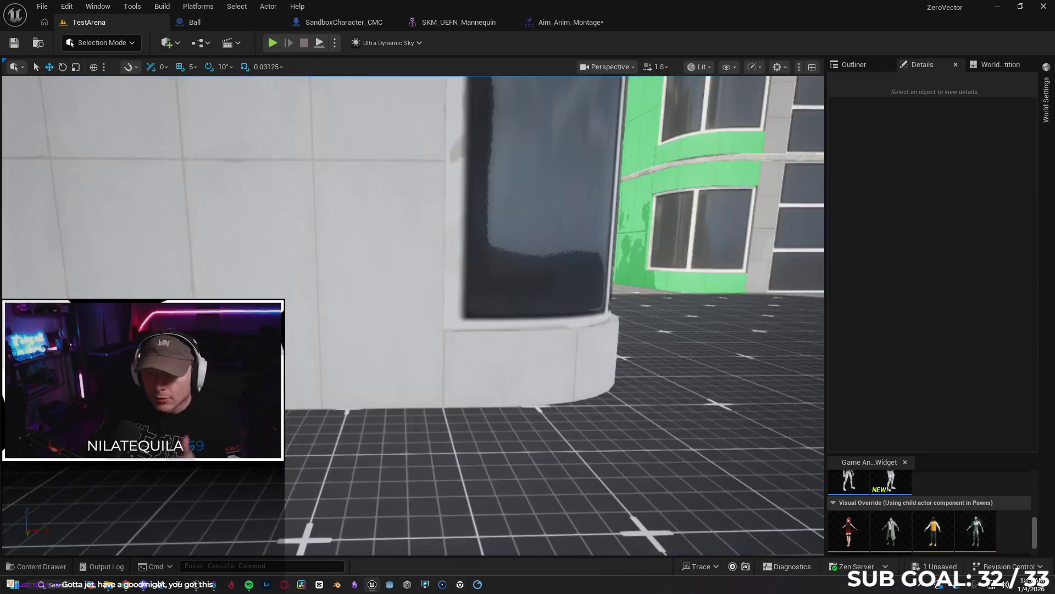
{"action": "key", "text": "shift+F1"}
{"action": "left_click", "coordinate": [571, 22]}
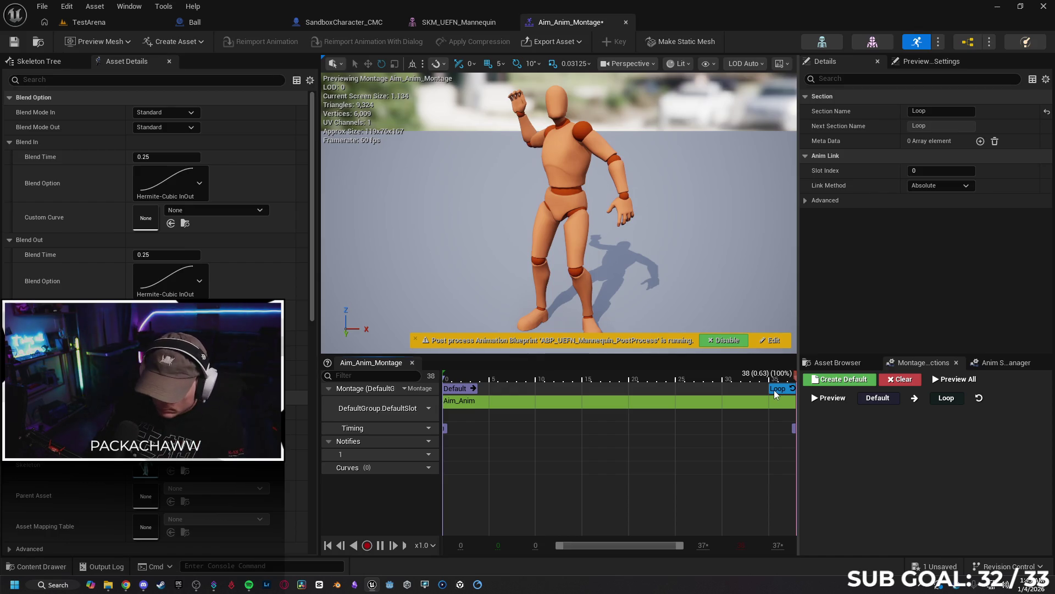
Delete the Loop section from Aim_Anim_Montage, save it, and return to SandboxCharacter_CMC's graph.
{"action": "key", "text": "Delete"}
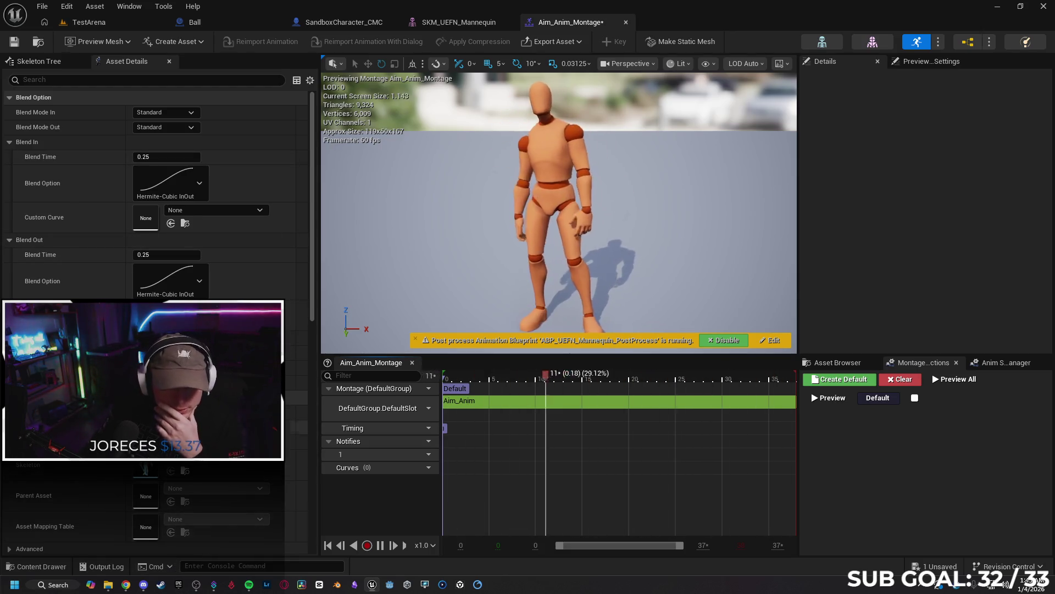
{"action": "left_click", "coordinate": [16, 42]}
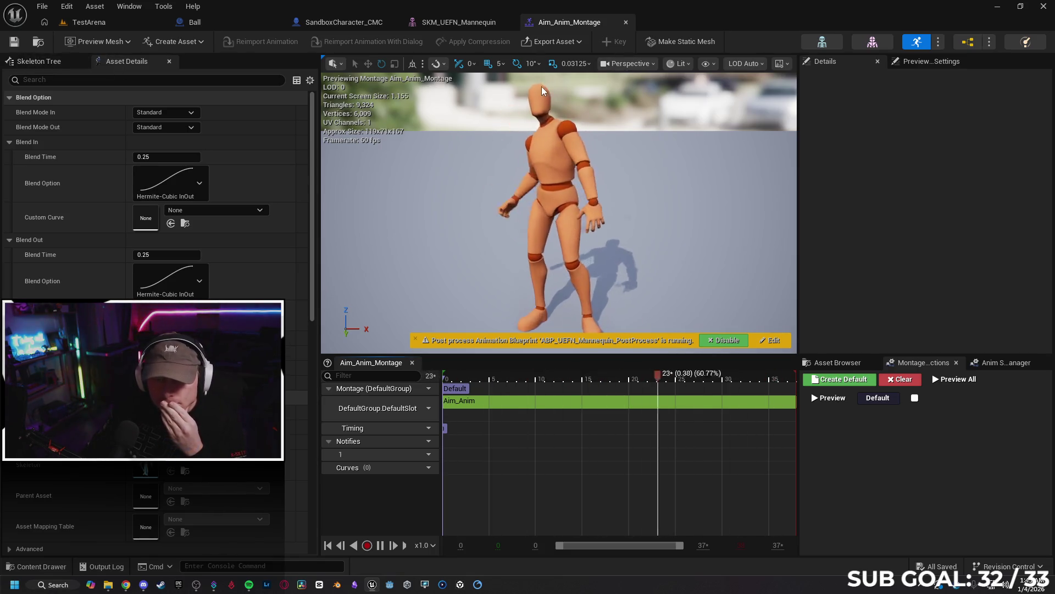
{"action": "left_click", "coordinate": [239, 24]}
{"action": "left_click", "coordinate": [328, 22]}
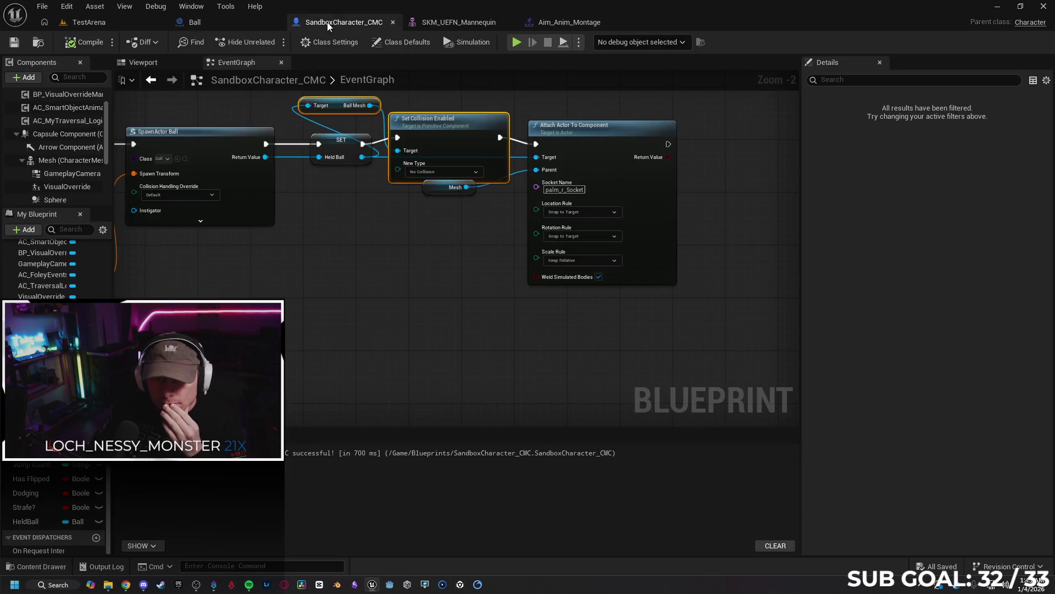
Pan the EventGraph to review the IA_Throw event and its Print String.
{"action": "left_click_drag", "start_coordinate": [371, 258], "coordinate": [572, 280]}
{"action": "left_click_drag", "start_coordinate": [500, 296], "coordinate": [671, 297]}
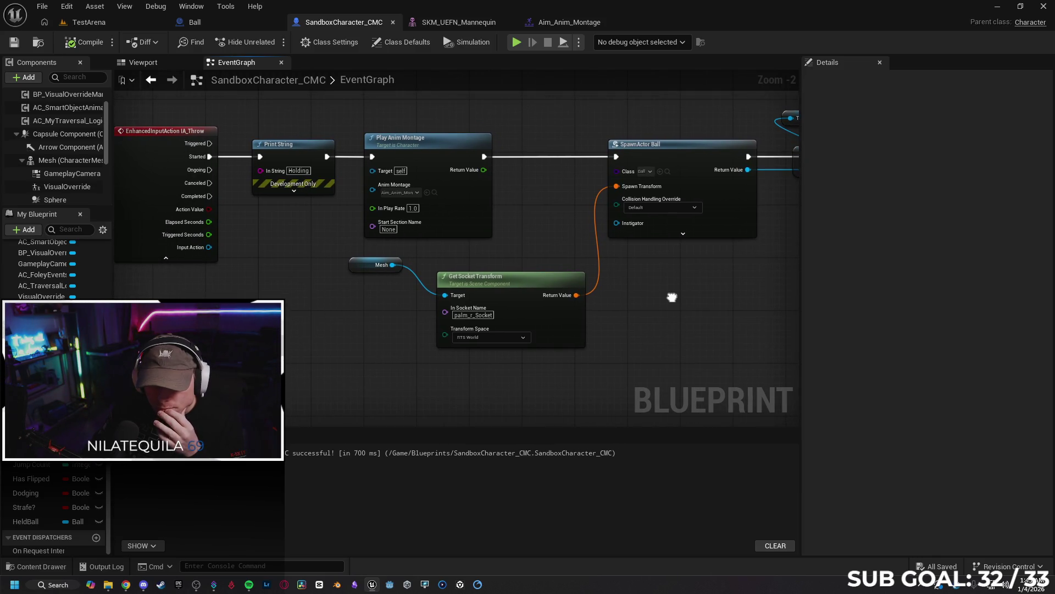
{"action": "scroll", "coordinate": [636, 285], "scroll_direction": "down", "scroll_amount": 3}
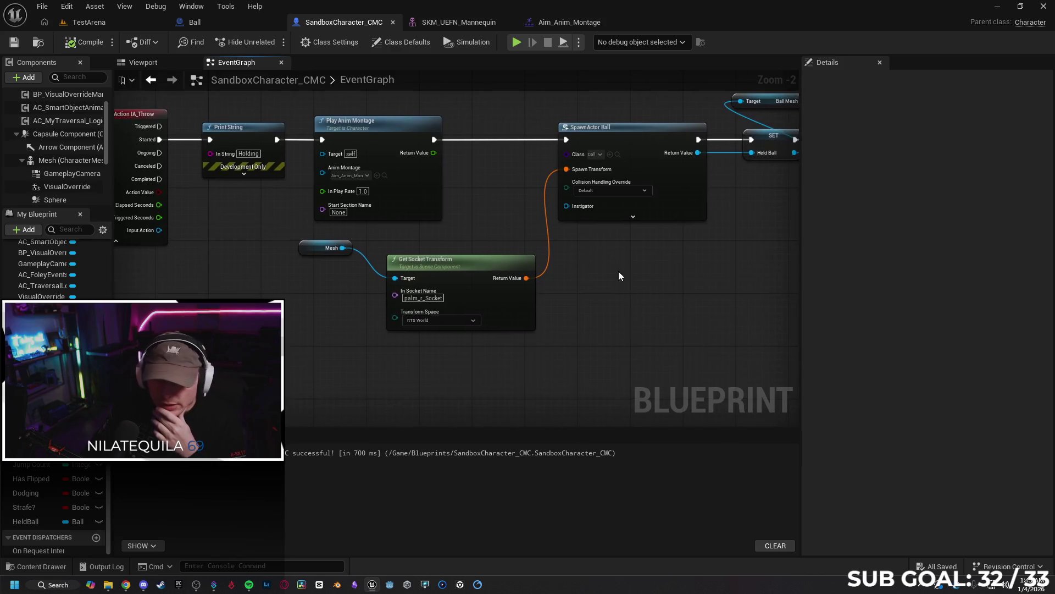
{"action": "scroll", "coordinate": [505, 331], "scroll_direction": "up", "scroll_amount": 1}
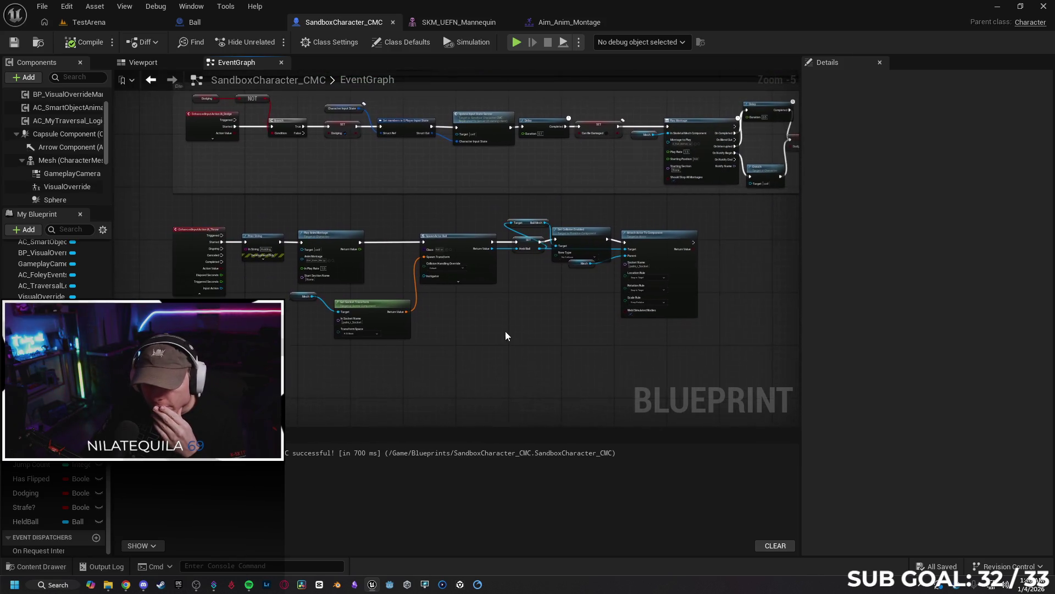
{"action": "scroll", "coordinate": [502, 314], "scroll_direction": "up", "scroll_amount": 1}
{"action": "mouse_move", "coordinate": [437, 338]}
{"action": "left_mouse_down"}
{"action": "mouse_move", "coordinate": [618, 316]}
{"action": "mouse_move", "coordinate": [502, 295]}
{"action": "mouse_move", "coordinate": [432, 308]}
{"action": "mouse_move", "coordinate": [704, 281]}
{"action": "left_mouse_up"}
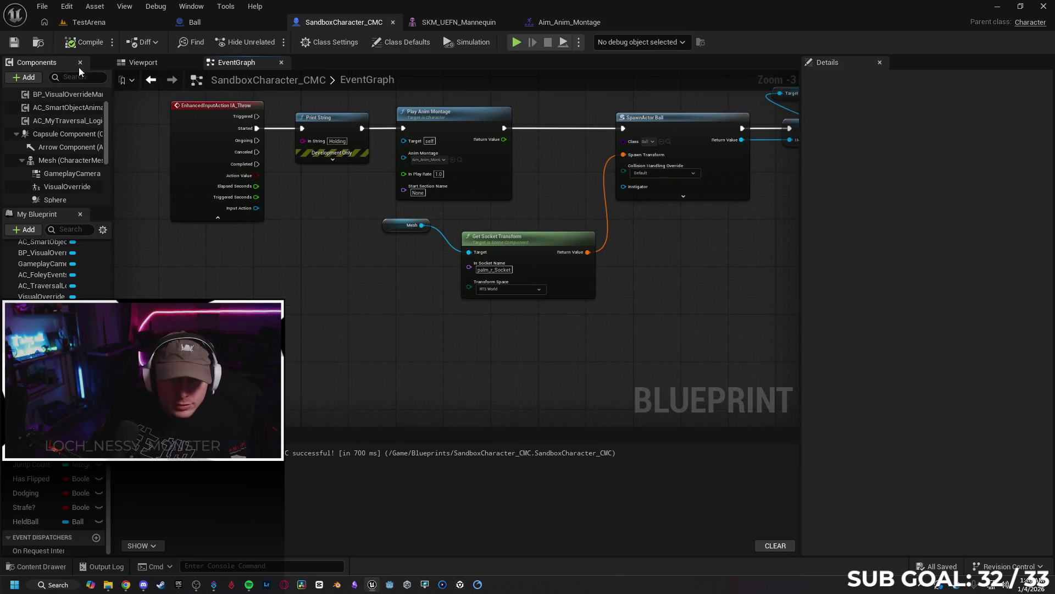
Show the Sphere component (radius 32, scale 3.04) in the blueprint viewport.
{"action": "scroll", "coordinate": [58, 132], "scroll_direction": "up", "scroll_amount": 2}
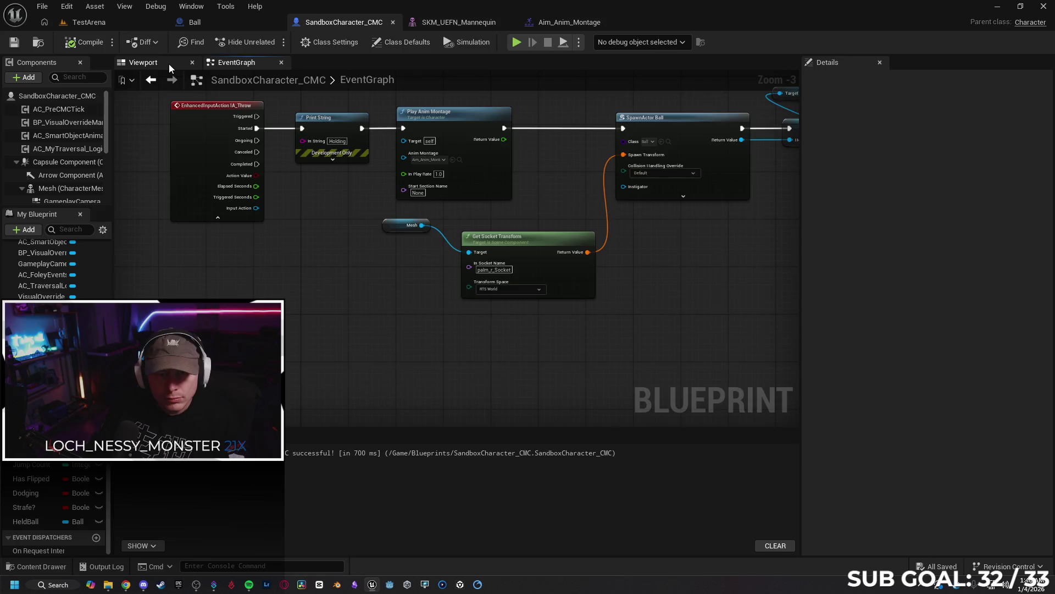
{"action": "left_click", "coordinate": [170, 64]}
{"action": "left_click", "coordinate": [356, 238]}
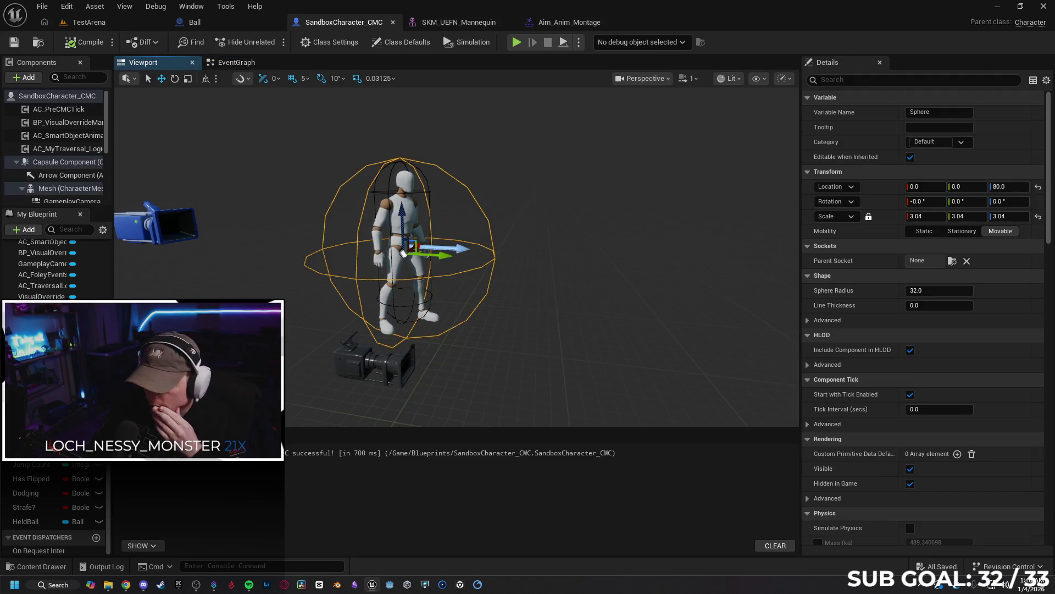
Add an On Component Begin Overlap event for the Sphere component.
{"action": "scroll", "coordinate": [962, 422], "scroll_direction": "down", "scroll_amount": 10}
{"action": "scroll", "coordinate": [940, 385], "scroll_direction": "down", "scroll_amount": 10}
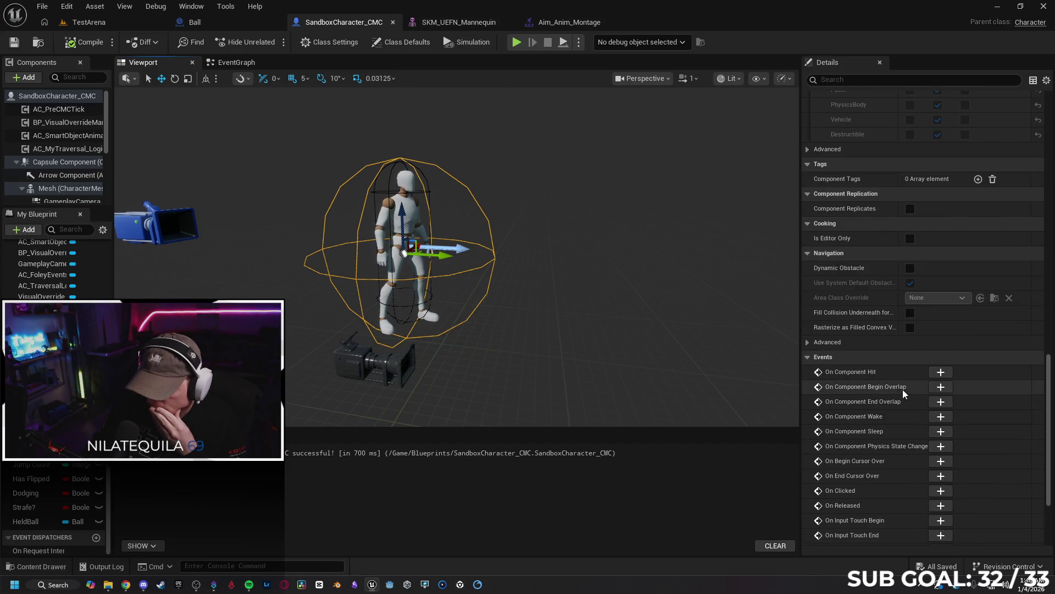
{"action": "left_click", "coordinate": [940, 386]}
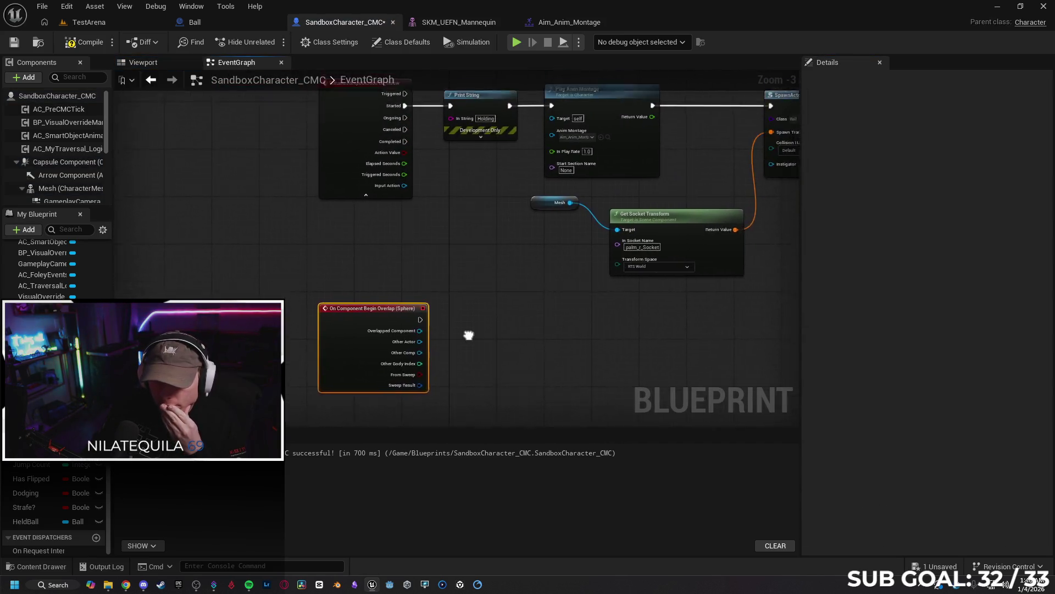
{"action": "left_click_drag", "start_coordinate": [468, 335], "coordinate": [410, 364]}
{"action": "left_click_drag", "start_coordinate": [334, 339], "coordinate": [311, 321]}
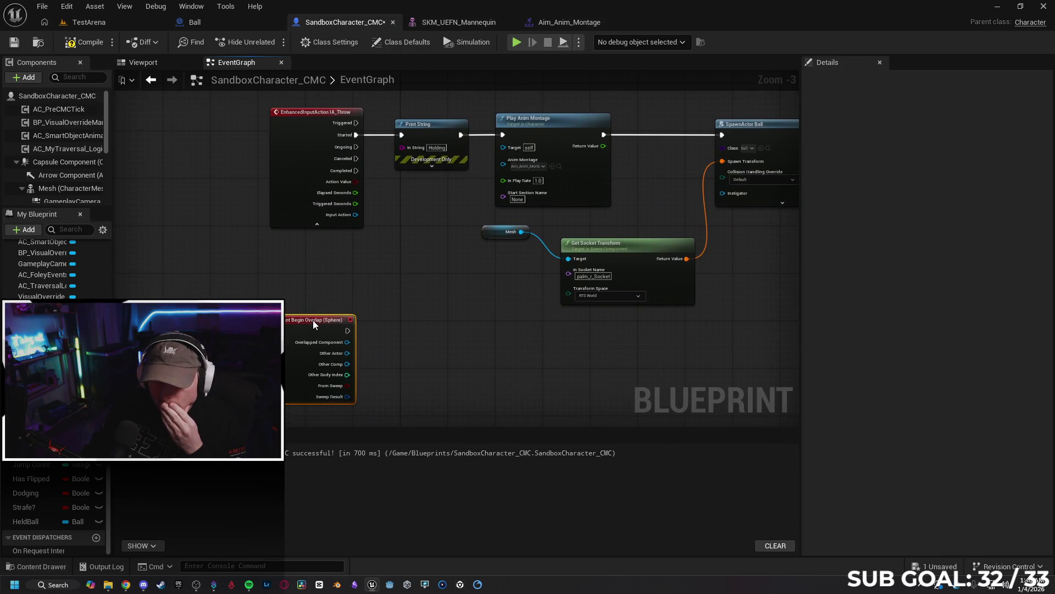
Remove Play Anim Montage from the throw chain, wiring Print String straight into SpawnActor Ball.
{"action": "left_click_drag", "start_coordinate": [610, 324], "coordinate": [454, 327]}
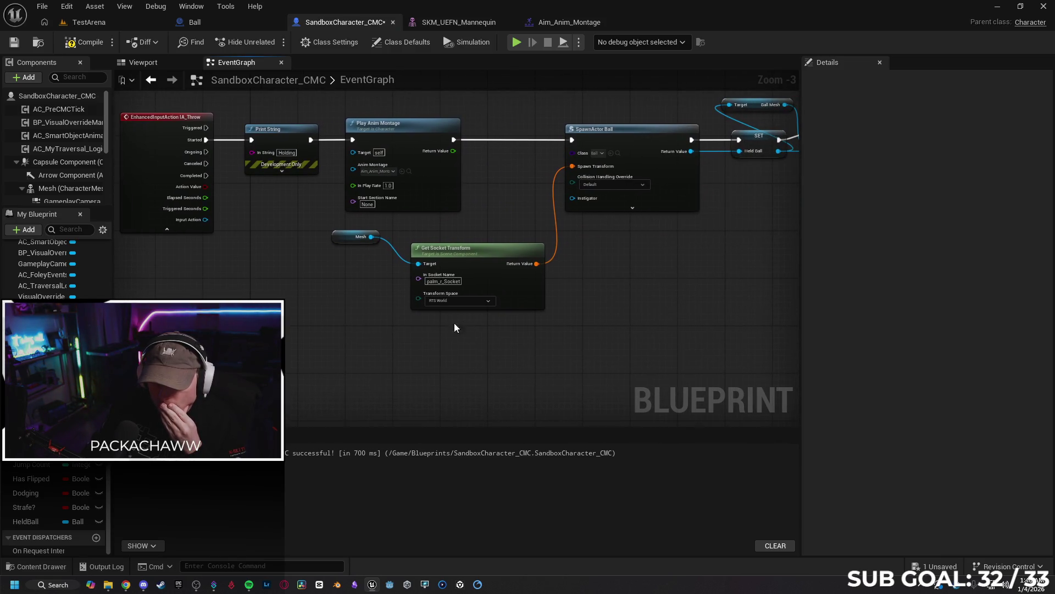
{"action": "left_click", "coordinate": [428, 188]}
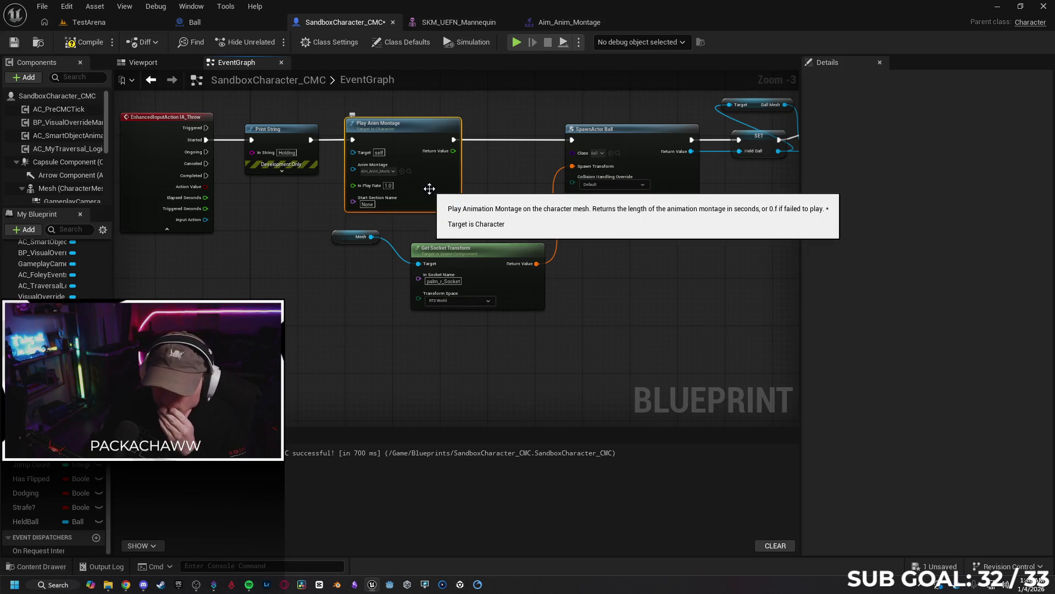
{"action": "key", "text": "Delete"}
{"action": "left_click_drag", "start_coordinate": [311, 138], "coordinate": [575, 138]}
{"action": "mouse_move", "coordinate": [306, 136]}
{"action": "left_mouse_down"}
{"action": "mouse_move", "coordinate": [400, 142]}
{"action": "mouse_move", "coordinate": [461, 131]}
{"action": "left_mouse_up"}
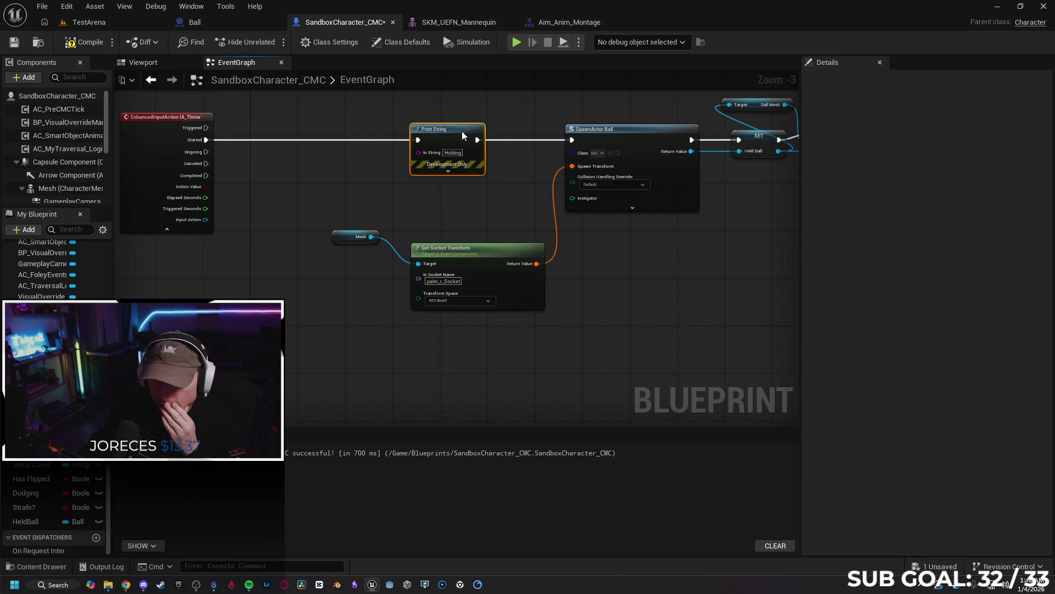
{"action": "mouse_move", "coordinate": [627, 200]}
{"action": "left_mouse_down"}
{"action": "mouse_move", "coordinate": [546, 294]}
{"action": "mouse_move", "coordinate": [440, 283]}
{"action": "left_mouse_up"}
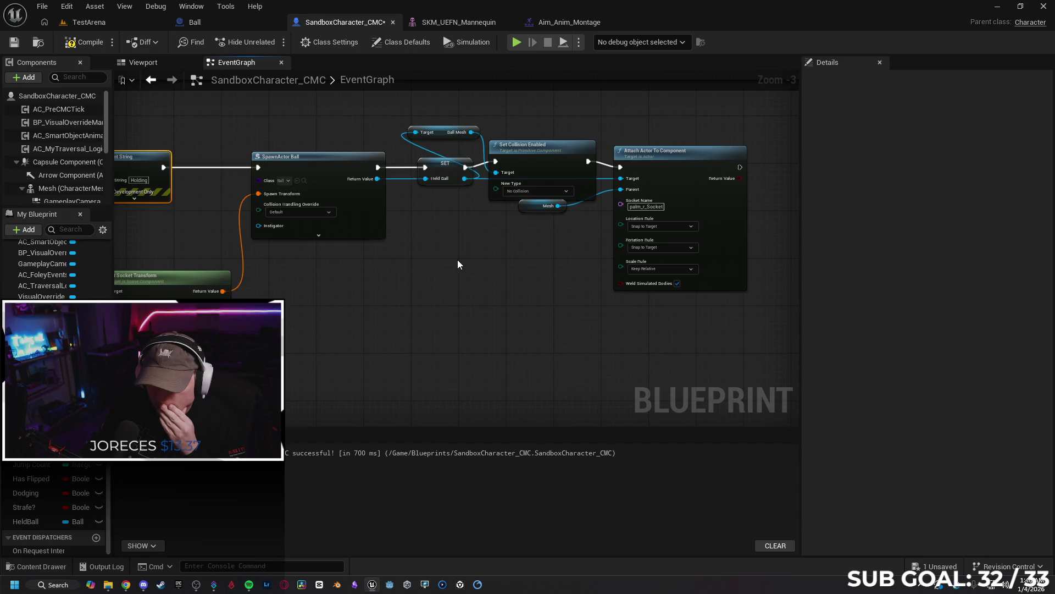
Paste a copy of the Print String through Attach Actor nodes beside the overlap event.
{"action": "scroll", "coordinate": [457, 264], "scroll_direction": "down", "scroll_amount": 2}
{"action": "left_click_drag", "start_coordinate": [468, 308], "coordinate": [510, 272]}
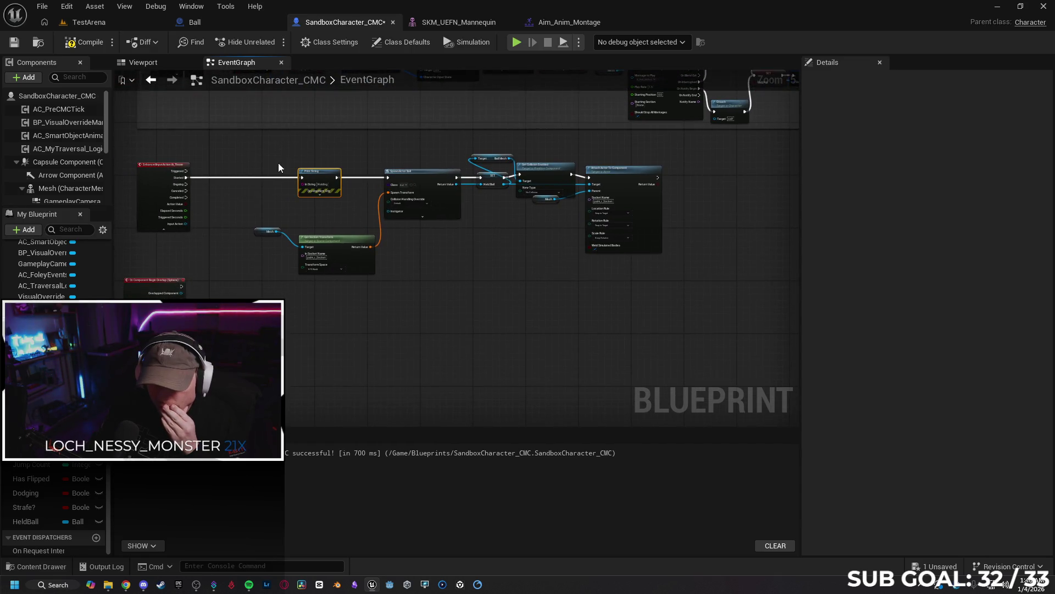
{"action": "mouse_move", "coordinate": [269, 147]}
{"action": "left_mouse_down"}
{"action": "mouse_move", "coordinate": [591, 292]}
{"action": "mouse_move", "coordinate": [654, 294]}
{"action": "left_mouse_up"}
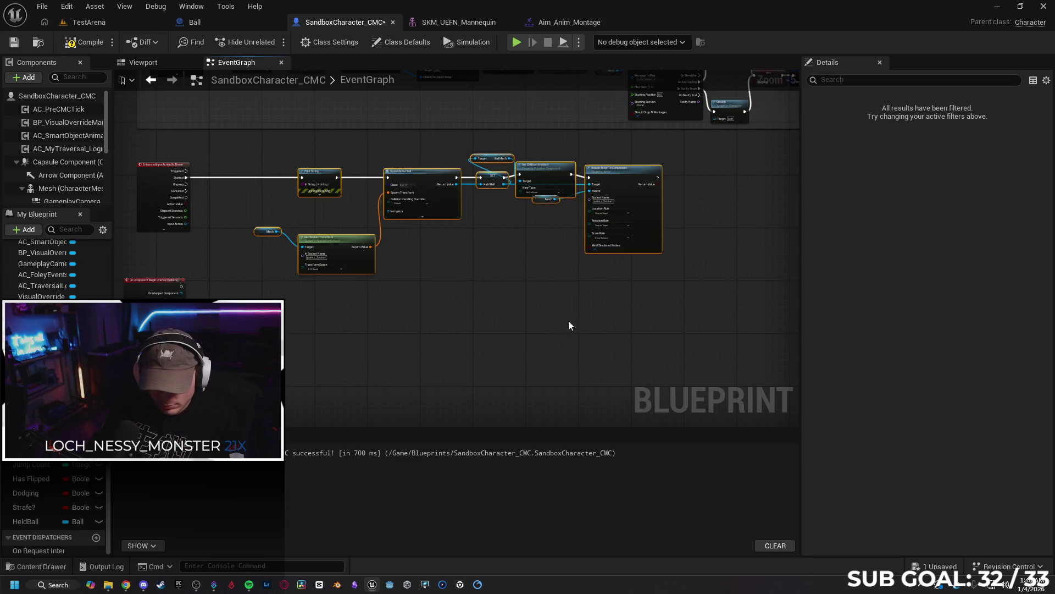
{"action": "left_click", "coordinate": [349, 319]}
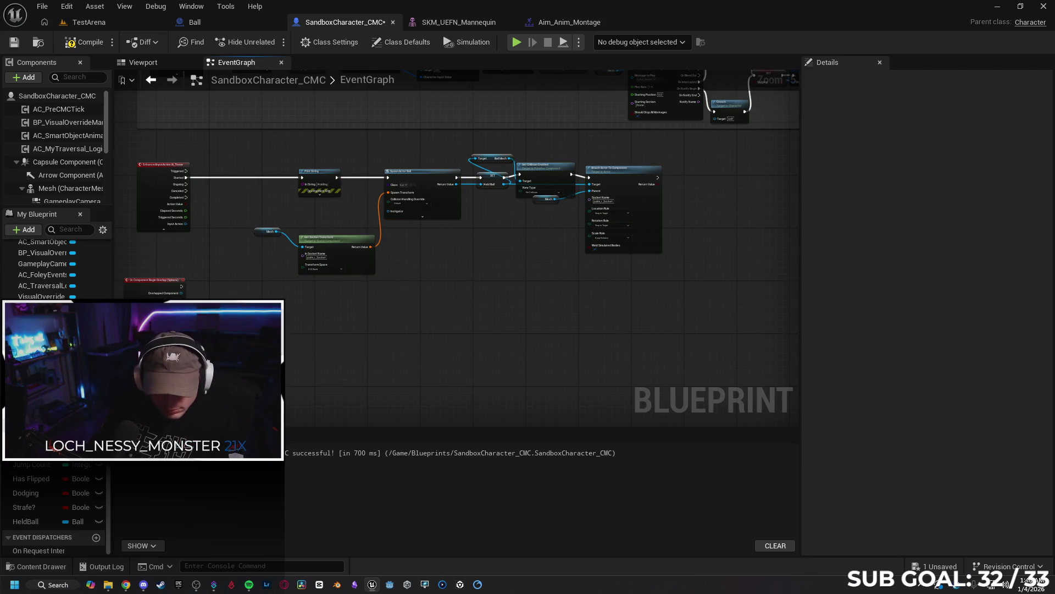
{"action": "key", "text": "ctrl+v"}
{"action": "mouse_move", "coordinate": [245, 315]}
{"action": "left_mouse_down"}
{"action": "mouse_move", "coordinate": [386, 311]}
{"action": "mouse_move", "coordinate": [337, 288]}
{"action": "left_mouse_up"}
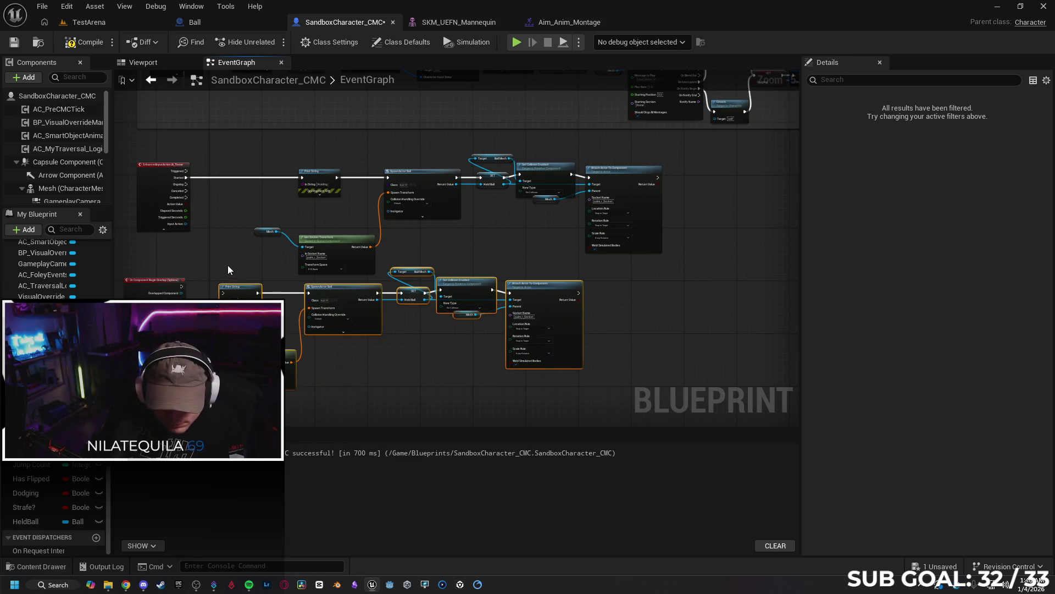
Wire the Sphere overlap event and its Other Actor into the copied Holding chain.
{"action": "scroll", "coordinate": [197, 326], "scroll_direction": "up", "scroll_amount": 3}
{"action": "left_click_drag", "start_coordinate": [285, 341], "coordinate": [318, 338]}
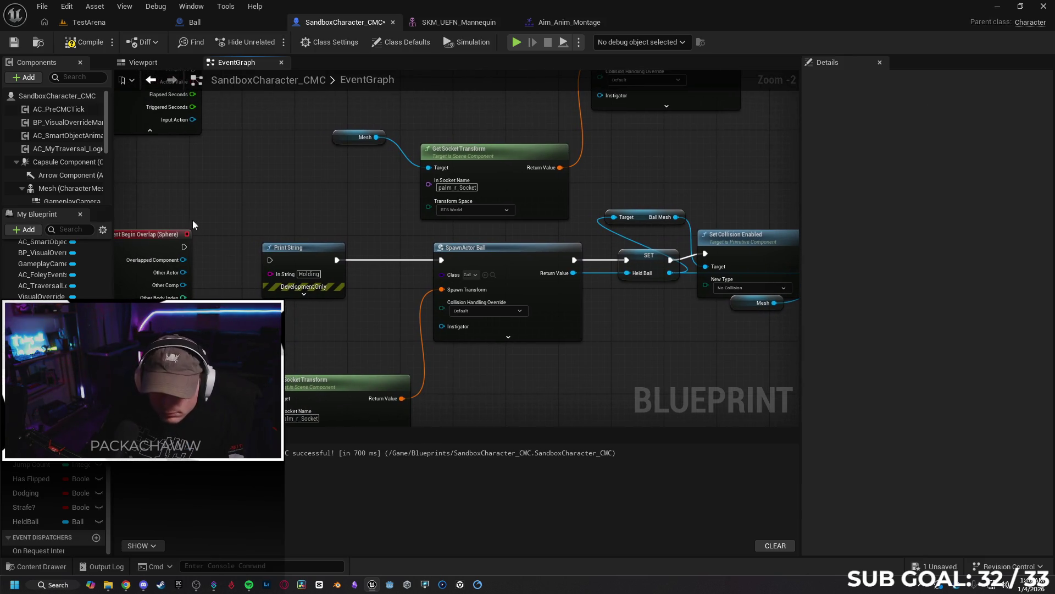
{"action": "left_click_drag", "start_coordinate": [187, 250], "coordinate": [270, 260]}
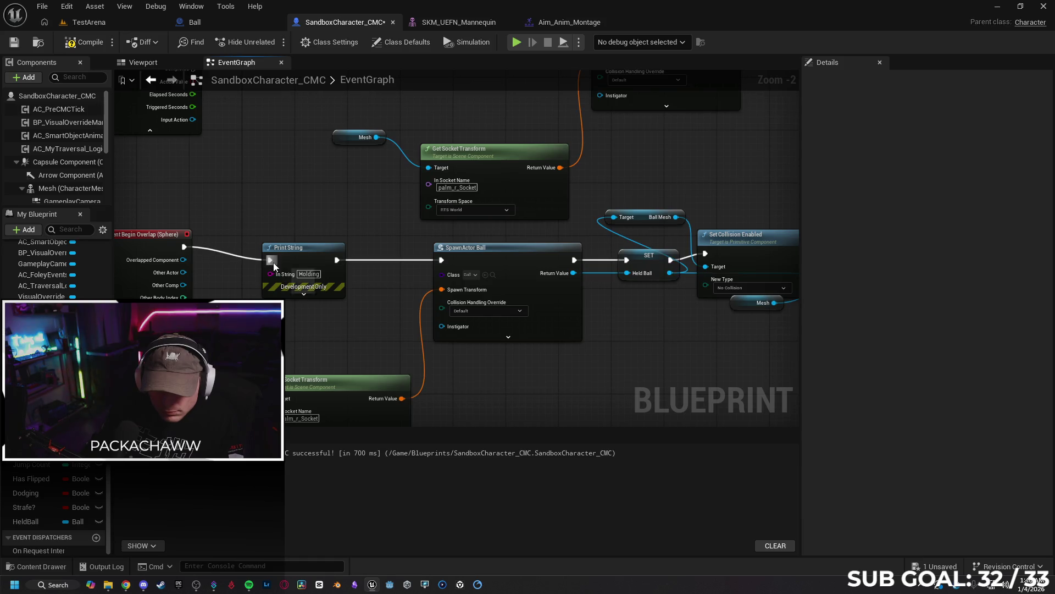
{"action": "mouse_move", "coordinate": [184, 273]}
{"action": "left_mouse_down"}
{"action": "mouse_move", "coordinate": [439, 273]}
{"action": "mouse_move", "coordinate": [447, 324]}
{"action": "mouse_move", "coordinate": [214, 325]}
{"action": "mouse_move", "coordinate": [183, 274]}
{"action": "mouse_move", "coordinate": [427, 279]}
{"action": "mouse_move", "coordinate": [440, 331]}
{"action": "mouse_move", "coordinate": [187, 262]}
{"action": "left_mouse_up"}
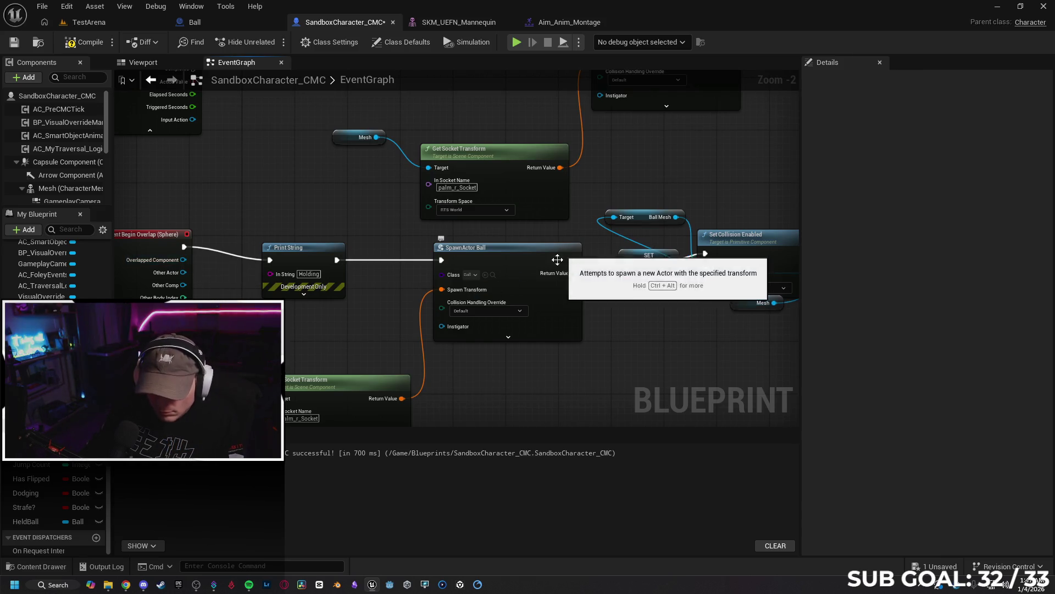
{"action": "mouse_move", "coordinate": [337, 328]}
{"action": "left_mouse_down"}
{"action": "mouse_move", "coordinate": [300, 281]}
{"action": "mouse_move", "coordinate": [121, 314]}
{"action": "mouse_move", "coordinate": [218, 288]}
{"action": "left_mouse_up"}
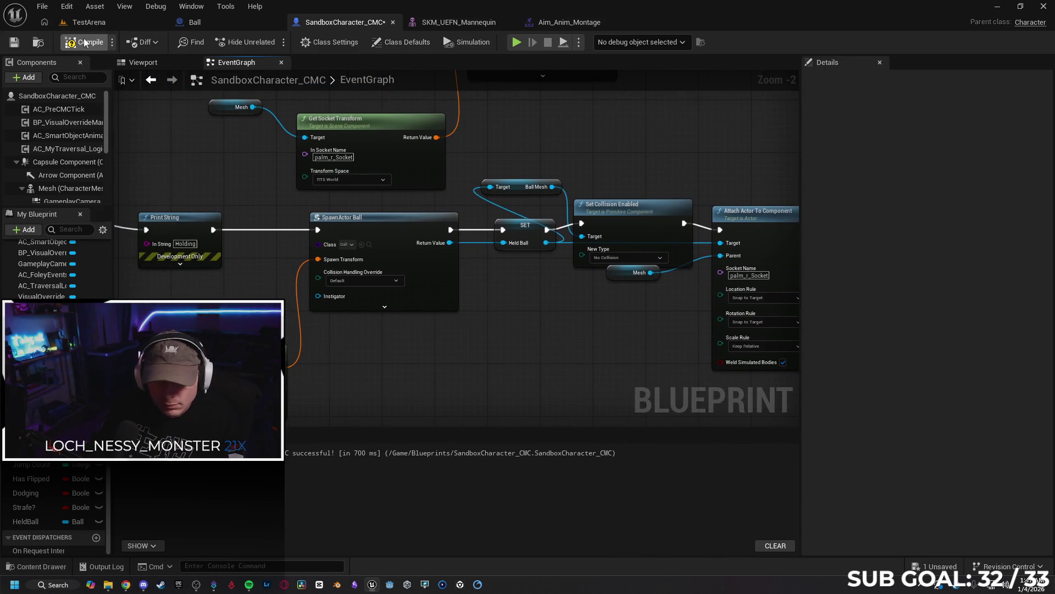
Compile the character blueprint, play-test TestArena, and close the infinite-loop error log.
{"action": "key", "text": "F7"}
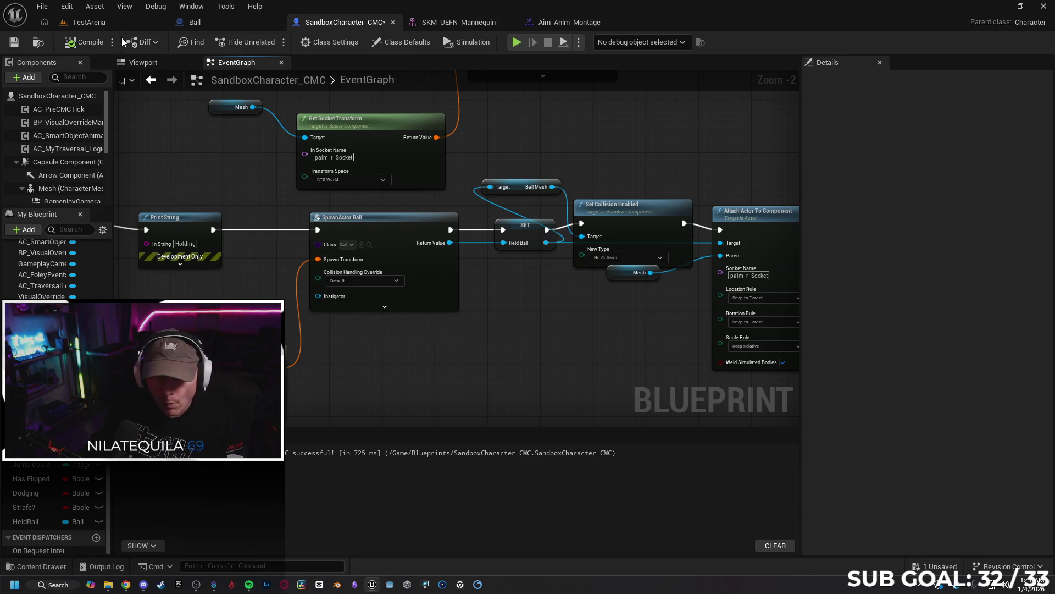
{"action": "left_click", "coordinate": [201, 24]}
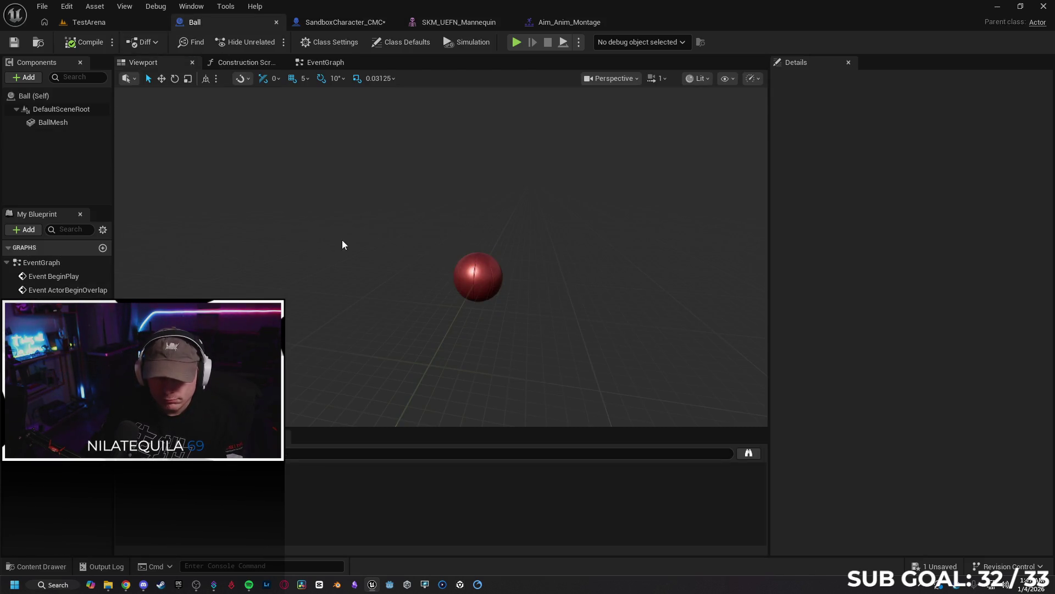
{"action": "left_click", "coordinate": [89, 22]}
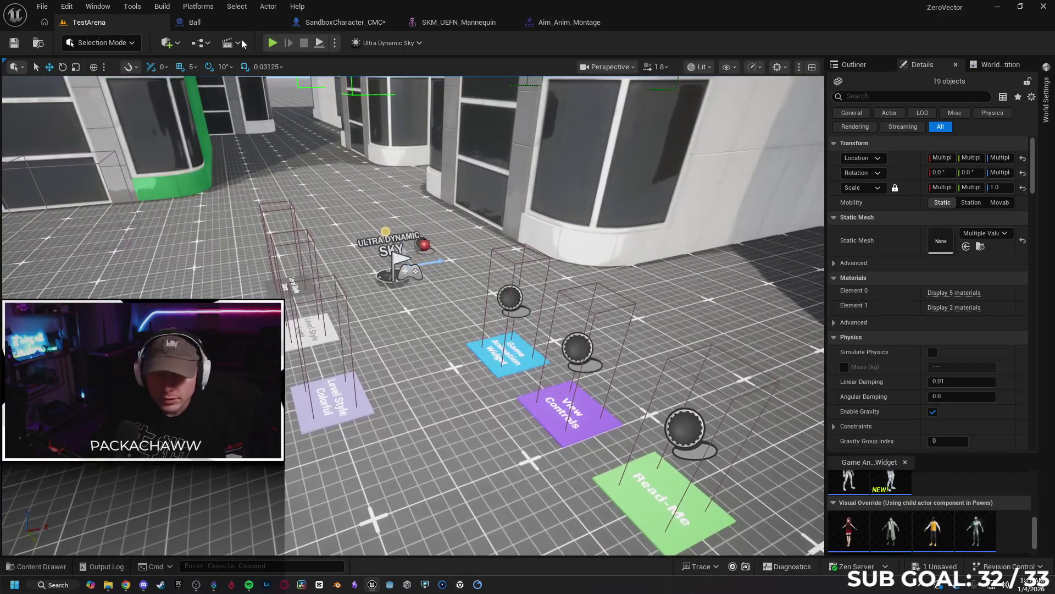
{"action": "key", "text": "alt+p"}
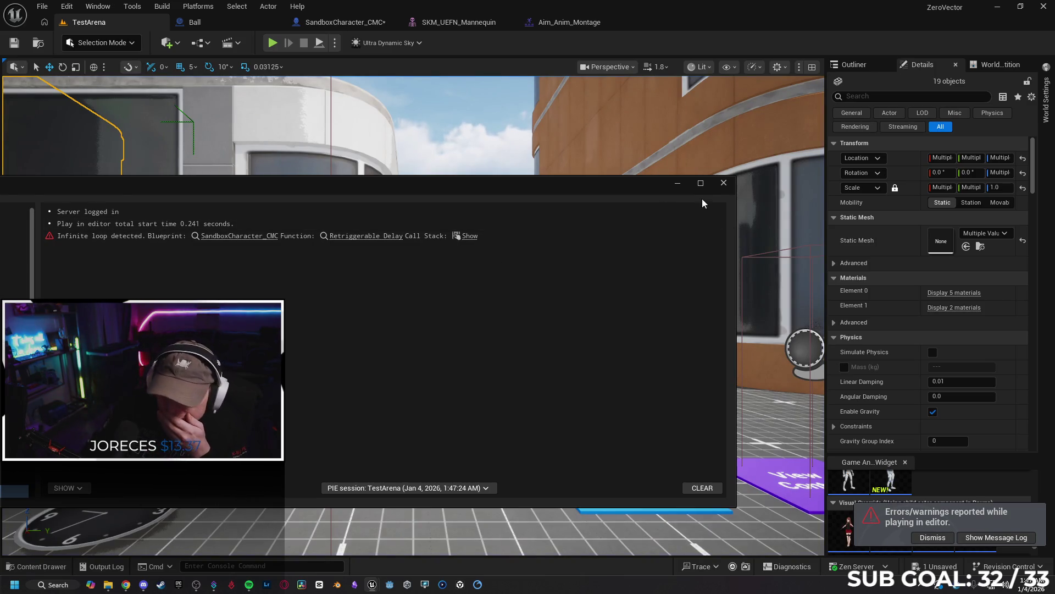
{"action": "left_click", "coordinate": [723, 182]}
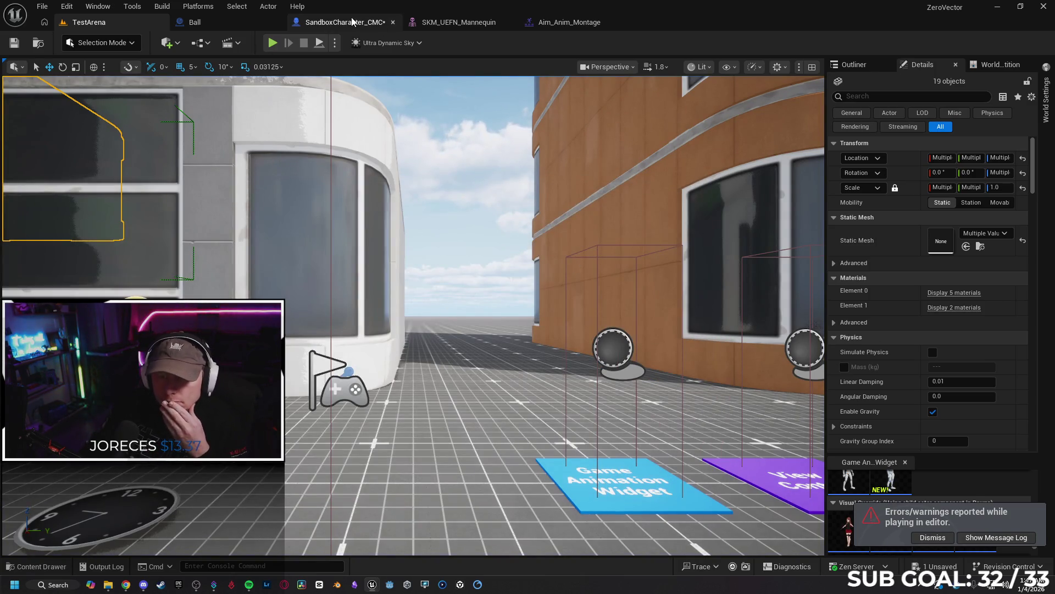
Back in SandboxCharacter_CMC, check SpawnActor Ball's collision handling override, leaving it Default.
{"action": "left_click", "coordinate": [345, 22]}
{"action": "mouse_move", "coordinate": [427, 276]}
{"action": "left_mouse_down"}
{"action": "mouse_move", "coordinate": [455, 275]}
{"action": "mouse_move", "coordinate": [391, 251]}
{"action": "left_mouse_up"}
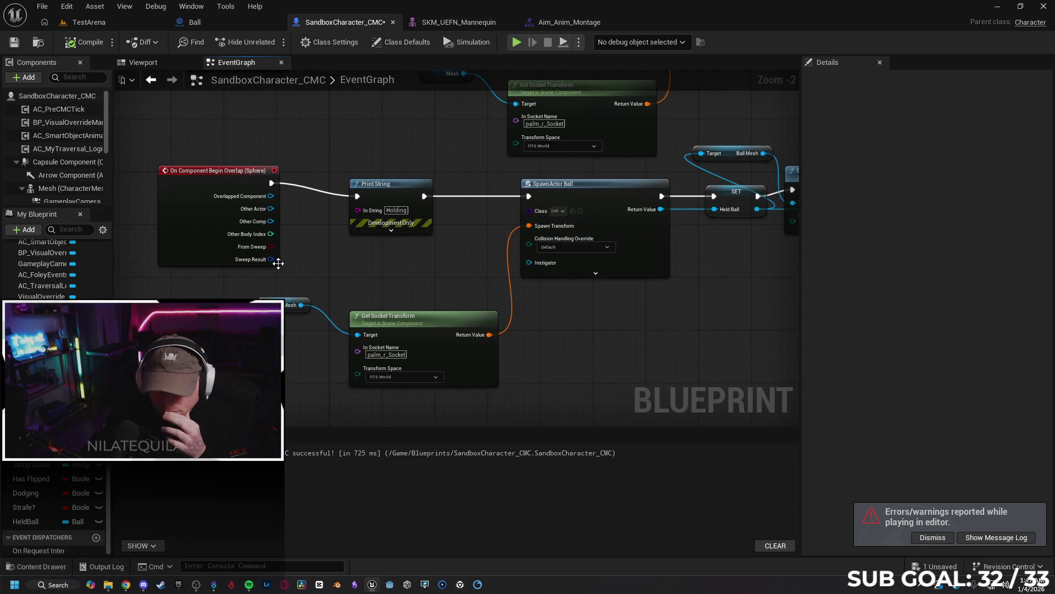
{"action": "mouse_move", "coordinate": [279, 259]}
{"action": "left_mouse_down"}
{"action": "mouse_move", "coordinate": [532, 210]}
{"action": "mouse_move", "coordinate": [327, 278]}
{"action": "mouse_move", "coordinate": [272, 259]}
{"action": "left_mouse_up"}
{"action": "mouse_move", "coordinate": [272, 196]}
{"action": "left_mouse_down"}
{"action": "mouse_move", "coordinate": [533, 212]}
{"action": "mouse_move", "coordinate": [273, 197]}
{"action": "mouse_move", "coordinate": [529, 213]}
{"action": "mouse_move", "coordinate": [268, 225]}
{"action": "mouse_move", "coordinate": [272, 243]}
{"action": "left_mouse_up"}
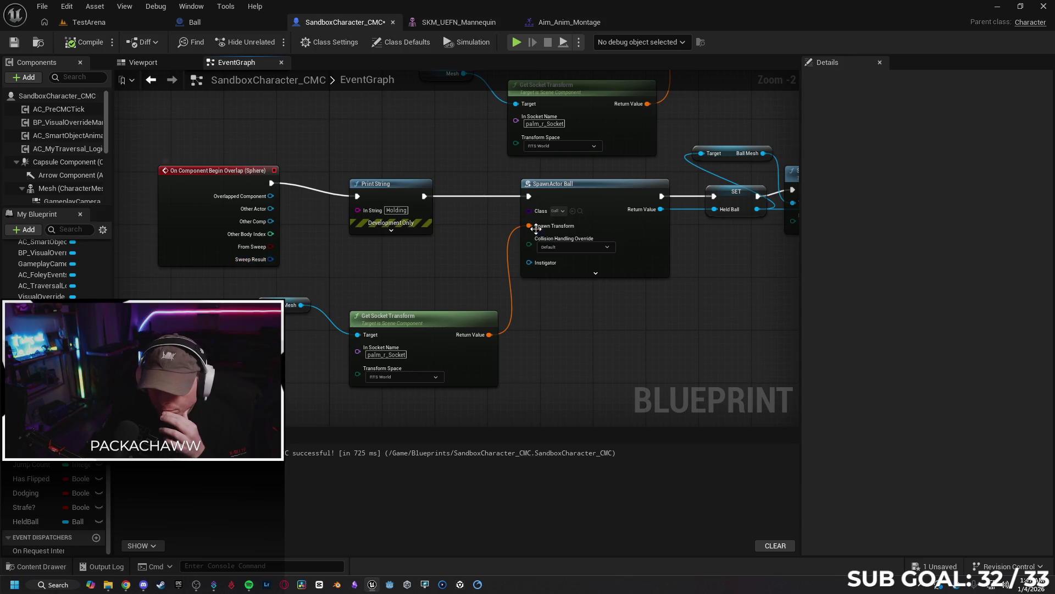
{"action": "scroll", "coordinate": [536, 228], "scroll_direction": "up", "scroll_amount": 2}
{"action": "mouse_move", "coordinate": [532, 211]}
{"action": "left_mouse_down"}
{"action": "mouse_move", "coordinate": [389, 226]}
{"action": "mouse_move", "coordinate": [185, 190]}
{"action": "mouse_move", "coordinate": [186, 280]}
{"action": "mouse_move", "coordinate": [532, 211]}
{"action": "left_mouse_up"}
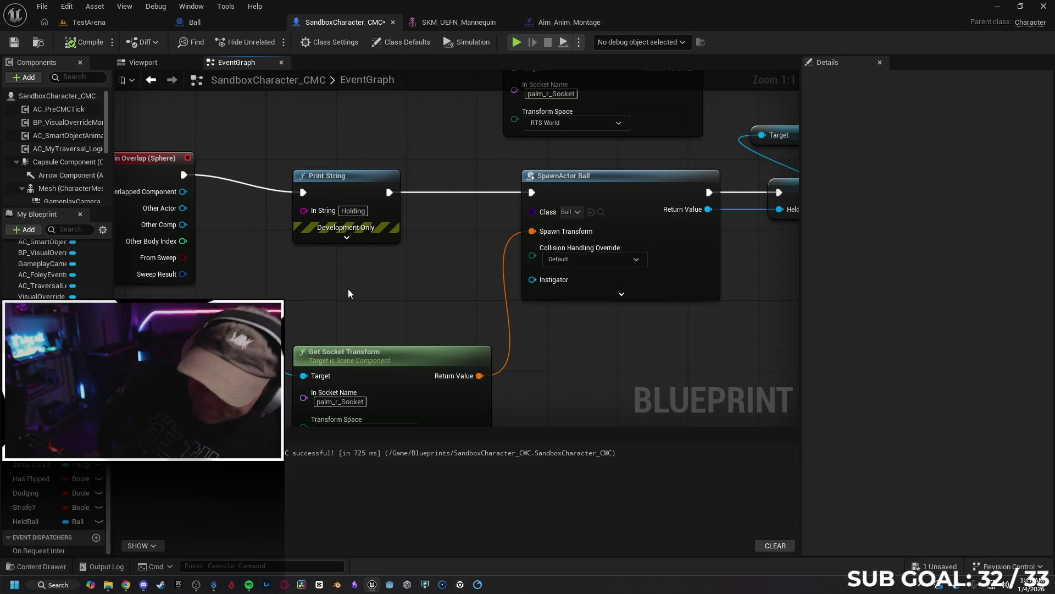
{"action": "left_click", "coordinate": [580, 264]}
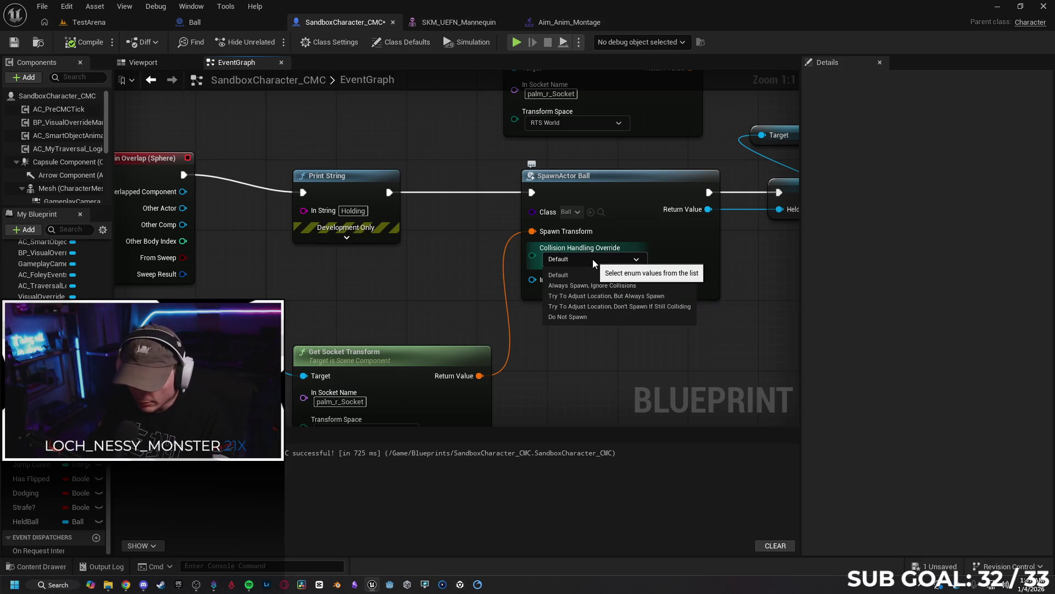
{"action": "left_click", "coordinate": [599, 265]}
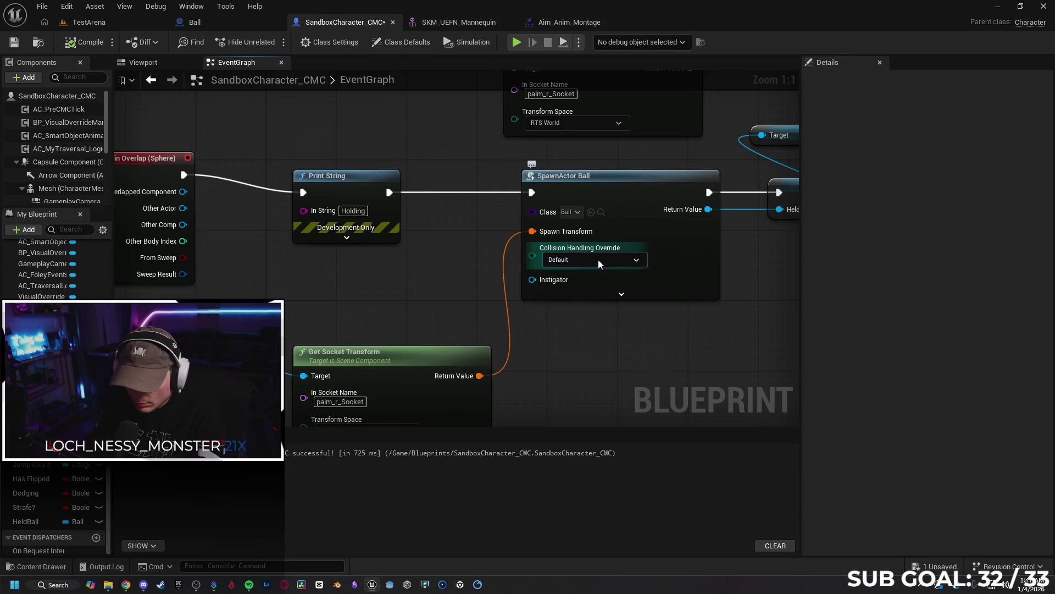
Move the overlap event left and pull a new connection from its Other Actor pin.
{"action": "mouse_move", "coordinate": [372, 282]}
{"action": "left_mouse_down"}
{"action": "mouse_move", "coordinate": [517, 254]}
{"action": "mouse_move", "coordinate": [445, 266]}
{"action": "left_mouse_up"}
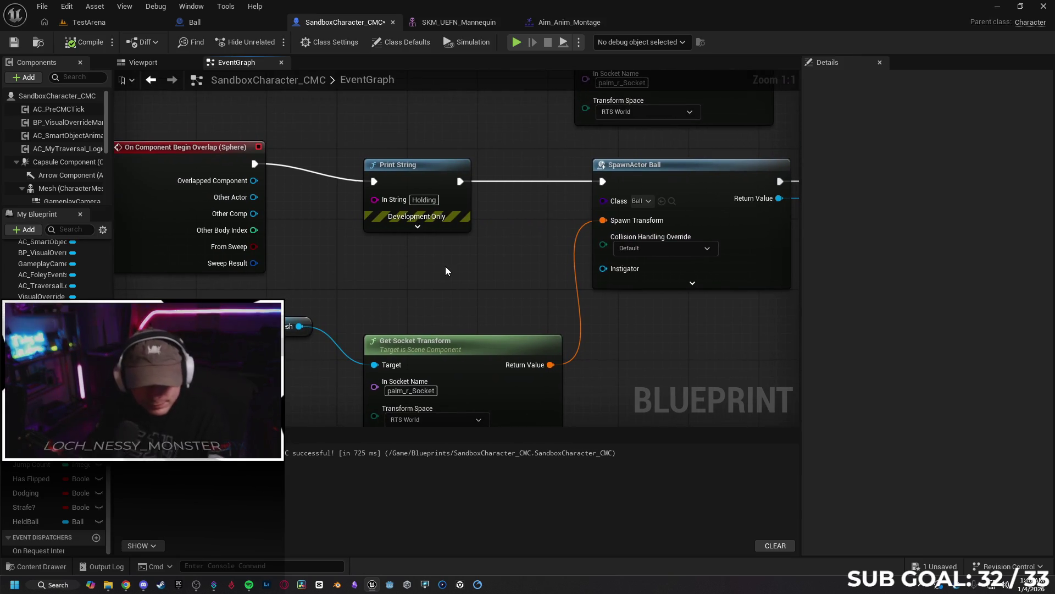
{"action": "mouse_move", "coordinate": [318, 257]}
{"action": "left_mouse_down"}
{"action": "mouse_move", "coordinate": [392, 248]}
{"action": "mouse_move", "coordinate": [361, 245]}
{"action": "left_mouse_up"}
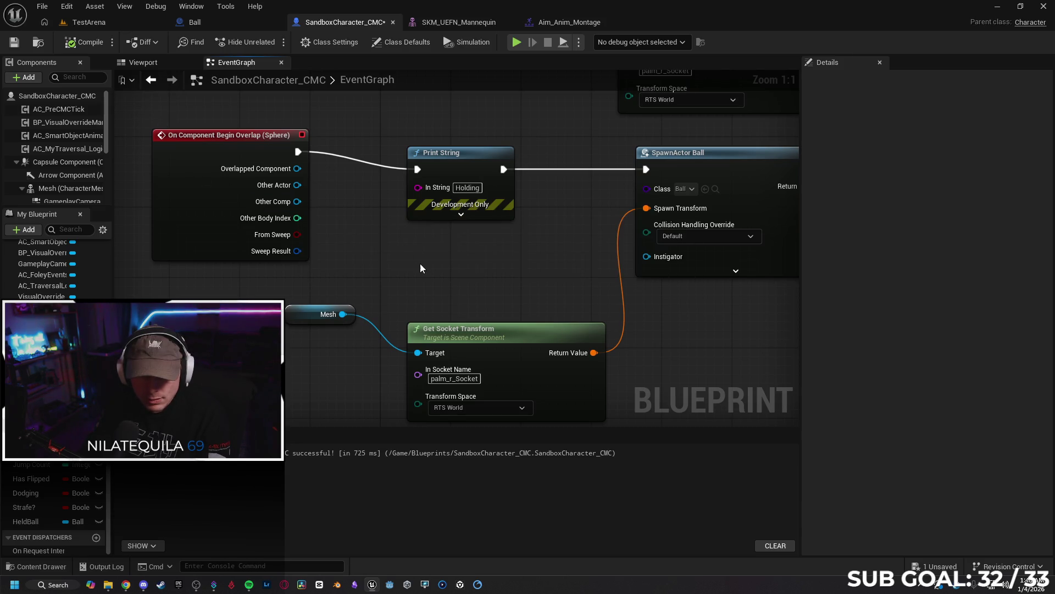
{"action": "left_click_drag", "start_coordinate": [557, 231], "coordinate": [254, 235]}
{"action": "mouse_move", "coordinate": [459, 285]}
{"action": "left_mouse_down"}
{"action": "mouse_move", "coordinate": [294, 286]}
{"action": "mouse_move", "coordinate": [579, 283]}
{"action": "left_mouse_up"}
{"action": "left_click_drag", "start_coordinate": [267, 228], "coordinate": [488, 219]}
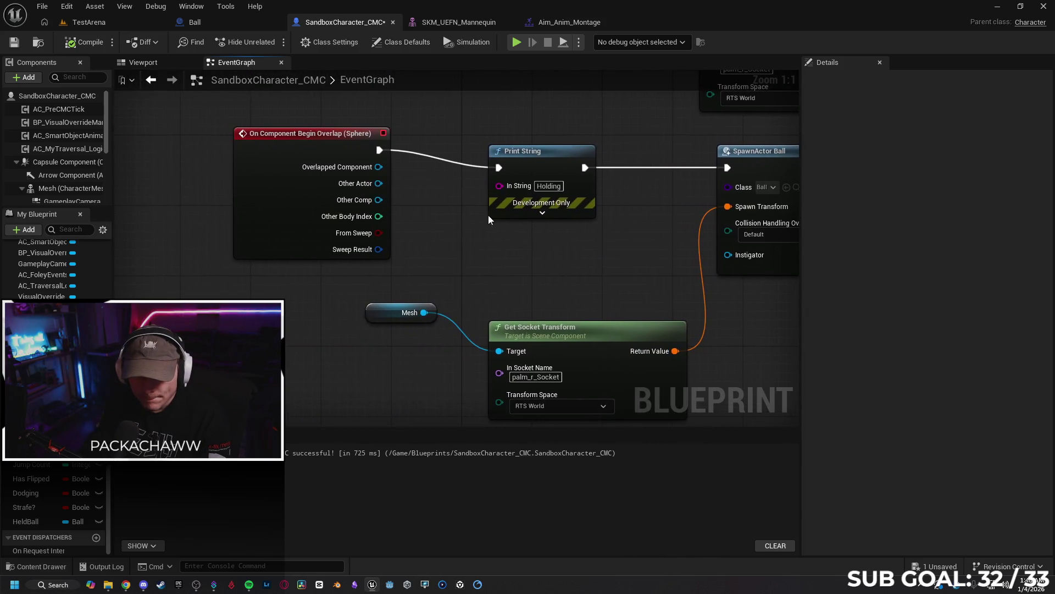
{"action": "left_click_drag", "start_coordinate": [286, 130], "coordinate": [199, 139]}
{"action": "left_click_drag", "start_coordinate": [290, 191], "coordinate": [332, 198]}
Insert a Cast To Ball on Other Actor, routing the overlap through it to Print String.
{"action": "type", "text": "ball"}
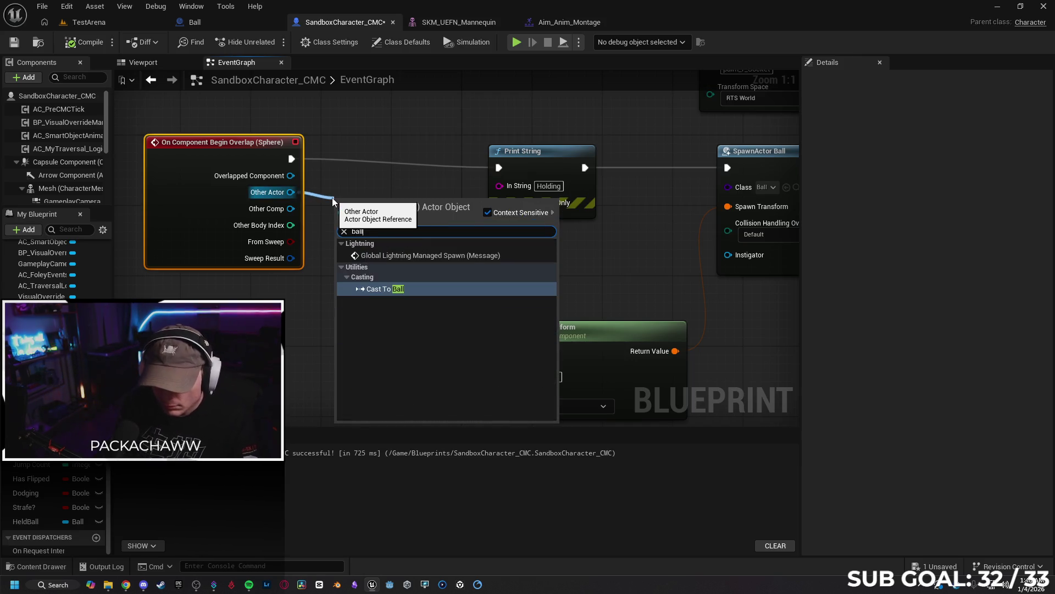
{"action": "left_click", "coordinate": [445, 288]}
{"action": "mouse_move", "coordinate": [388, 200]}
{"action": "left_mouse_down"}
{"action": "mouse_move", "coordinate": [402, 187]}
{"action": "mouse_move", "coordinate": [393, 161]}
{"action": "left_mouse_up"}
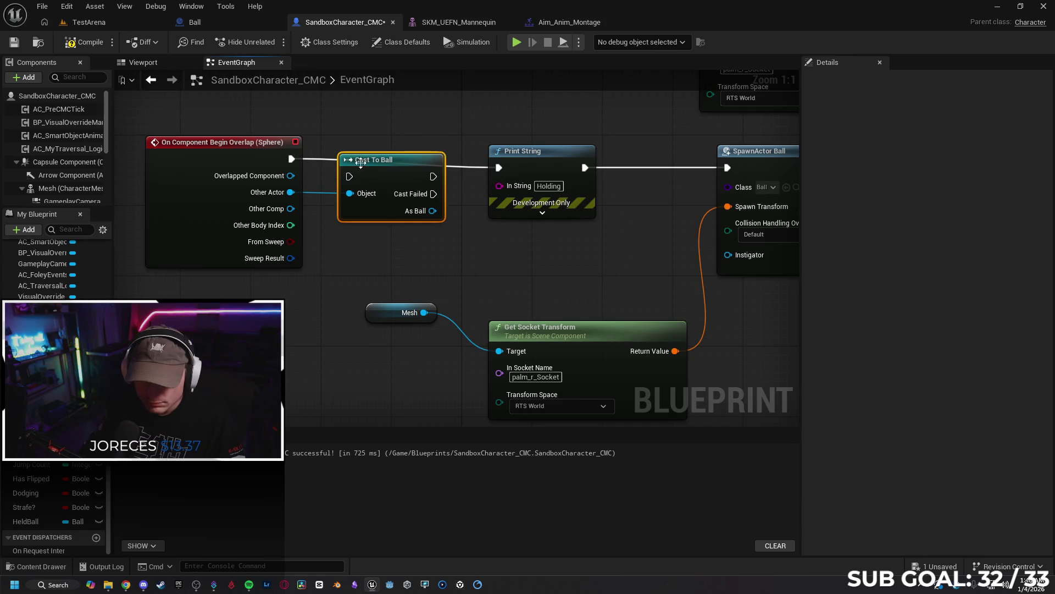
{"action": "left_click_drag", "start_coordinate": [291, 157], "coordinate": [352, 177]}
{"action": "left_click_drag", "start_coordinate": [434, 176], "coordinate": [499, 168]}
{"action": "left_click_drag", "start_coordinate": [403, 159], "coordinate": [404, 149]}
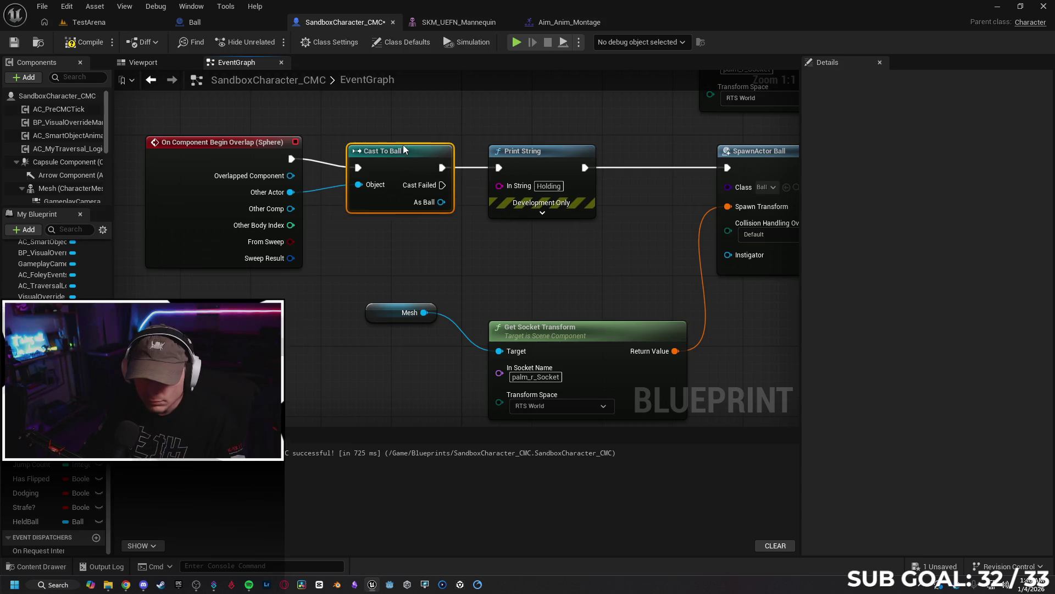
Compile and play-test TestArena, review the loop call stack, then delete Set Collision Enabled.
{"action": "left_click", "coordinate": [85, 47]}
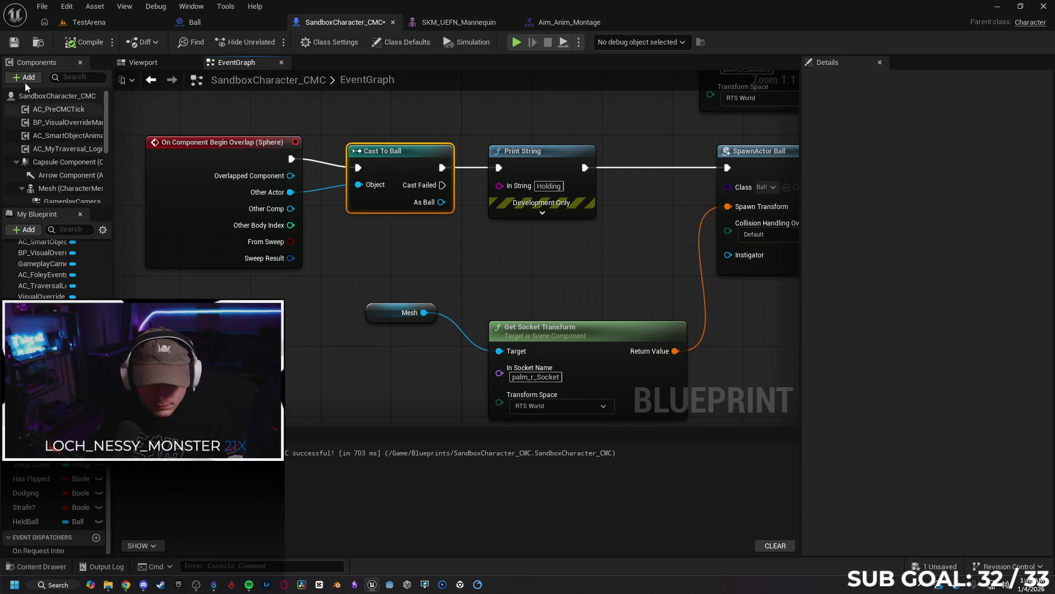
{"action": "left_click", "coordinate": [85, 22]}
{"action": "key", "text": "alt+p"}
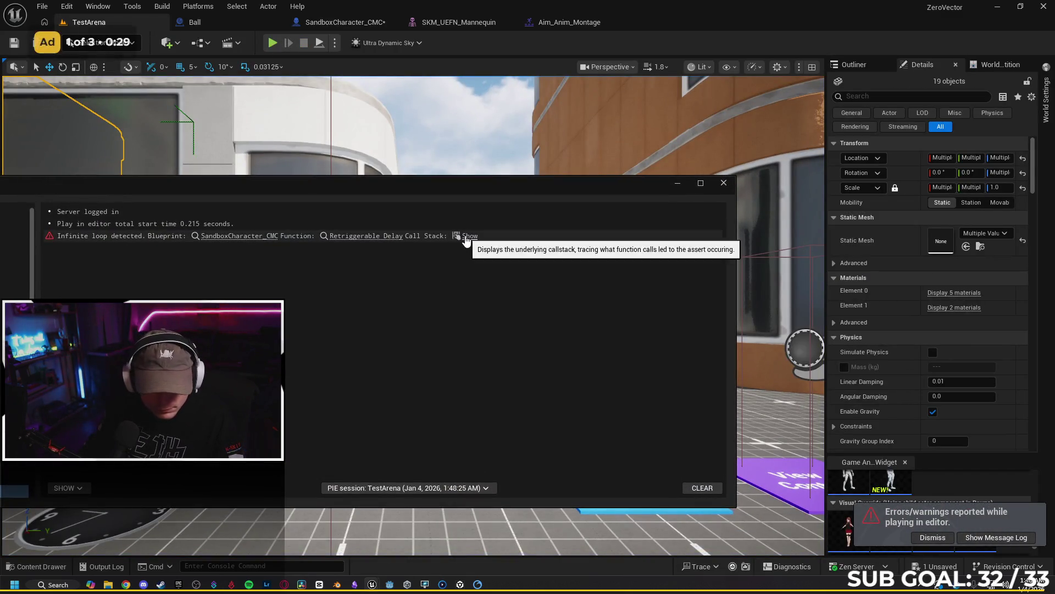
{"action": "left_click", "coordinate": [467, 236]}
{"action": "left_click", "coordinate": [536, 222]}
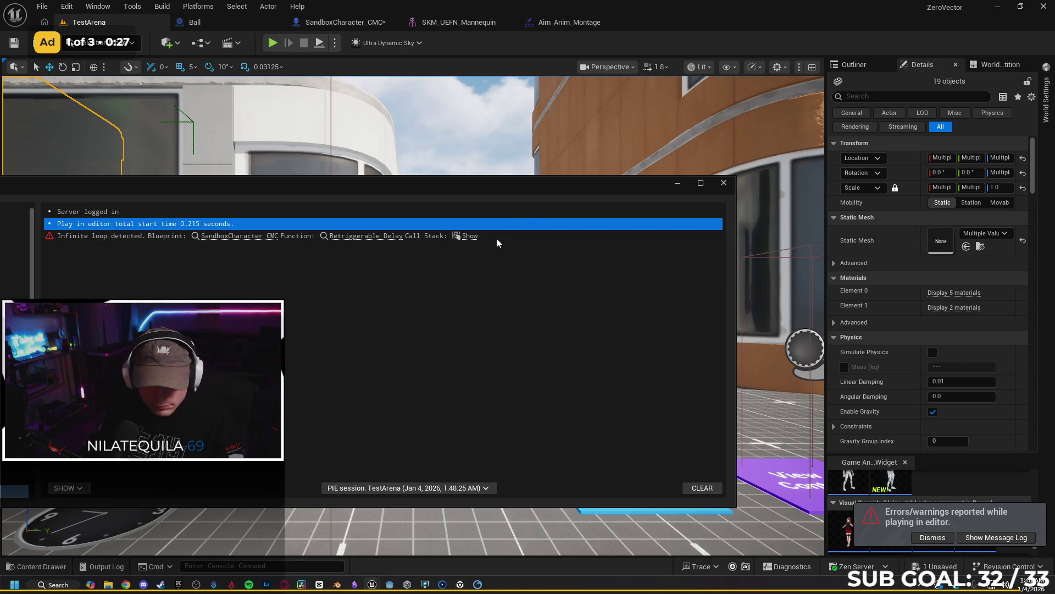
{"action": "left_click", "coordinate": [395, 238]}
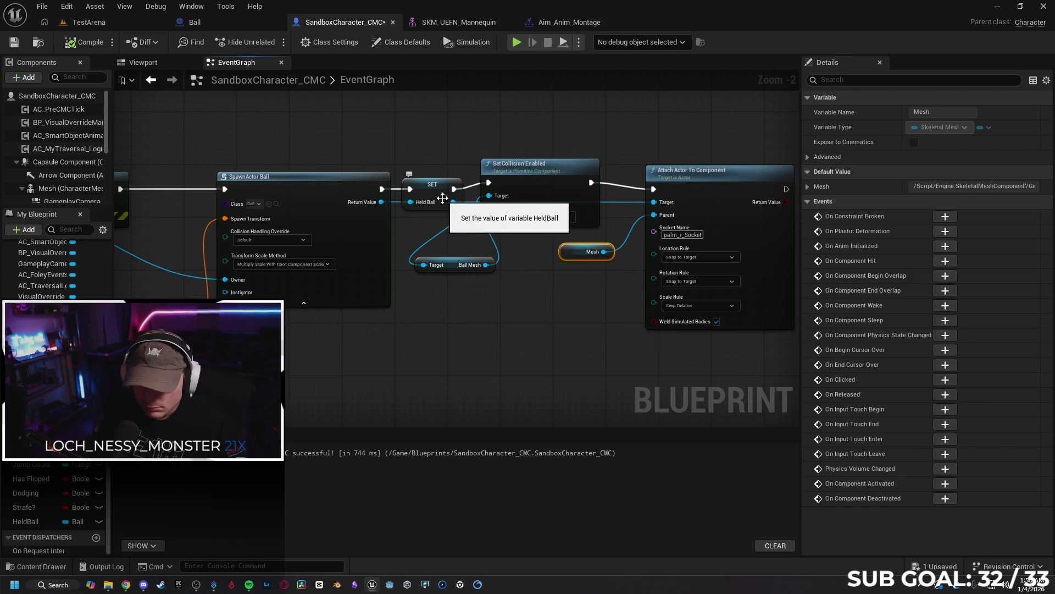
{"action": "left_click", "coordinate": [529, 178]}
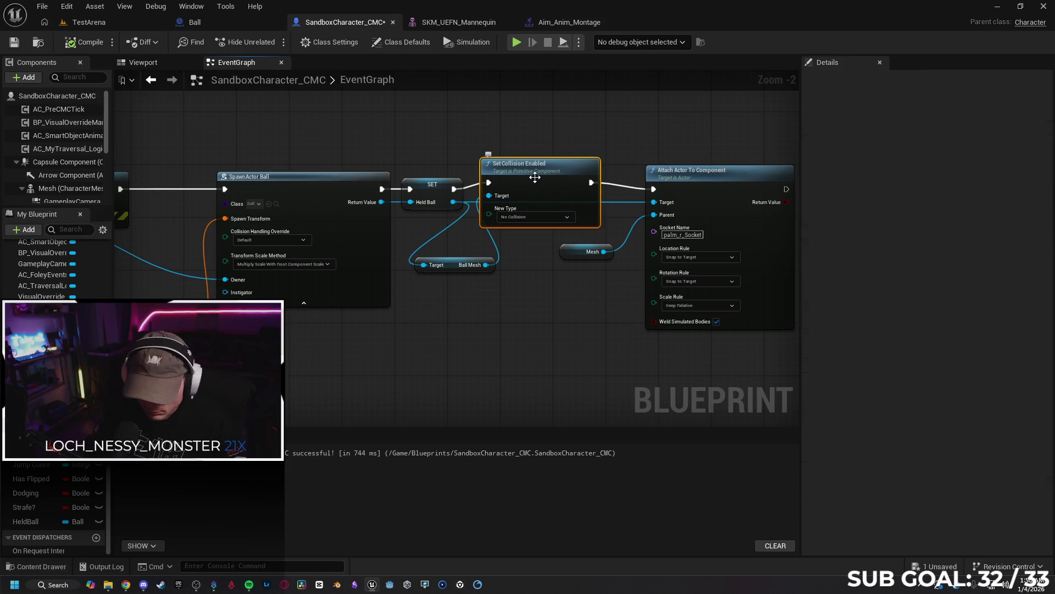
{"action": "key", "text": "Delete"}
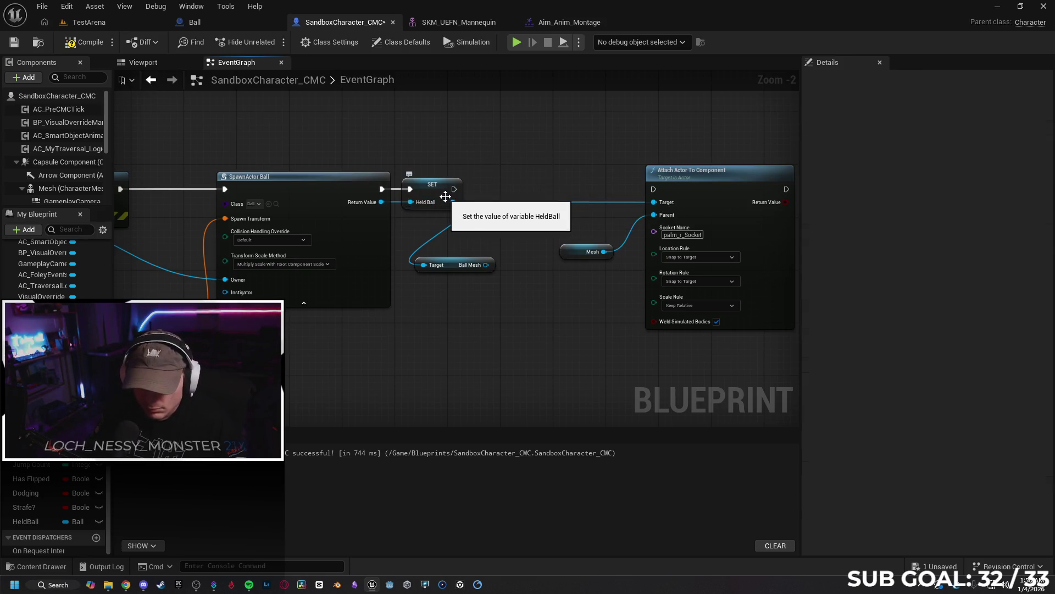
Delete the HeldBall SET and Ball Mesh nodes, feeding the spawned Ball into Attach Actor To Component.
{"action": "left_click", "coordinate": [438, 193]}
{"action": "key", "text": "Delete"}
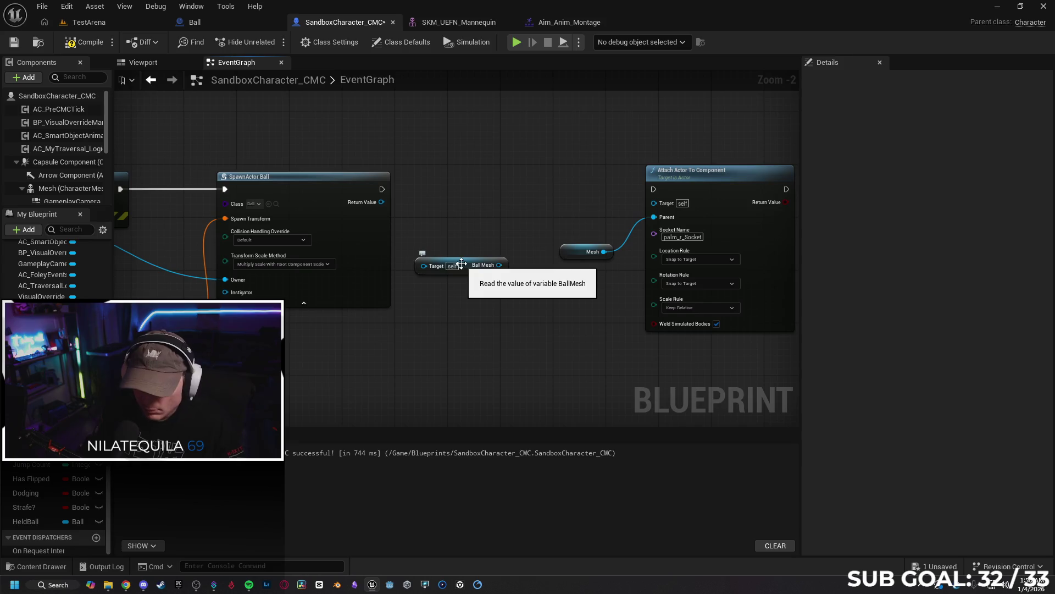
{"action": "left_click", "coordinate": [467, 271]}
{"action": "key", "text": "Delete"}
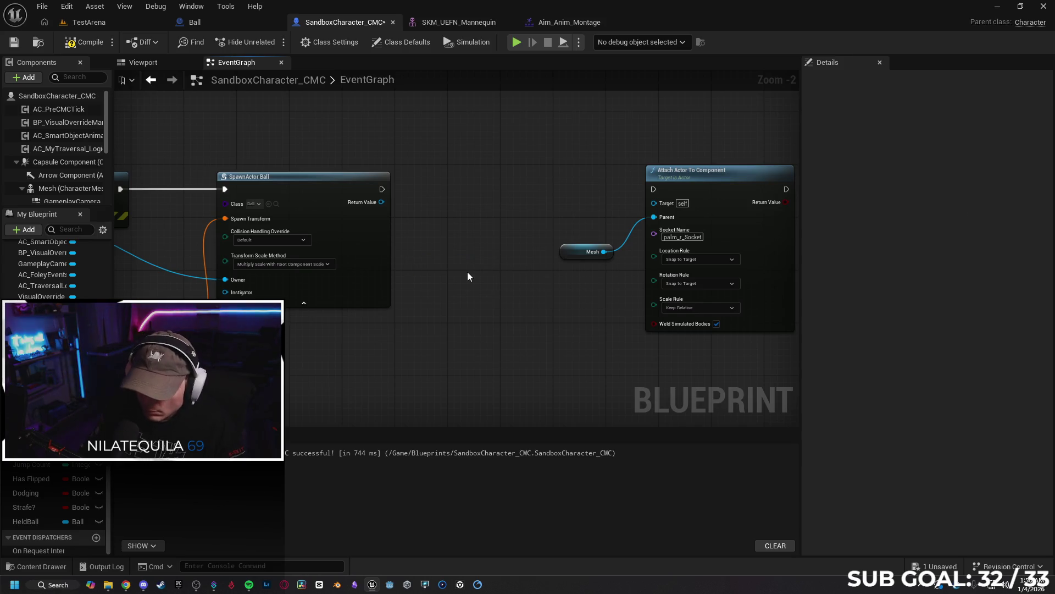
{"action": "left_click_drag", "start_coordinate": [382, 189], "coordinate": [654, 187]}
{"action": "left_click_drag", "start_coordinate": [754, 172], "coordinate": [567, 184]}
{"action": "left_click", "coordinate": [579, 251], "text": "ctrl"}
{"action": "left_click_drag", "start_coordinate": [377, 208], "coordinate": [509, 203]}
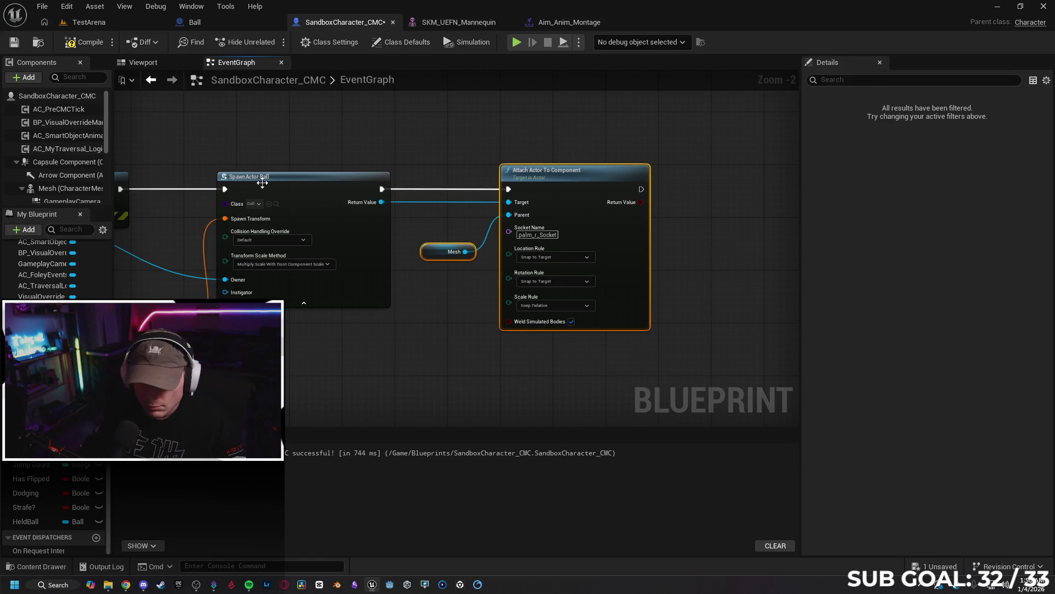
Compile and save the character blueprint, then play-test TestArena.
{"action": "left_click", "coordinate": [91, 44]}
{"action": "left_click", "coordinate": [14, 42]}
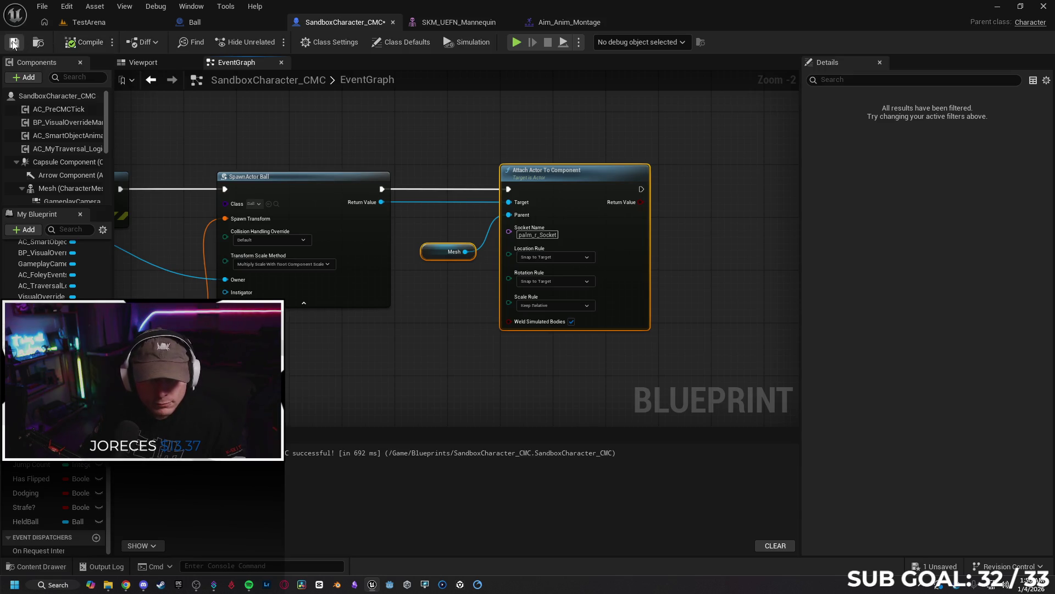
{"action": "left_click", "coordinate": [100, 24]}
{"action": "left_click", "coordinate": [271, 43]}
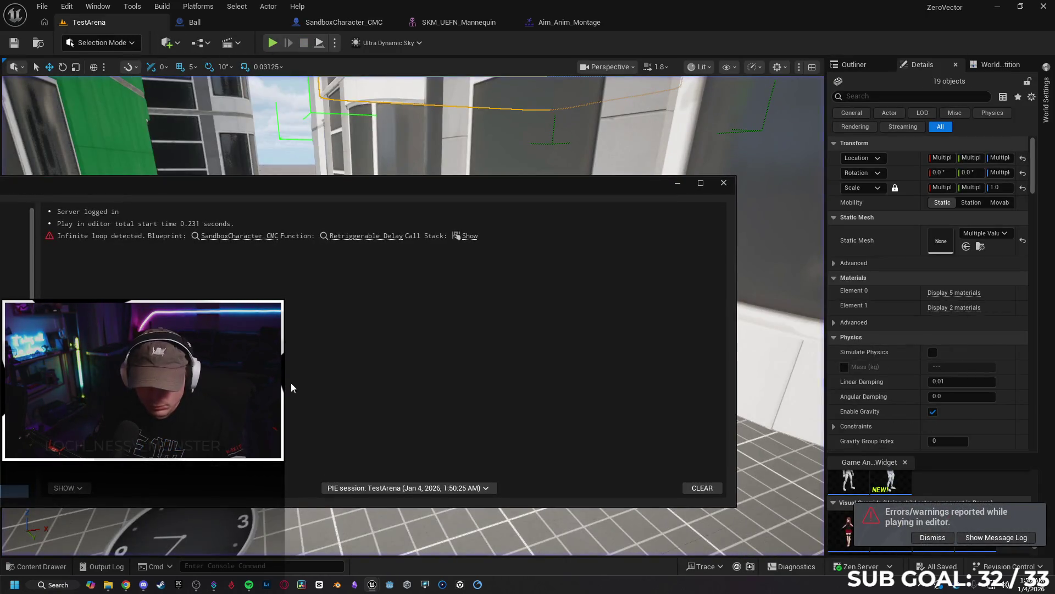
Close the message log and the Aim_Anim_Montage and SKM_UEFN_Mannequin editors, back to the EventGraph.
{"action": "left_click", "coordinate": [724, 183]}
{"action": "left_click", "coordinate": [461, 24]}
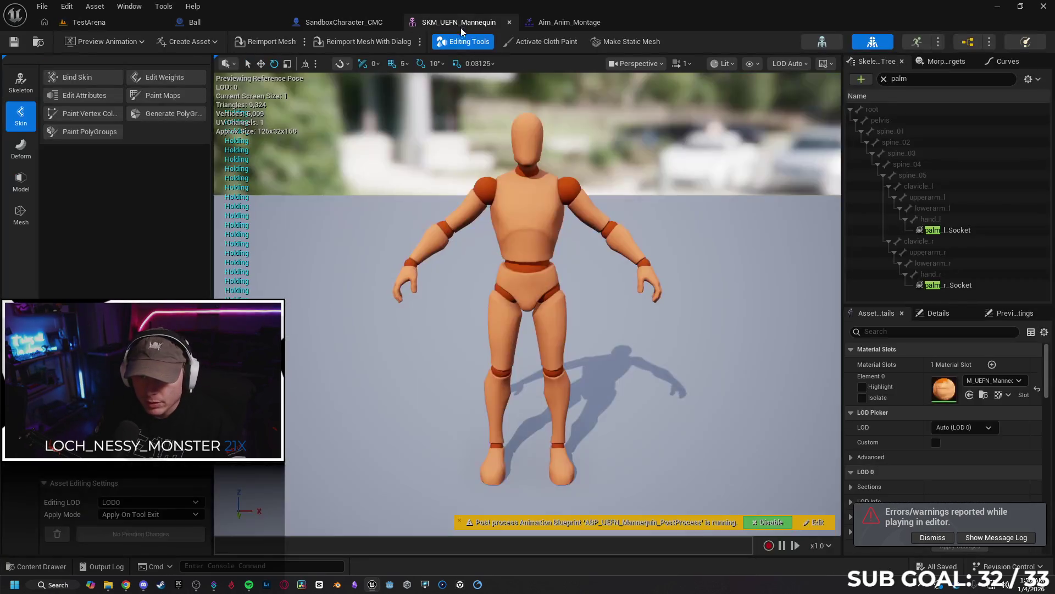
{"action": "left_click", "coordinate": [571, 23]}
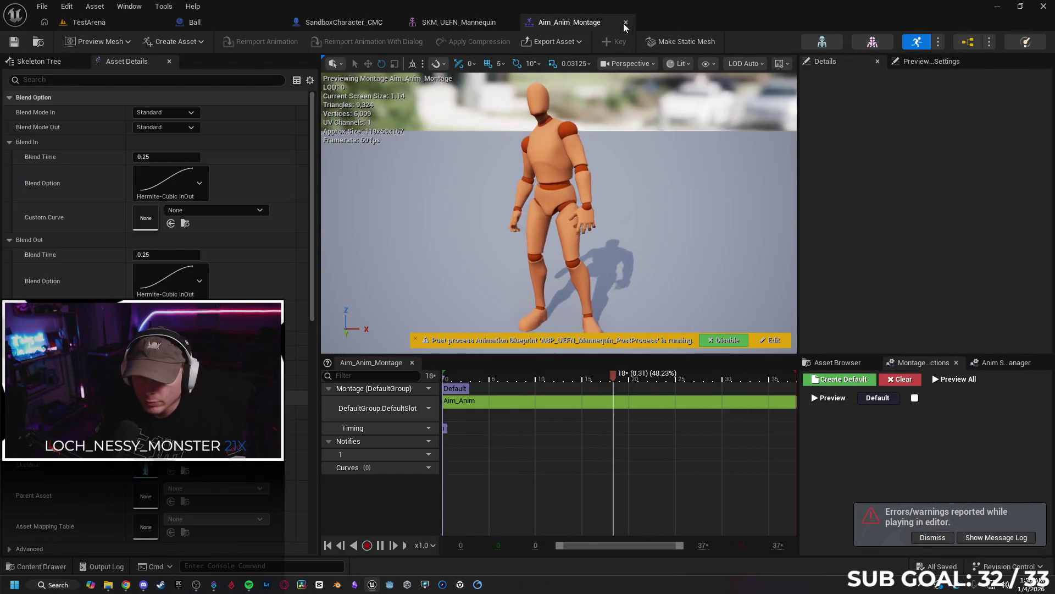
{"action": "left_click", "coordinate": [625, 22]}
{"action": "left_click", "coordinate": [509, 22]}
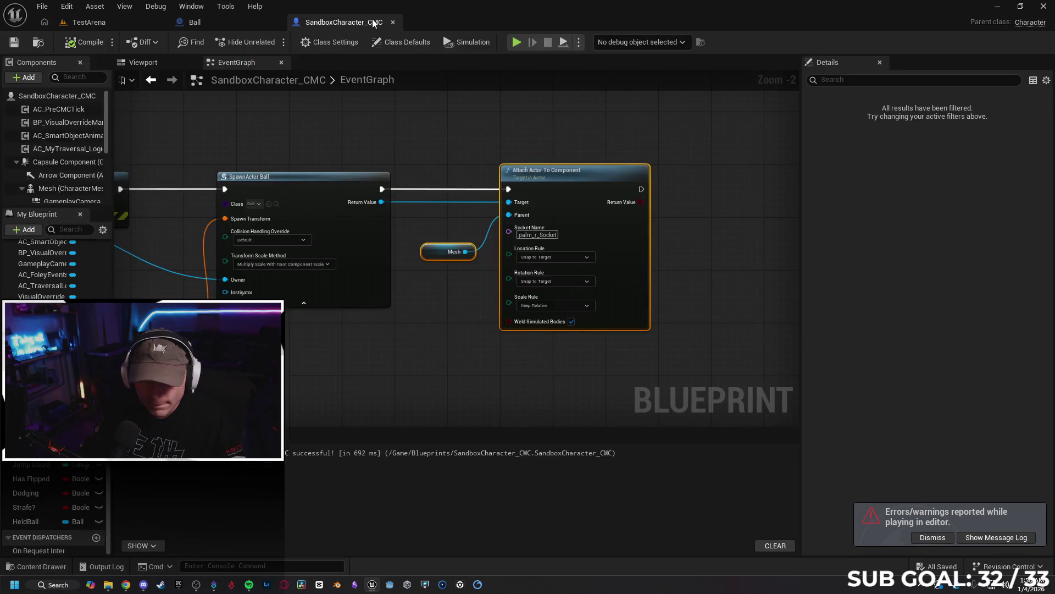
{"action": "left_click", "coordinate": [419, 342]}
{"action": "left_click_drag", "start_coordinate": [270, 226], "coordinate": [472, 202]}
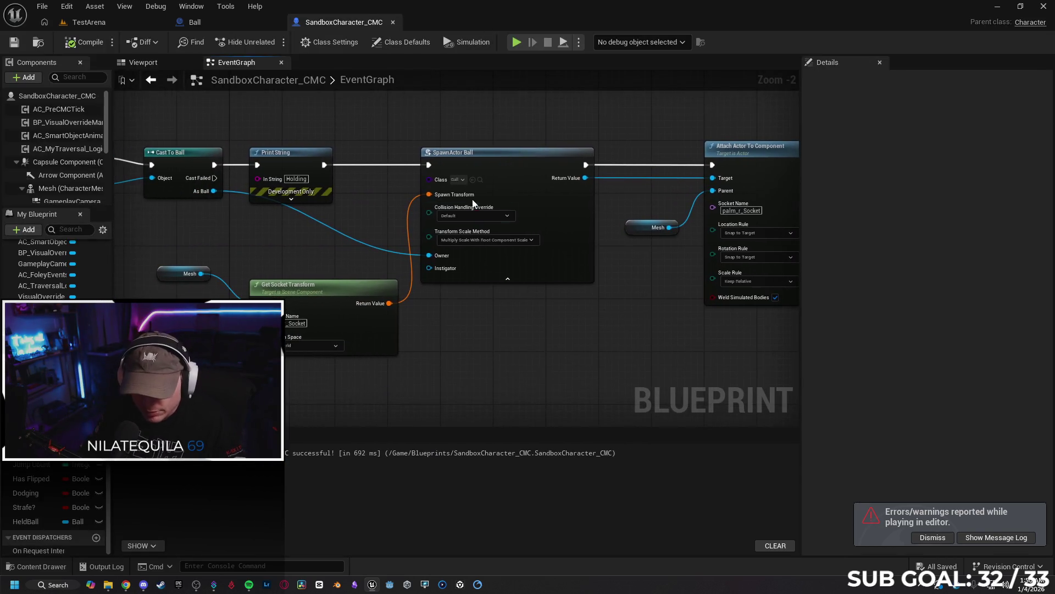
Confirm SpawnActor Ball's collision handling stays Default and frame the Sphere overlap chain.
{"action": "scroll", "coordinate": [478, 214], "scroll_direction": "up", "scroll_amount": 2}
{"action": "left_click", "coordinate": [486, 213]}
{"action": "left_click", "coordinate": [473, 318]}
{"action": "left_click_drag", "start_coordinate": [472, 318], "coordinate": [490, 310]}
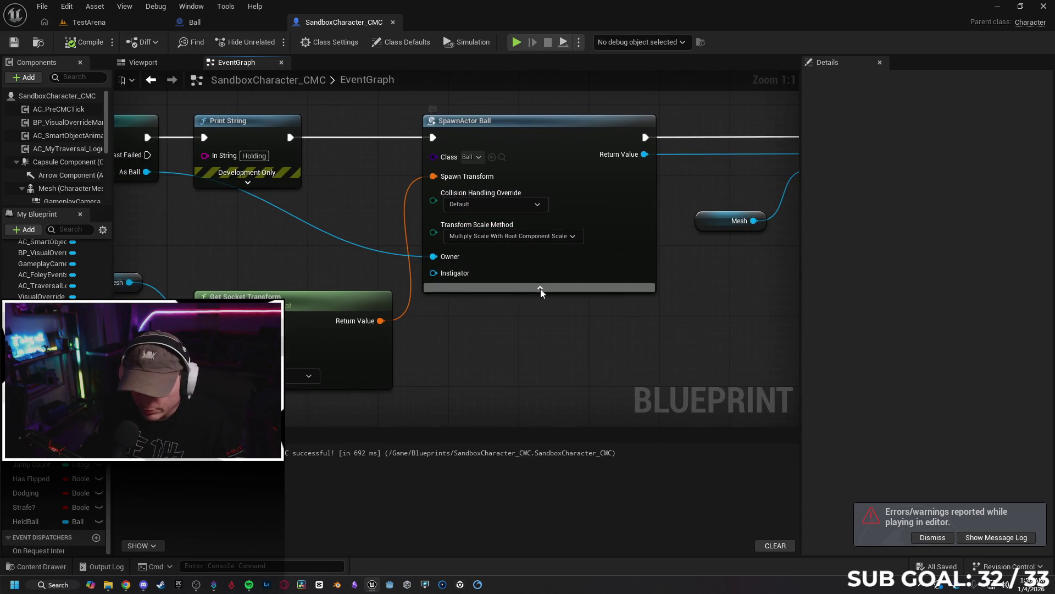
{"action": "mouse_move", "coordinate": [329, 178]}
{"action": "left_mouse_down"}
{"action": "mouse_move", "coordinate": [452, 188]}
{"action": "mouse_move", "coordinate": [394, 177]}
{"action": "left_mouse_up"}
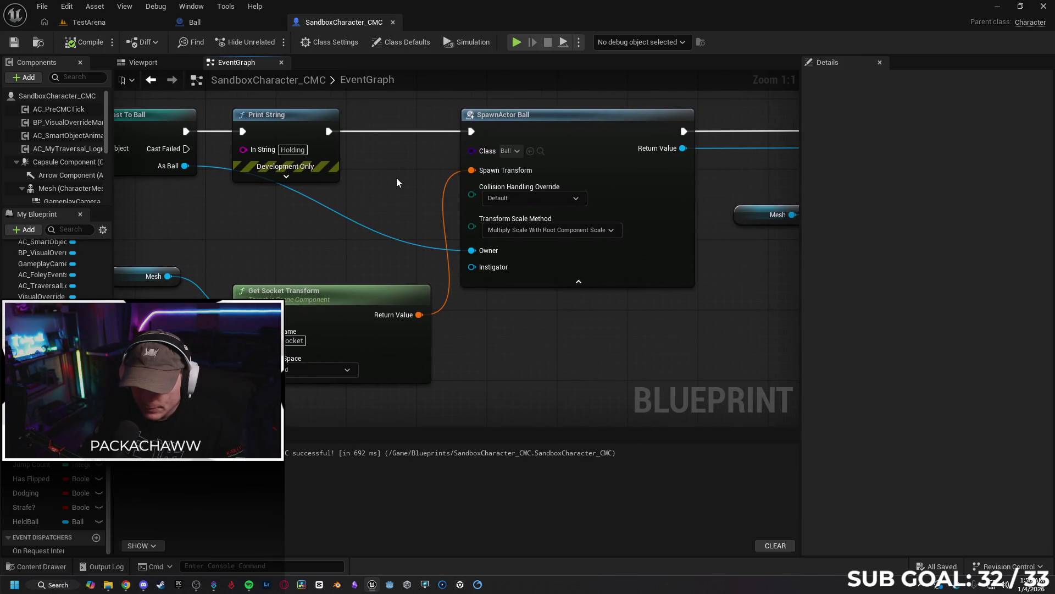
{"action": "scroll", "coordinate": [503, 319], "scroll_direction": "up", "scroll_amount": 1}
{"action": "scroll", "coordinate": [524, 312], "scroll_direction": "down", "scroll_amount": 2}
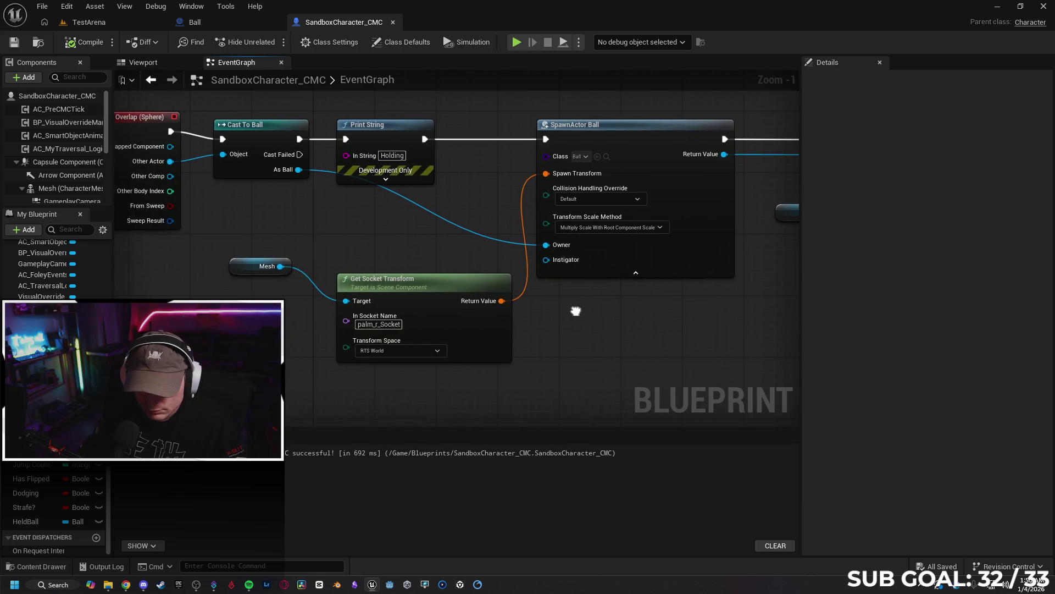
{"action": "mouse_move", "coordinate": [524, 312]}
{"action": "left_mouse_down"}
{"action": "mouse_move", "coordinate": [550, 313]}
{"action": "mouse_move", "coordinate": [460, 307]}
{"action": "left_mouse_up"}
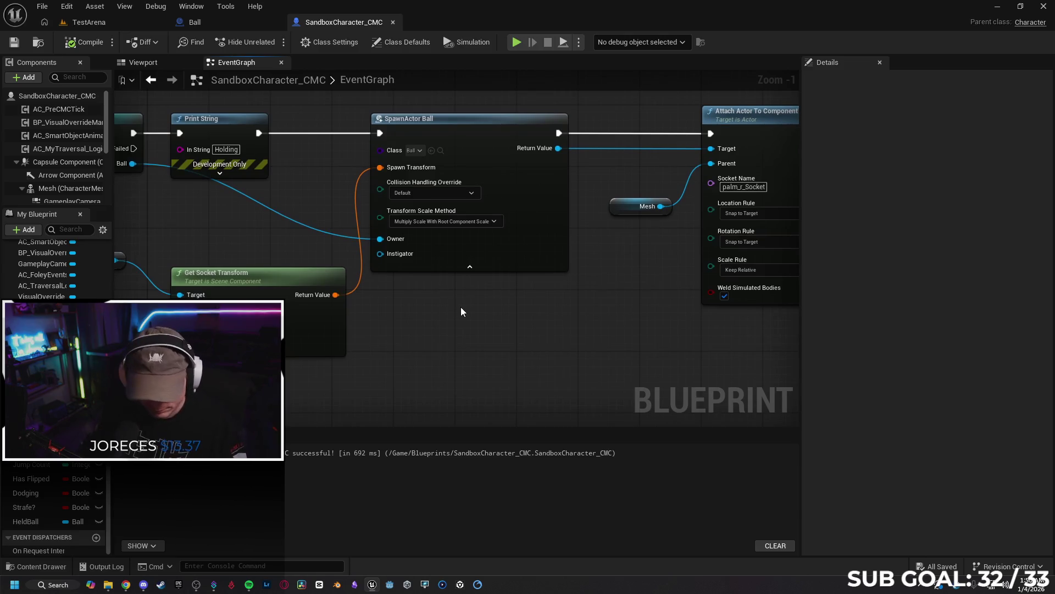
Break the exec and Target wires into Attach Actor To Component so Target reverts to self.
{"action": "left_click", "coordinate": [590, 133], "text": "alt"}
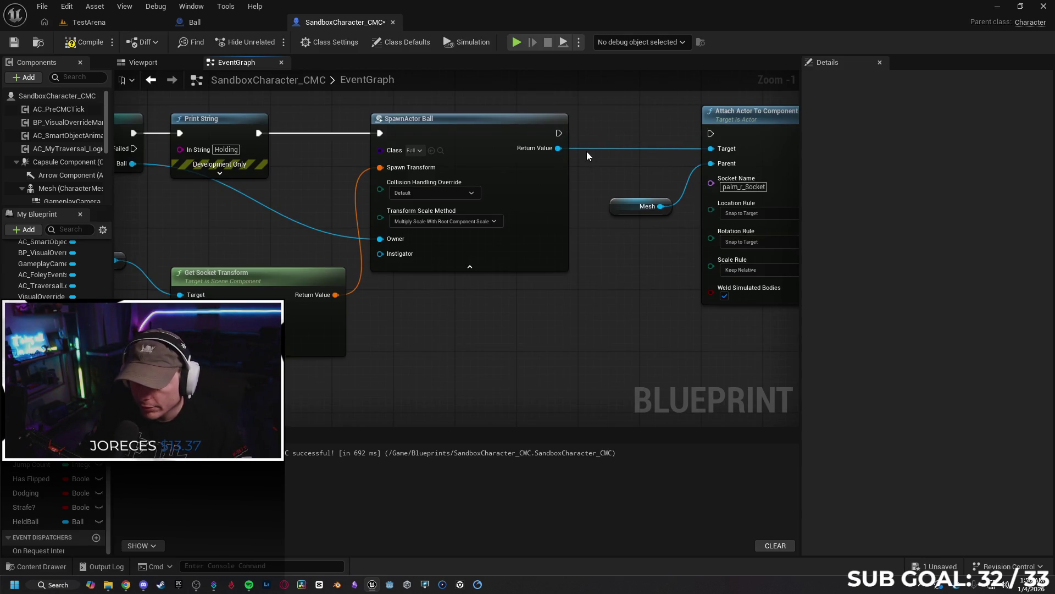
{"action": "left_click", "coordinate": [586, 148], "text": "alt"}
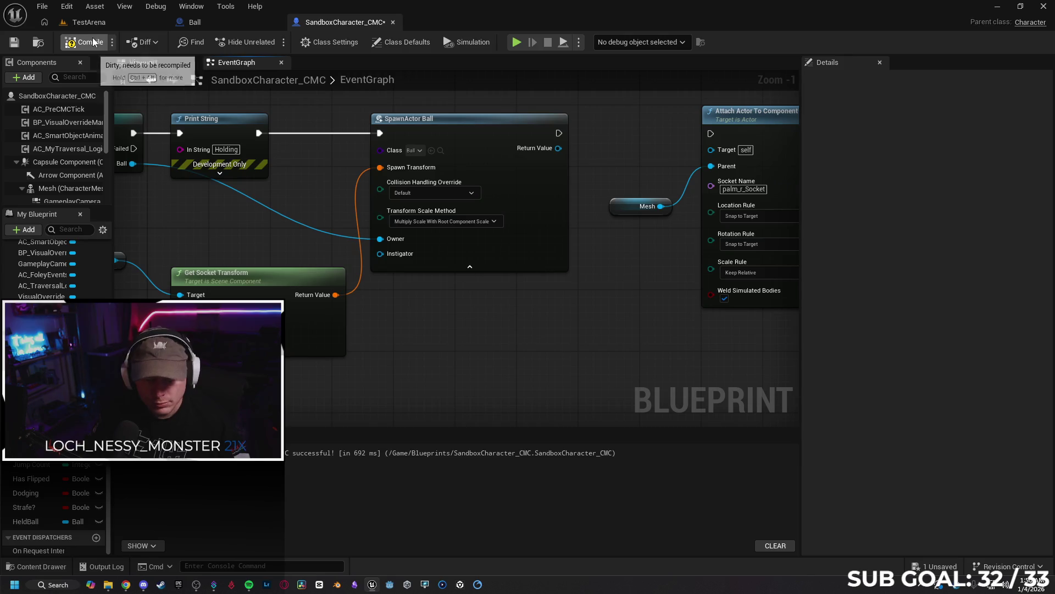
{"action": "left_click", "coordinate": [88, 22]}
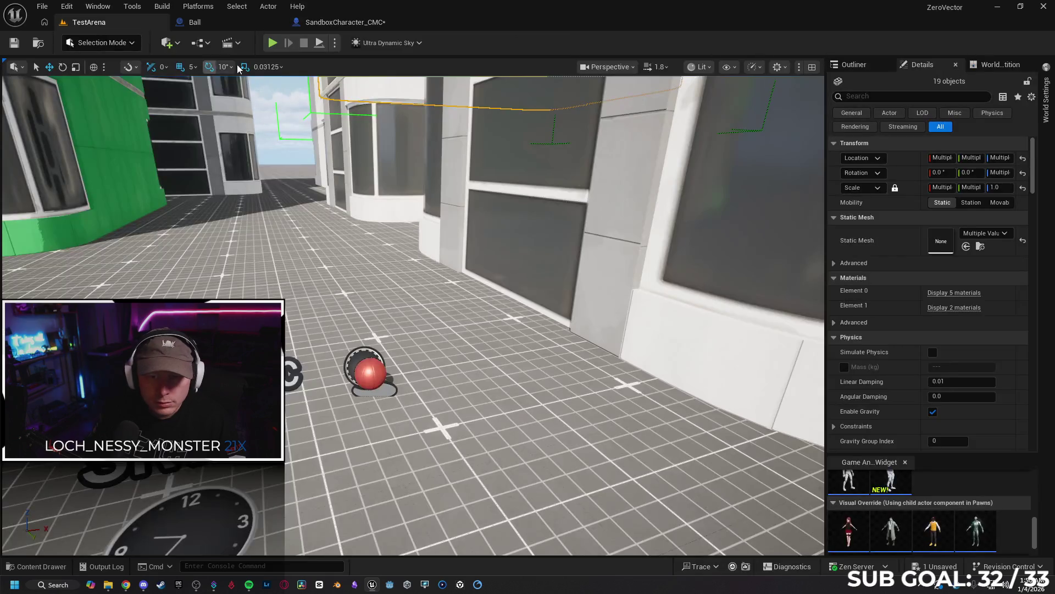
Play-test the level, dismiss the loop message log, and return to SandboxCharacter_CMC's Cast To Ball nodes.
{"action": "left_click", "coordinate": [271, 43]}
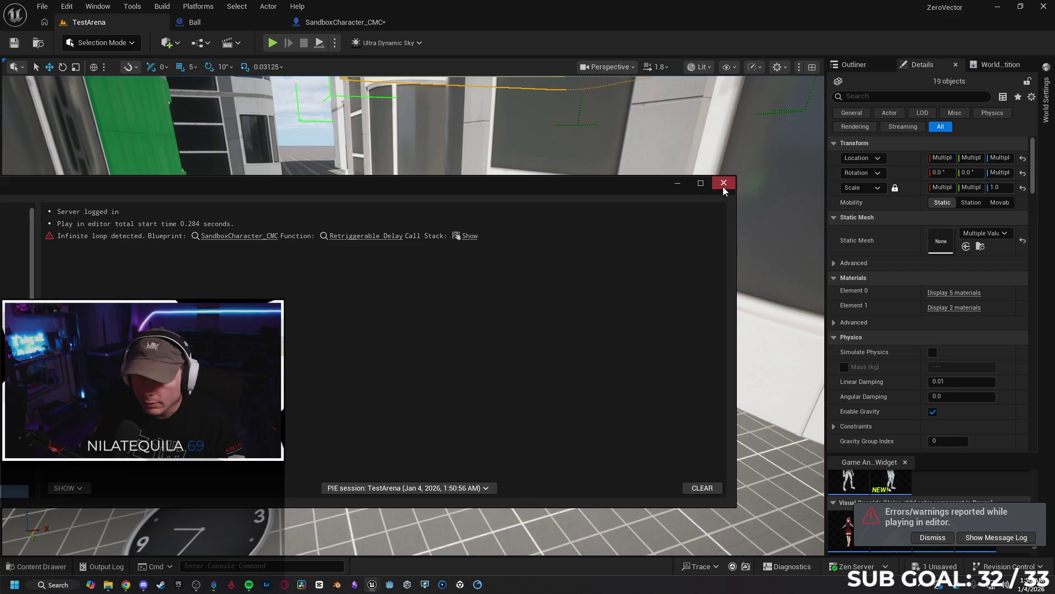
{"action": "left_click", "coordinate": [724, 187]}
{"action": "left_click", "coordinate": [327, 23]}
{"action": "left_click_drag", "start_coordinate": [551, 325], "coordinate": [509, 327]}
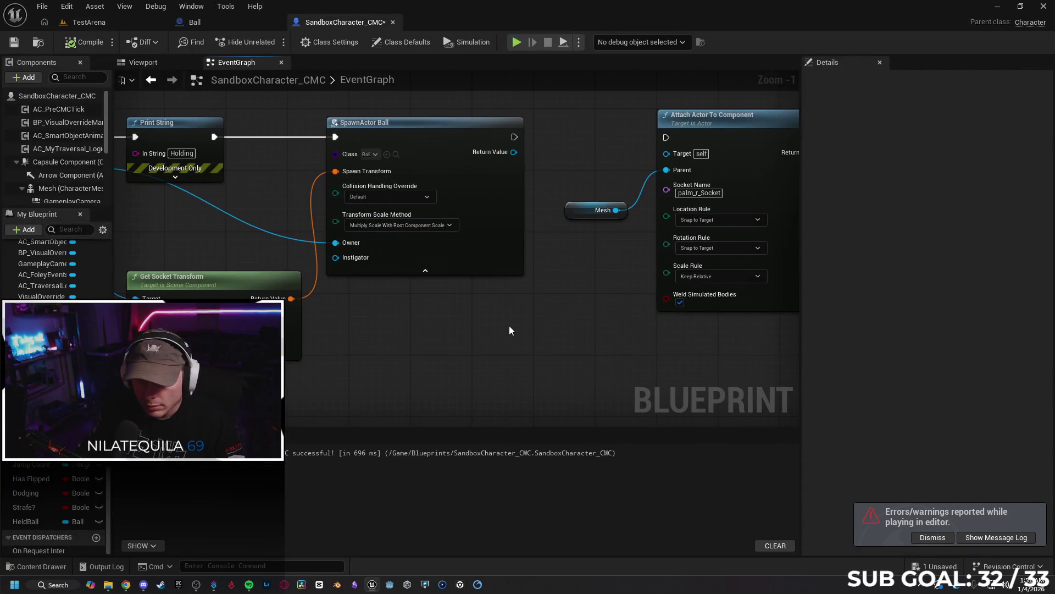
{"action": "left_click_drag", "start_coordinate": [425, 328], "coordinate": [509, 322]}
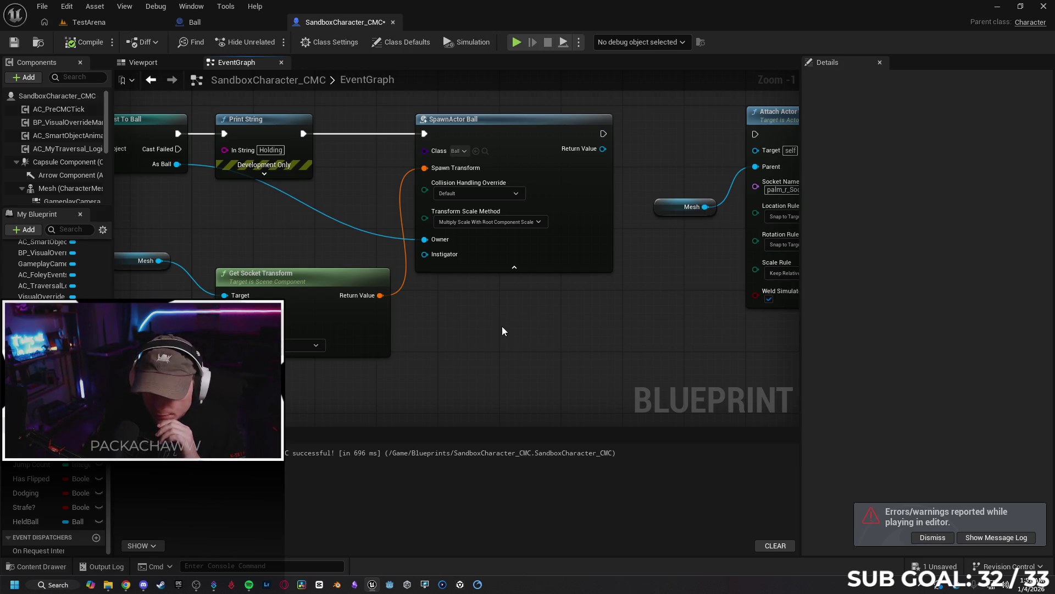
Keep the Transform Scale Method on Multiply and delete the SpawnActor Ball node.
{"action": "left_click", "coordinate": [489, 222]}
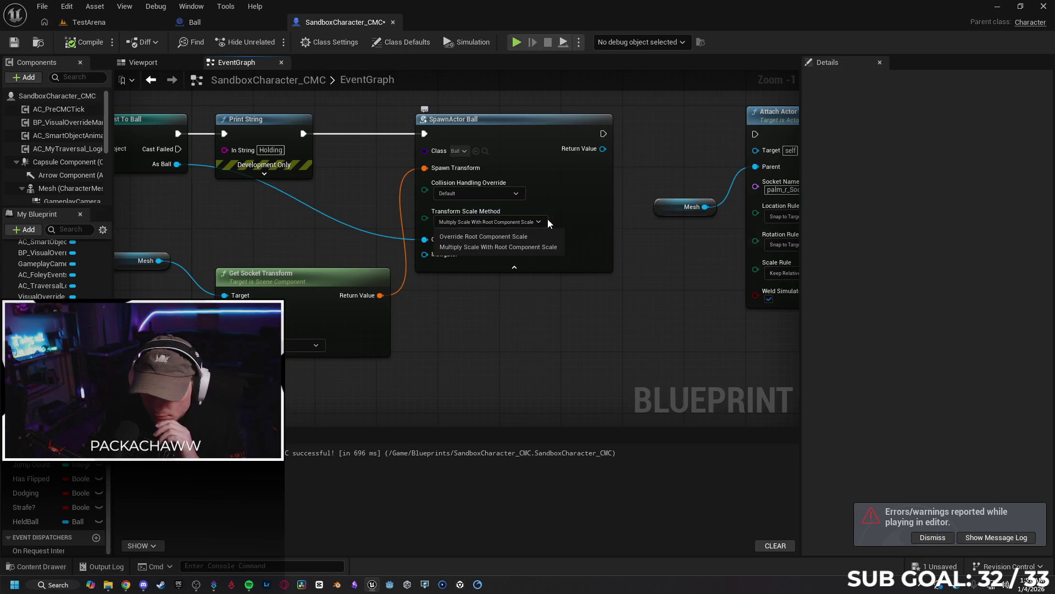
{"action": "left_click", "coordinate": [557, 245]}
{"action": "mouse_move", "coordinate": [462, 344]}
{"action": "left_mouse_down"}
{"action": "mouse_move", "coordinate": [626, 352]}
{"action": "mouse_move", "coordinate": [582, 340]}
{"action": "left_mouse_up"}
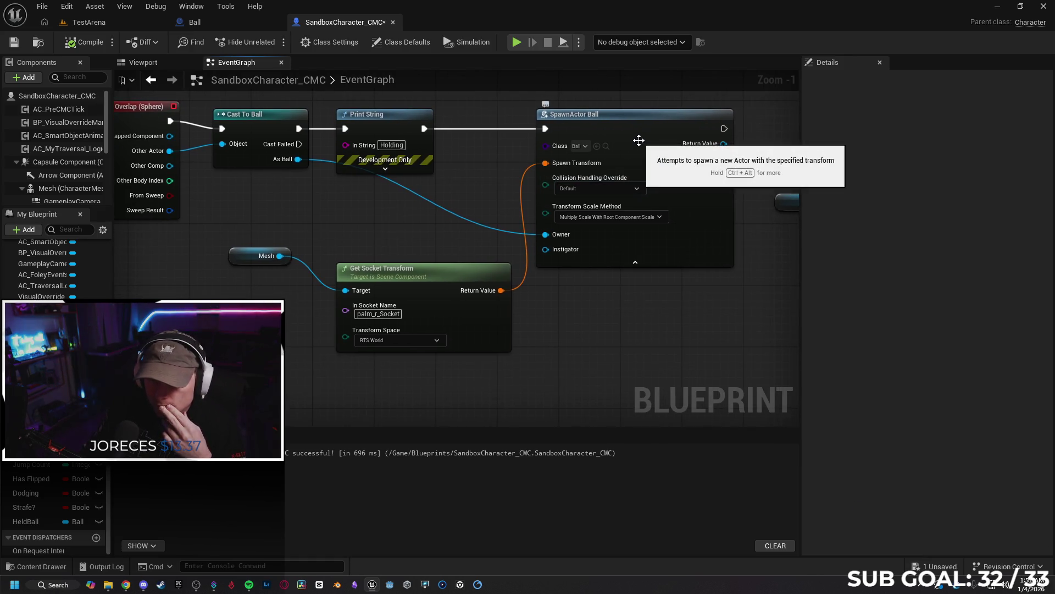
{"action": "left_click", "coordinate": [659, 227]}
{"action": "key", "text": "Delete"}
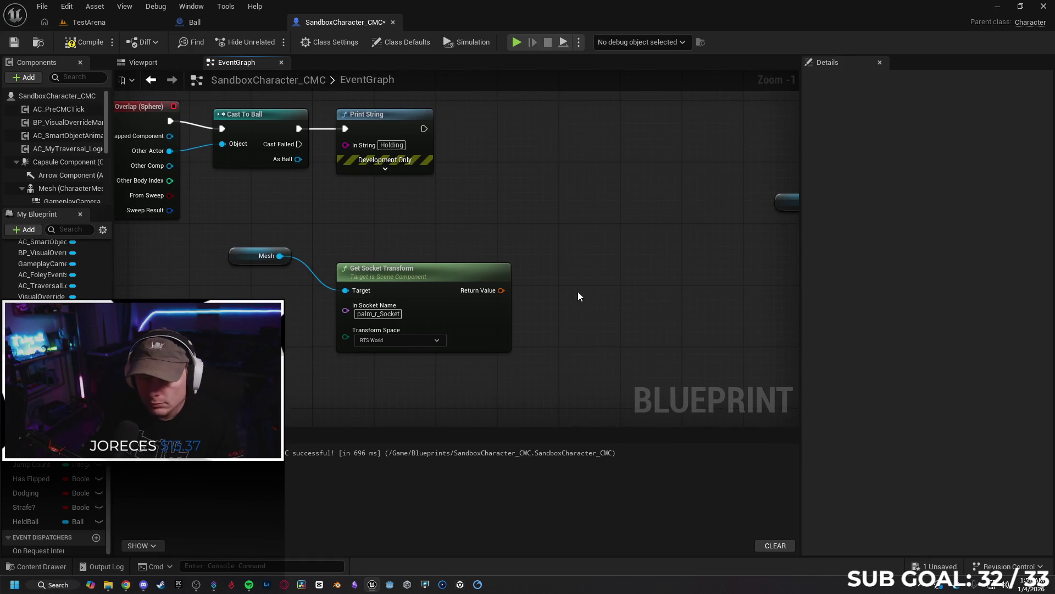
Re-center the remaining overlap nodes and return to the TestArena level.
{"action": "left_click_drag", "start_coordinate": [580, 293], "coordinate": [644, 280]}
{"action": "left_click_drag", "start_coordinate": [361, 230], "coordinate": [396, 238]}
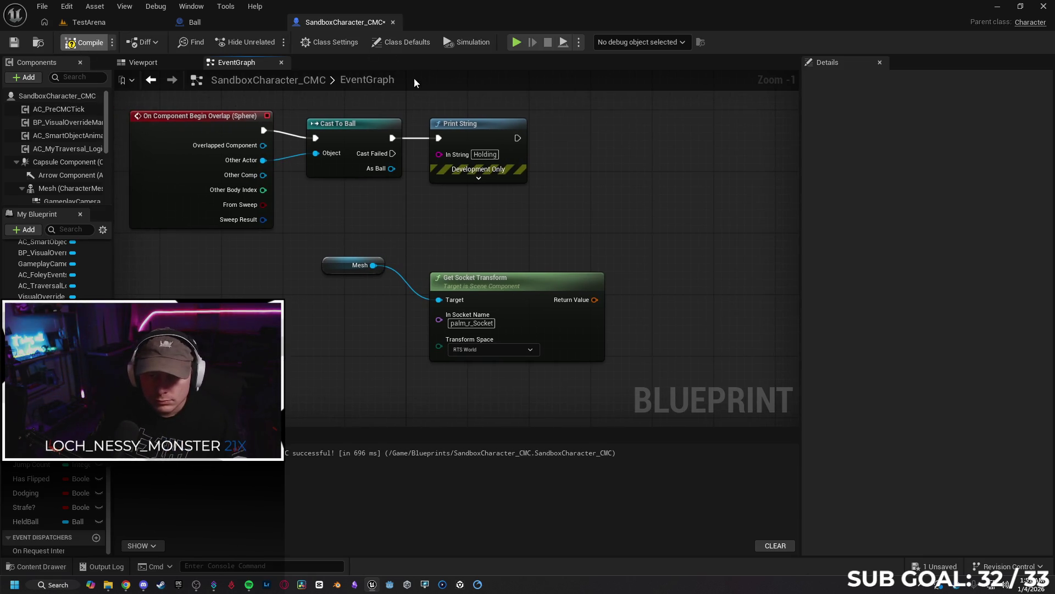
{"action": "left_click", "coordinate": [92, 25]}
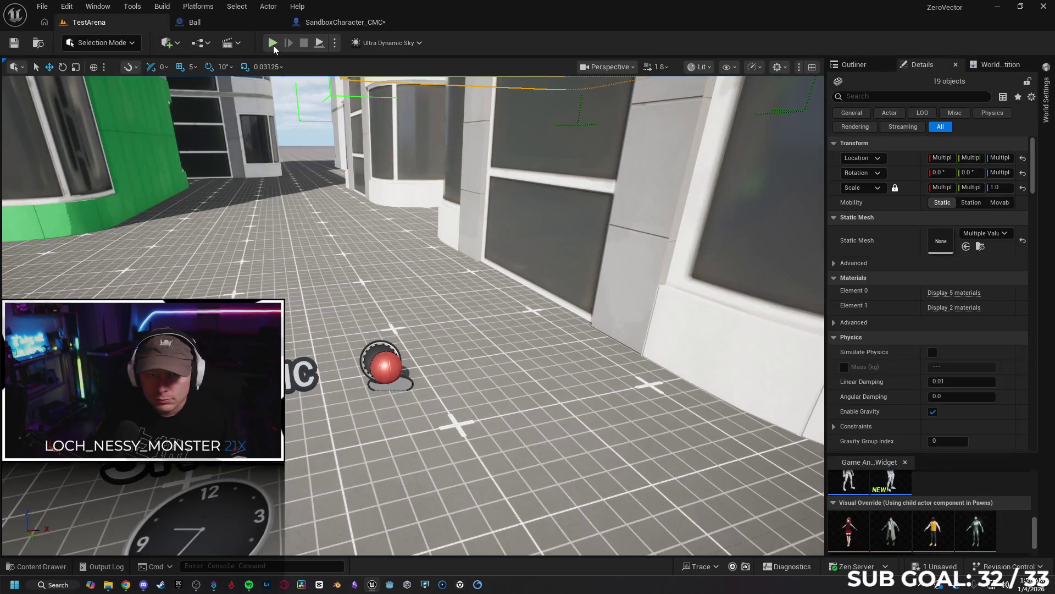
Run and stop a quick play test, then reopen the SandboxCharacter_CMC graph centered on the overlap nodes.
{"action": "key", "text": "alt+p"}
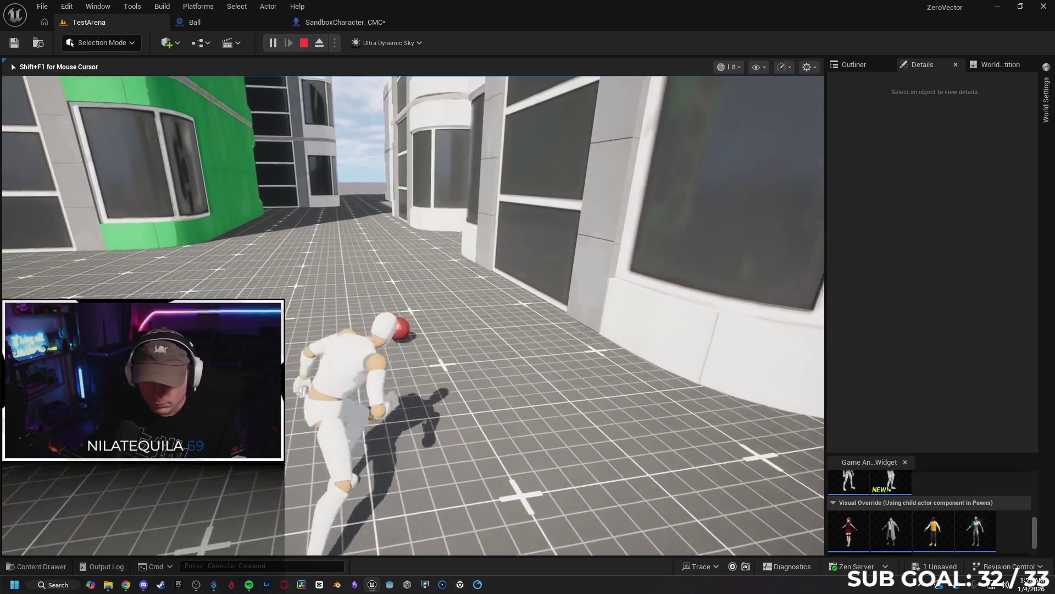
{"action": "key", "text": "Escape"}
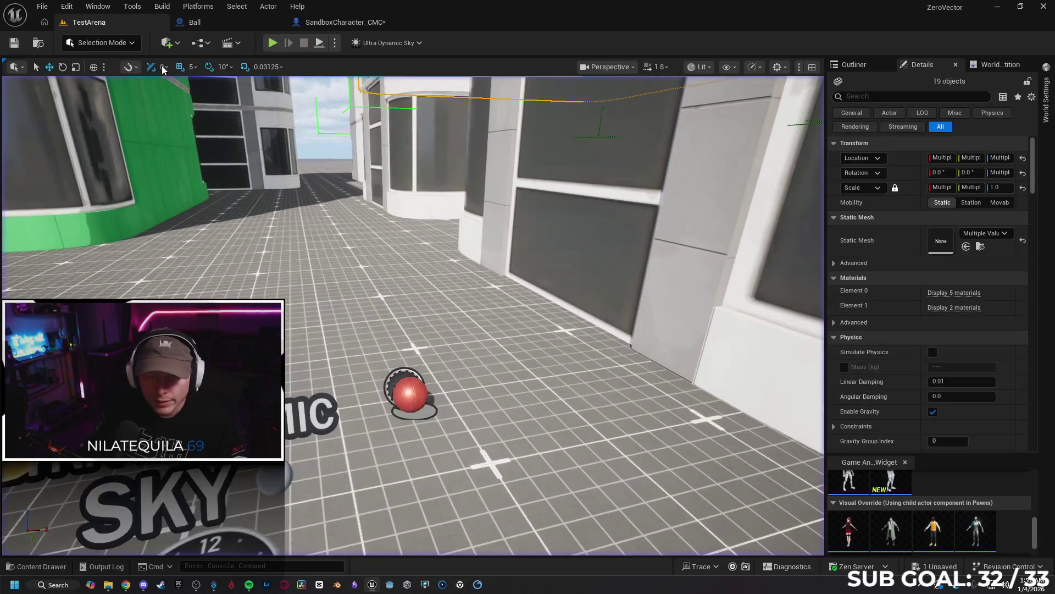
{"action": "left_click", "coordinate": [203, 24]}
{"action": "left_click", "coordinate": [366, 23]}
{"action": "mouse_move", "coordinate": [540, 234]}
{"action": "left_mouse_down"}
{"action": "mouse_move", "coordinate": [500, 244]}
{"action": "mouse_move", "coordinate": [219, 233]}
{"action": "mouse_move", "coordinate": [341, 245]}
{"action": "mouse_move", "coordinate": [184, 242]}
{"action": "mouse_move", "coordinate": [516, 233]}
{"action": "mouse_move", "coordinate": [512, 245]}
{"action": "left_mouse_up"}
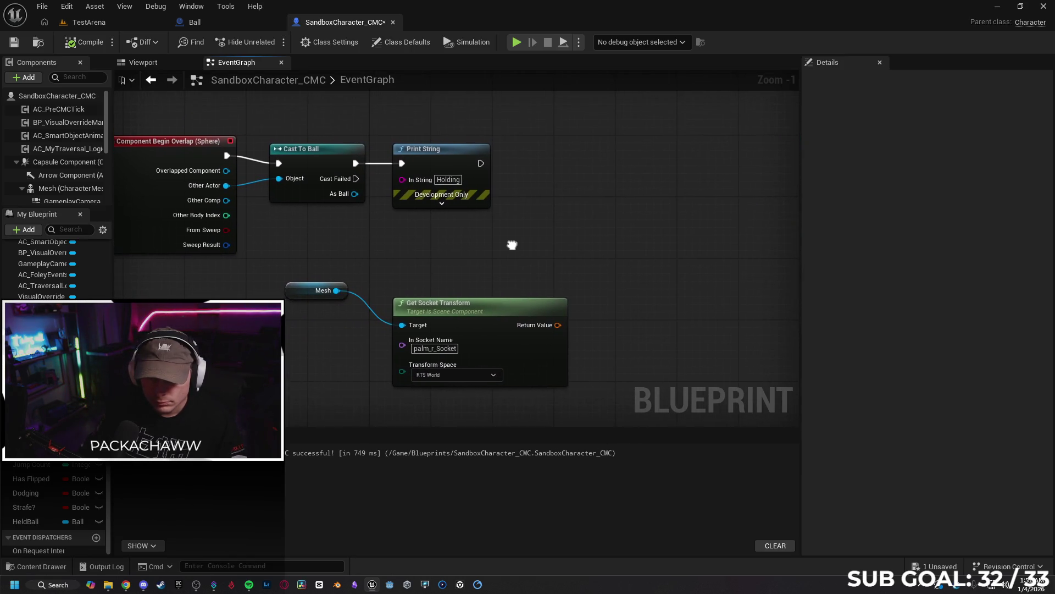
Add a SpawnActor from Class node after Print String with its class set to Ball.
{"action": "mouse_move", "coordinate": [481, 164]}
{"action": "left_mouse_down"}
{"action": "mouse_move", "coordinate": [509, 184]}
{"action": "mouse_move", "coordinate": [540, 162]}
{"action": "left_mouse_up"}
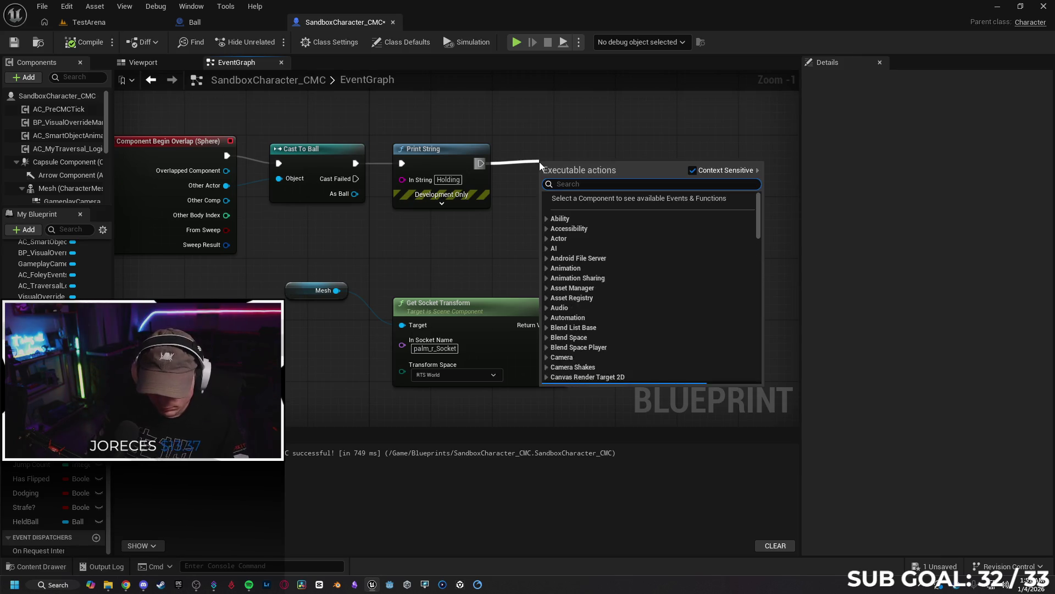
{"action": "type", "text": "spawn"}
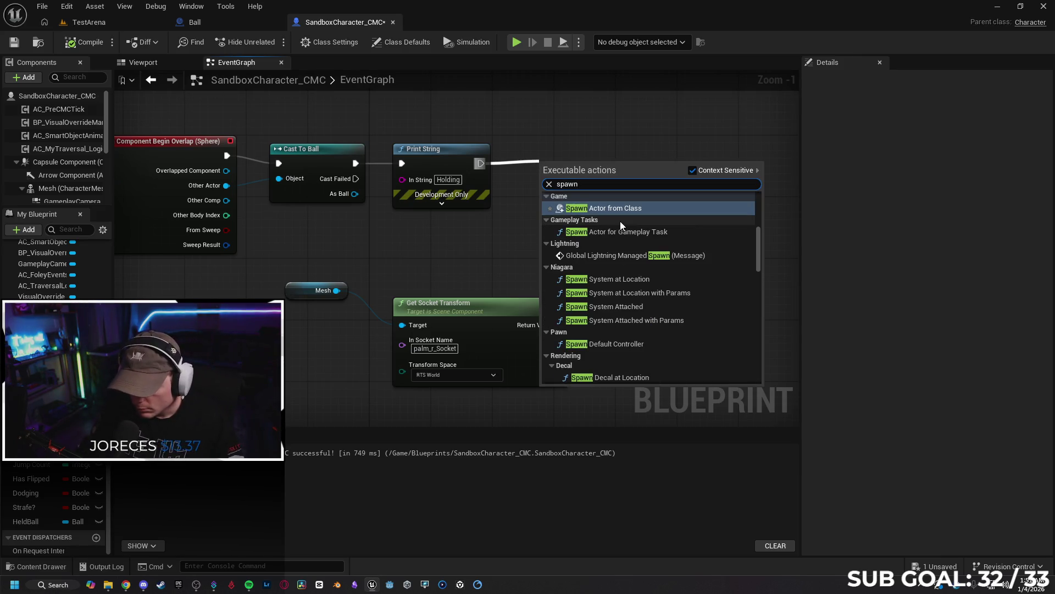
{"action": "type", "text": " ac"}
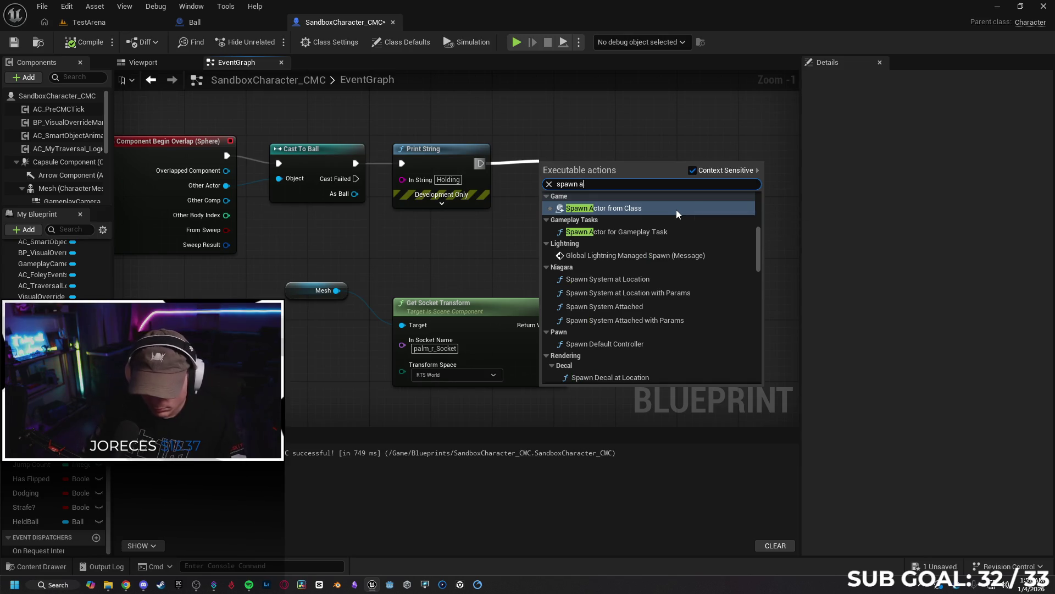
{"action": "left_click", "coordinate": [676, 210]}
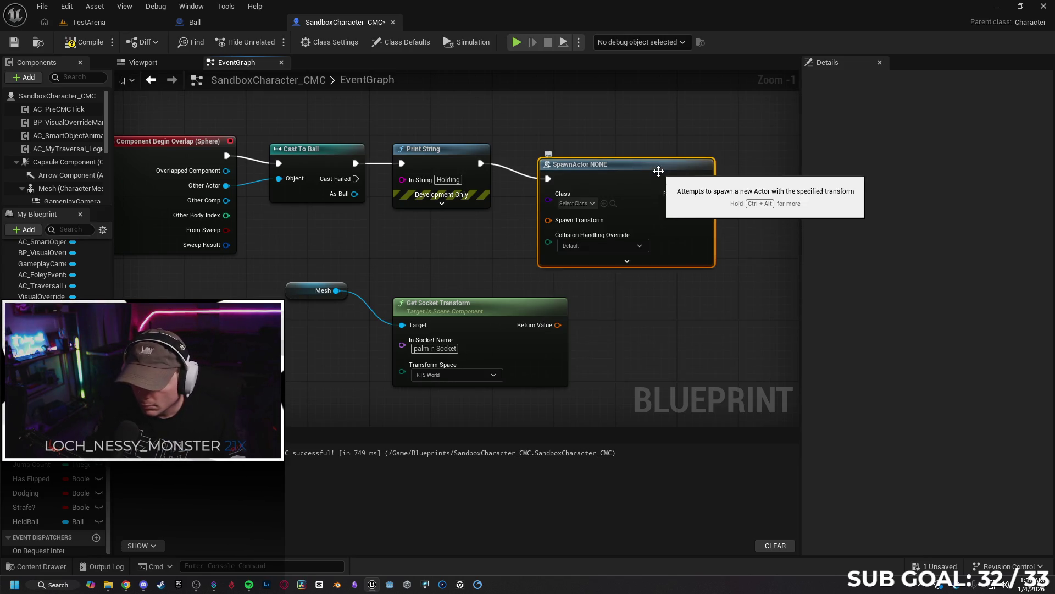
{"action": "left_click", "coordinate": [579, 187]}
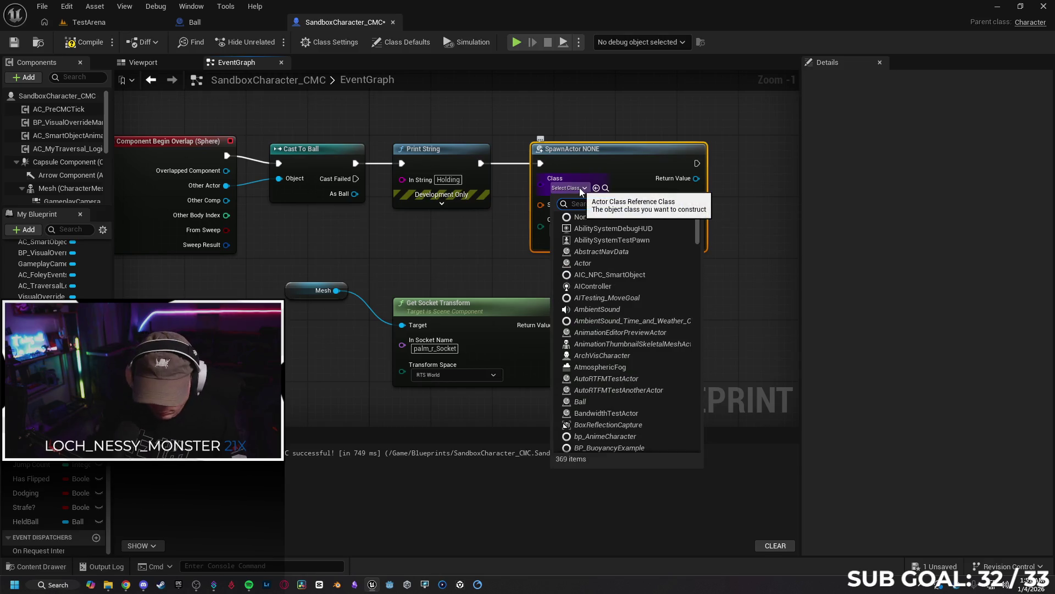
{"action": "type", "text": "ball"}
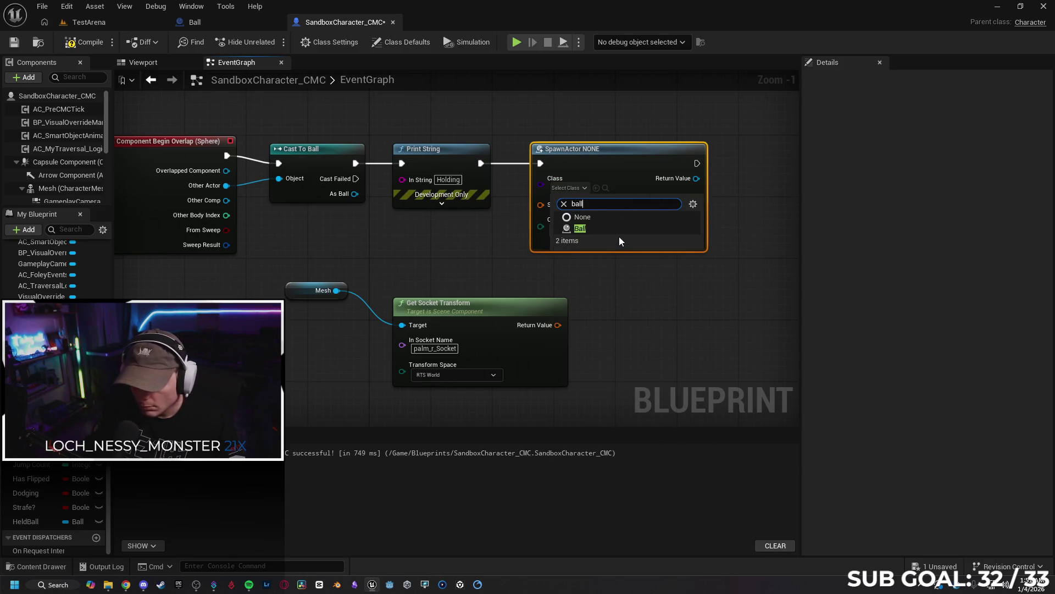
{"action": "key", "text": "Escape"}
{"action": "mouse_move", "coordinate": [607, 162]}
{"action": "left_mouse_down"}
{"action": "mouse_move", "coordinate": [591, 150]}
{"action": "mouse_move", "coordinate": [624, 152]}
{"action": "left_mouse_up"}
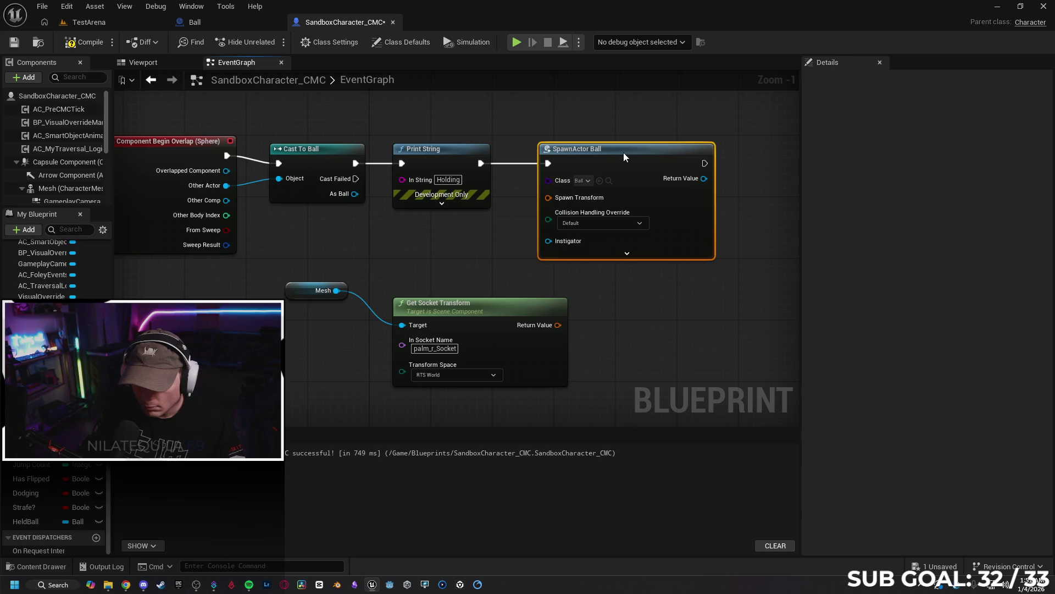
Wire the spawn node's Instigator and set Collision Handling to 'Always Spawn, Ignore Collisions'.
{"action": "mouse_move", "coordinate": [226, 186]}
{"action": "left_mouse_down"}
{"action": "mouse_move", "coordinate": [379, 225]}
{"action": "mouse_move", "coordinate": [547, 246]}
{"action": "mouse_move", "coordinate": [214, 188]}
{"action": "left_mouse_up"}
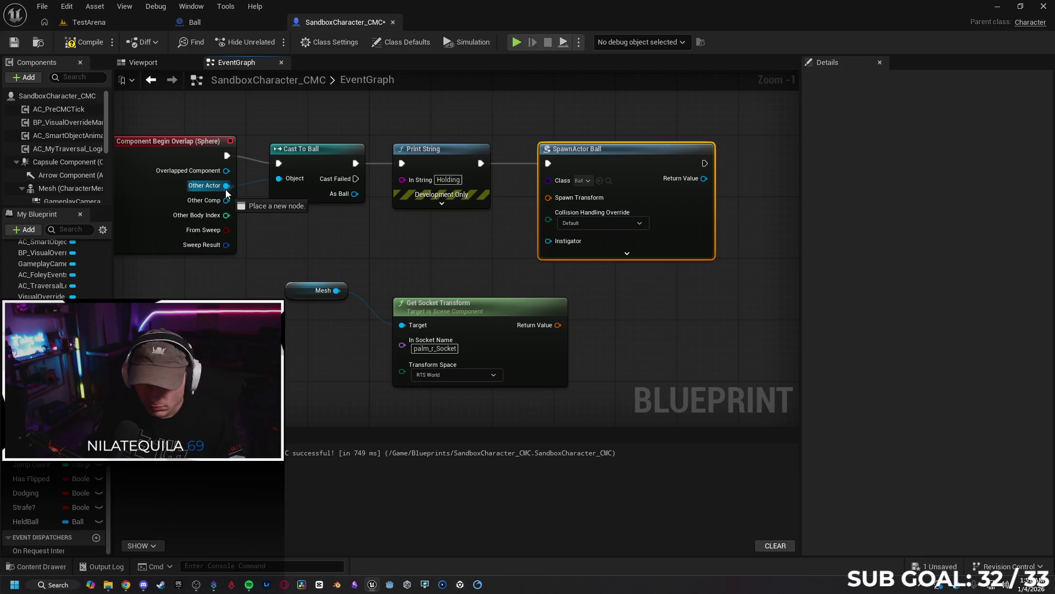
{"action": "mouse_move", "coordinate": [354, 194]}
{"action": "left_mouse_down"}
{"action": "mouse_move", "coordinate": [548, 241]}
{"action": "mouse_move", "coordinate": [355, 194]}
{"action": "left_mouse_up"}
{"action": "mouse_move", "coordinate": [548, 241]}
{"action": "left_mouse_down"}
{"action": "mouse_move", "coordinate": [503, 247]}
{"action": "mouse_move", "coordinate": [222, 177]}
{"action": "mouse_move", "coordinate": [229, 245]}
{"action": "mouse_move", "coordinate": [563, 231]}
{"action": "mouse_move", "coordinate": [557, 242]}
{"action": "left_mouse_up"}
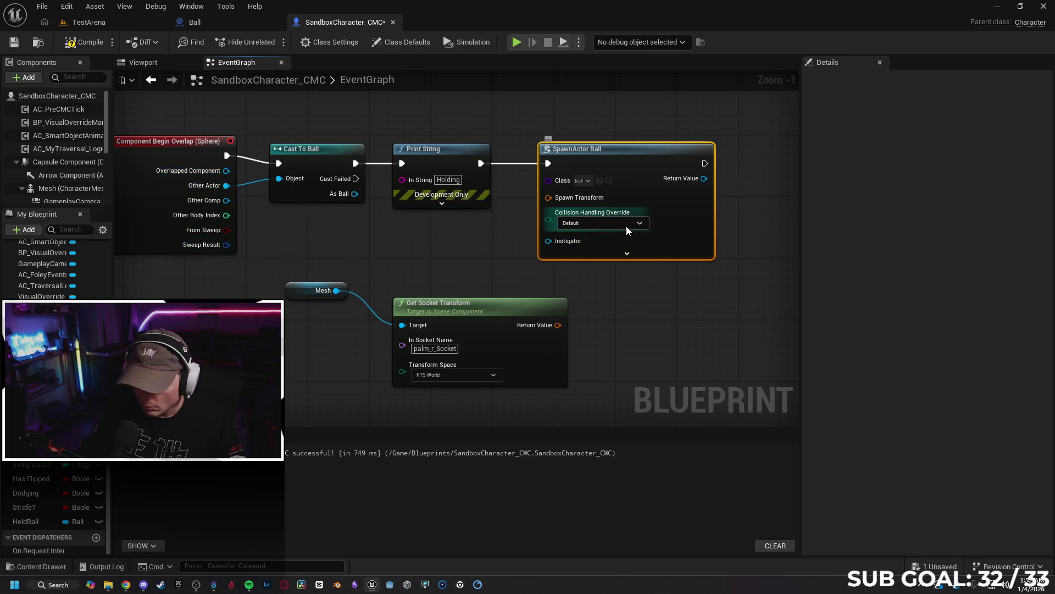
{"action": "left_click", "coordinate": [625, 226]}
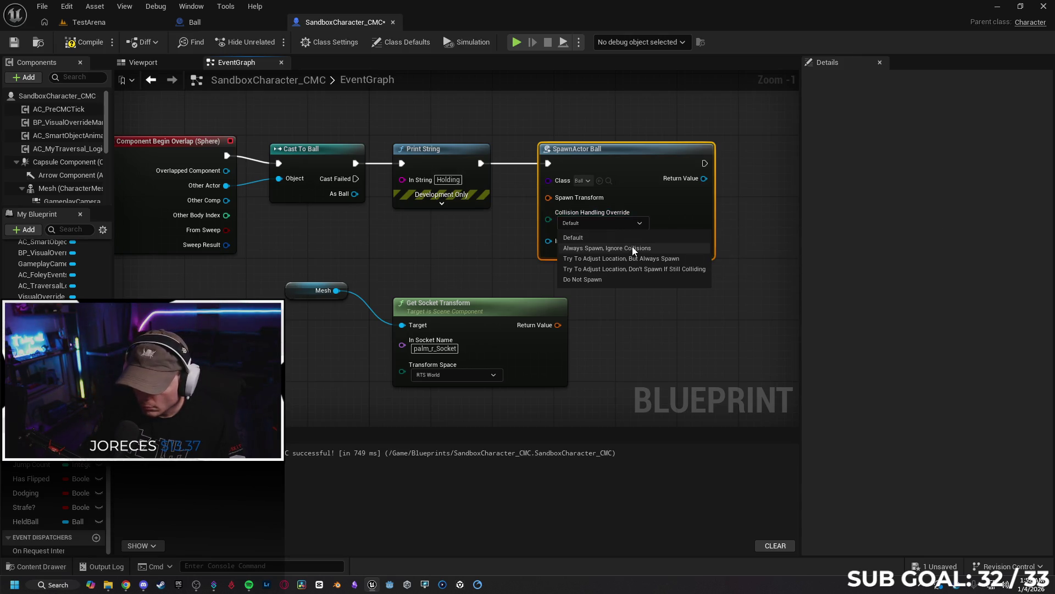
{"action": "left_click", "coordinate": [607, 248]}
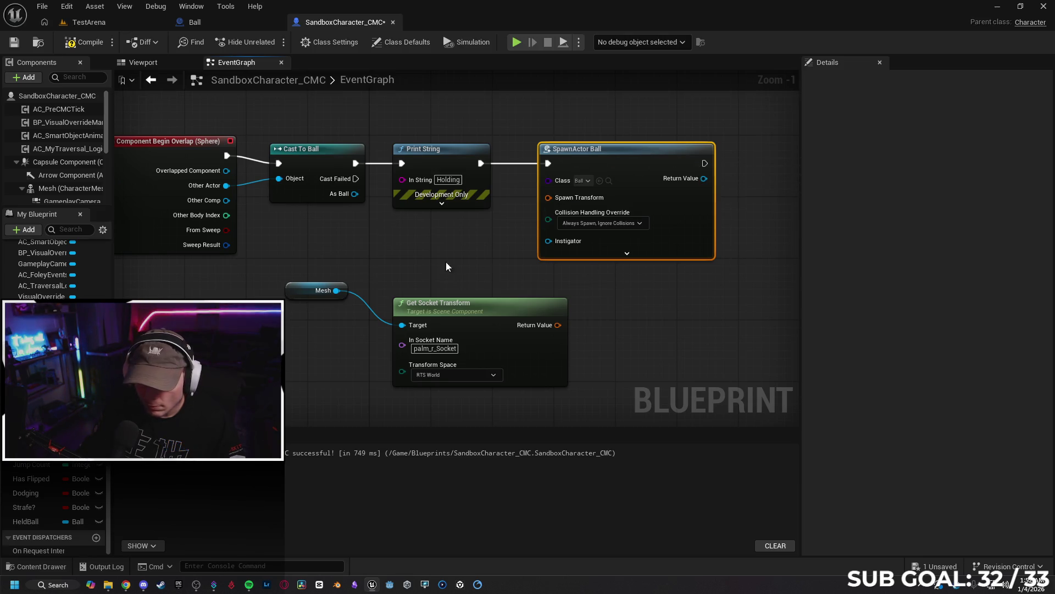
{"action": "left_click_drag", "start_coordinate": [675, 275], "coordinate": [590, 269]}
Feed the spawned Ball into Attach Actor To Component and spawn it at the palm_r_Socket transform.
{"action": "scroll", "coordinate": [678, 278], "scroll_direction": "down", "scroll_amount": 1}
{"action": "left_click_drag", "start_coordinate": [678, 278], "coordinate": [450, 262]}
{"action": "left_click_drag", "start_coordinate": [401, 156], "coordinate": [596, 155]}
{"action": "left_click_drag", "start_coordinate": [401, 168], "coordinate": [596, 171]}
{"action": "left_click_drag", "start_coordinate": [212, 229], "coordinate": [329, 220]}
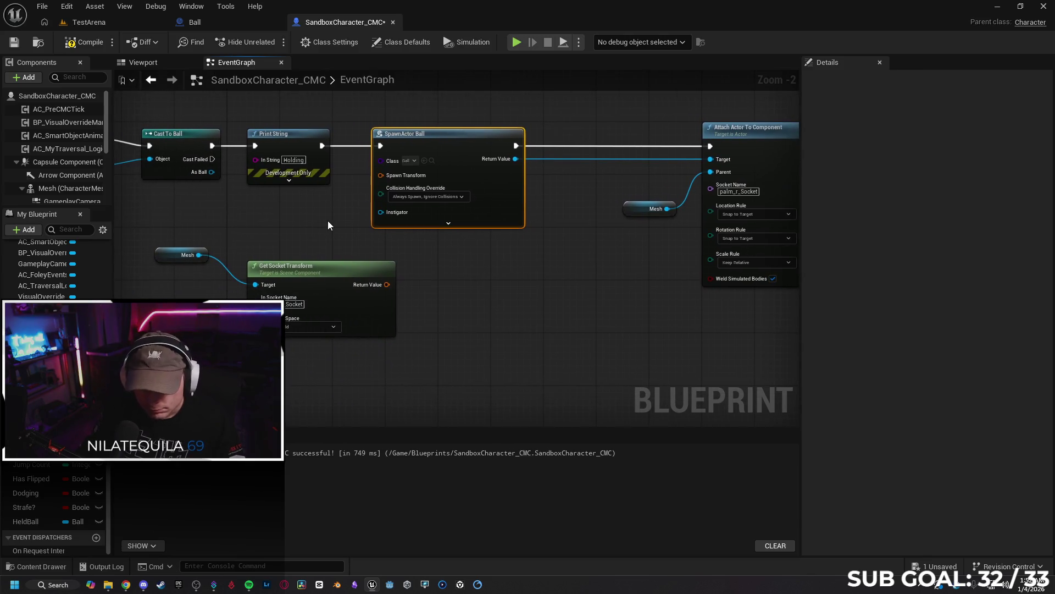
{"action": "mouse_move", "coordinate": [433, 251]}
{"action": "left_mouse_down"}
{"action": "mouse_move", "coordinate": [528, 257]}
{"action": "mouse_move", "coordinate": [398, 238]}
{"action": "mouse_move", "coordinate": [479, 258]}
{"action": "left_mouse_up"}
{"action": "mouse_move", "coordinate": [429, 292]}
{"action": "left_mouse_down"}
{"action": "mouse_move", "coordinate": [434, 237]}
{"action": "mouse_move", "coordinate": [422, 183]}
{"action": "left_mouse_up"}
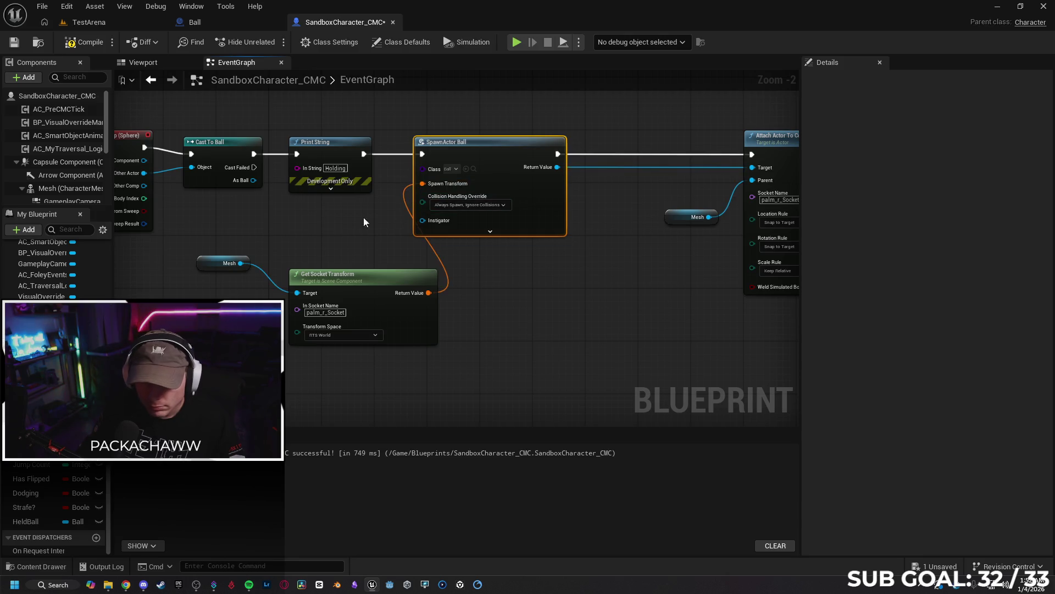
Save the character blueprint and play-test the TestArena level.
{"action": "left_click", "coordinate": [14, 43]}
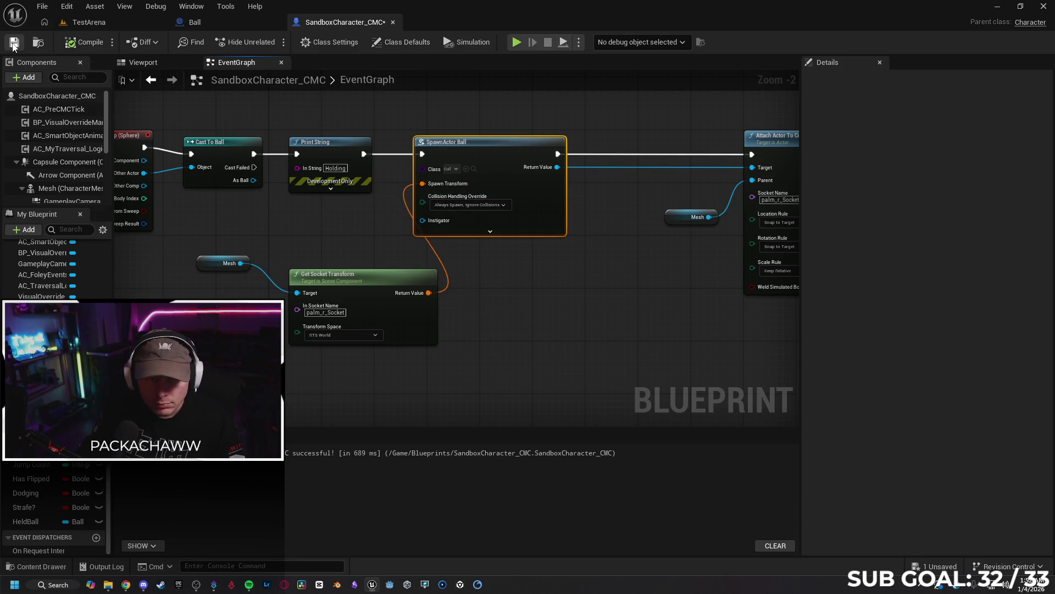
{"action": "left_click", "coordinate": [88, 22]}
{"action": "left_click", "coordinate": [272, 43]}
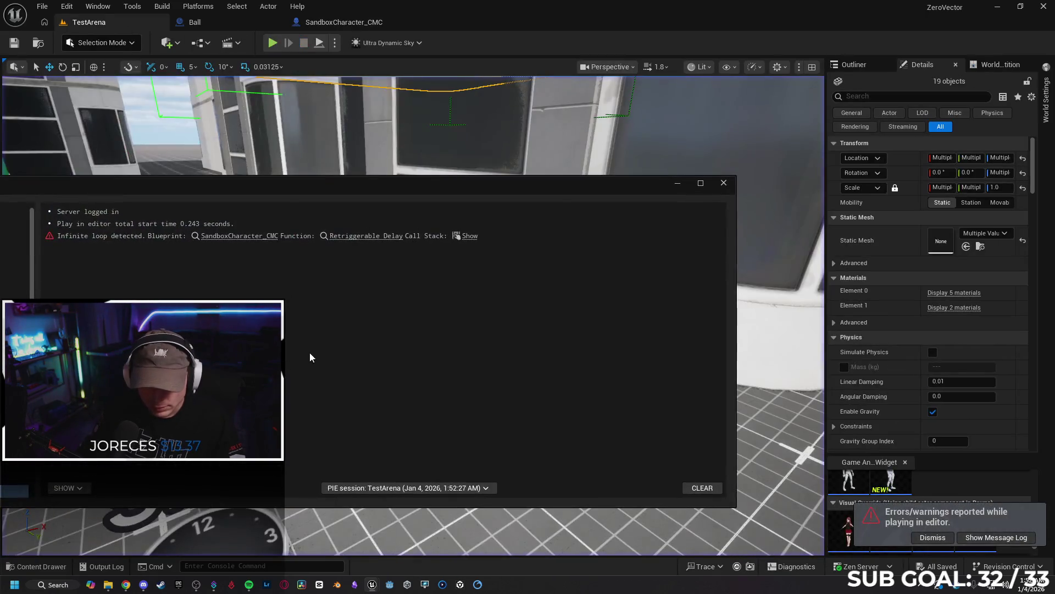
Close the message log, delete SpawnActor Ball, and search 'ball' for an action after Print String.
{"action": "left_click", "coordinate": [723, 182]}
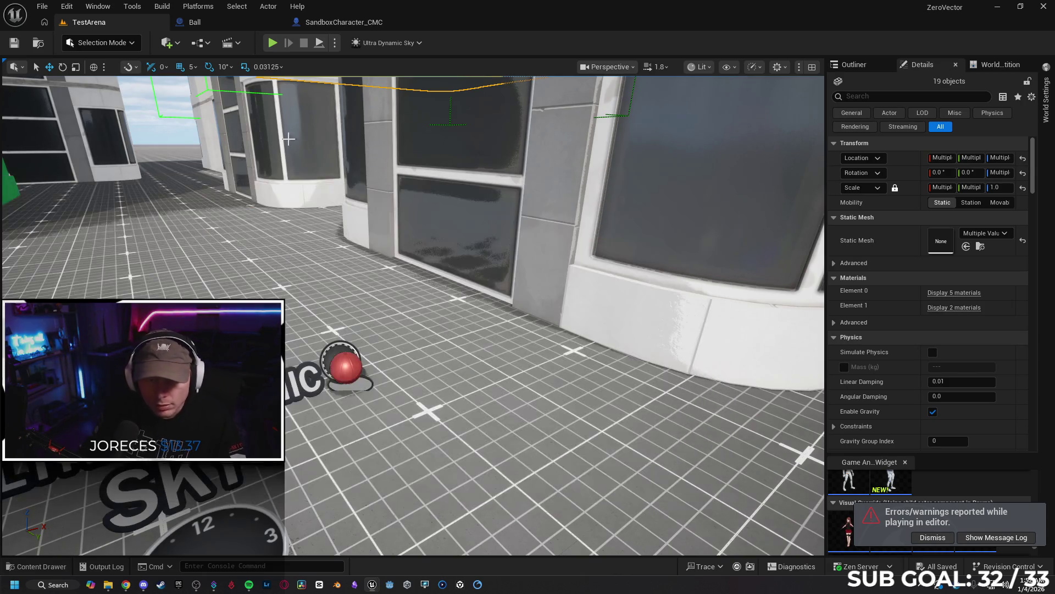
{"action": "left_click", "coordinate": [227, 25]}
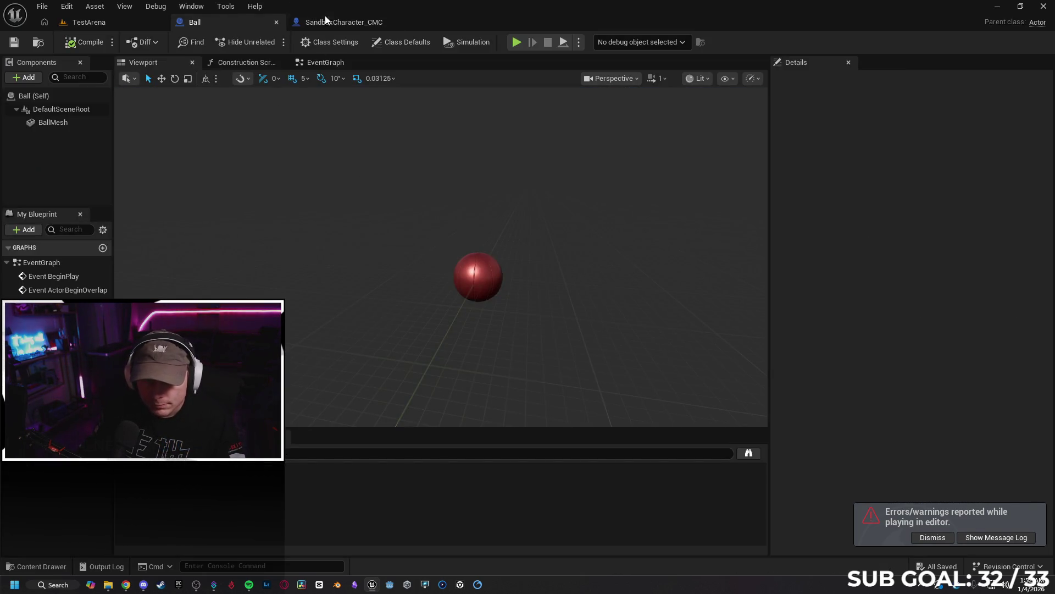
{"action": "left_click", "coordinate": [329, 22]}
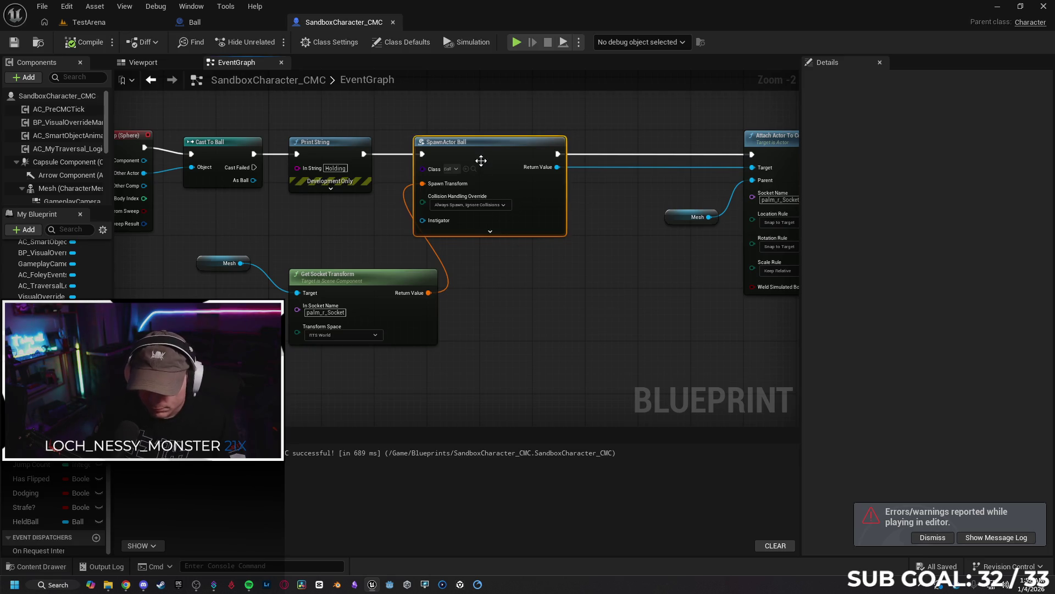
{"action": "key", "text": "Delete"}
{"action": "left_click_drag", "start_coordinate": [363, 155], "coordinate": [415, 164]}
{"action": "type", "text": "ball"}
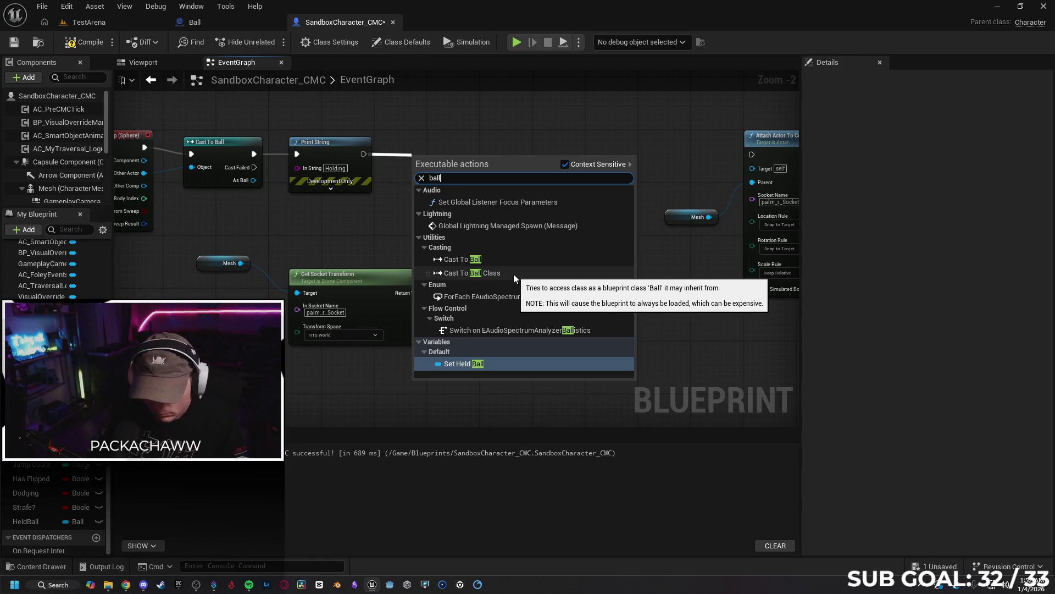
Search 'spawn' in the action list, browse the results, then cancel without adding a node.
{"action": "key", "text": "BackSpace"}
{"action": "key", "text": "BackSpace"}
{"action": "key", "text": "BackSpace"}
{"action": "type", "text": "spawn"}
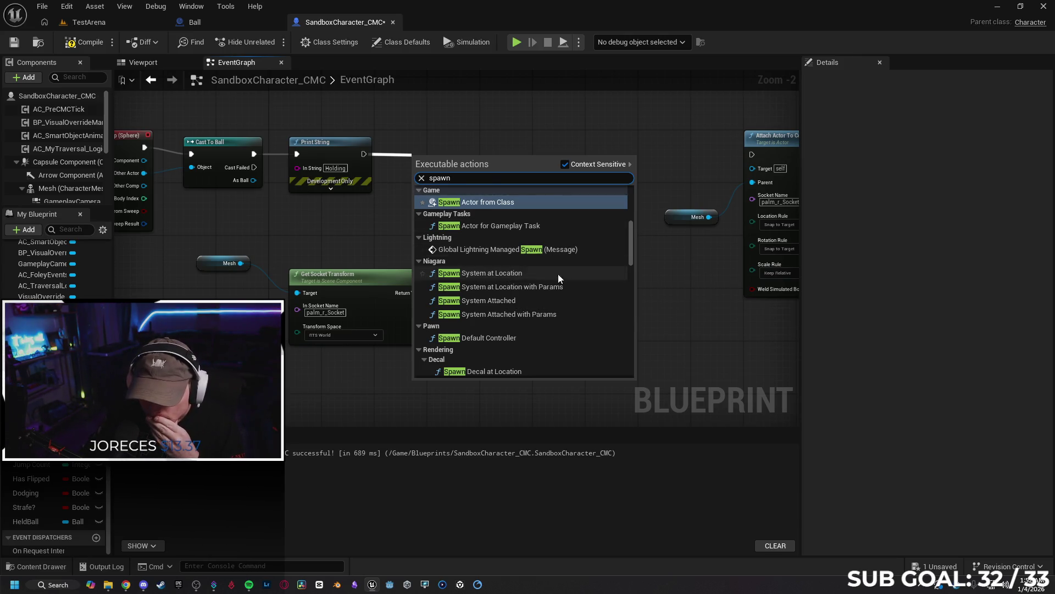
{"action": "scroll", "coordinate": [550, 274], "scroll_direction": "down", "scroll_amount": 4}
{"action": "scroll", "coordinate": [539, 275], "scroll_direction": "down", "scroll_amount": 5}
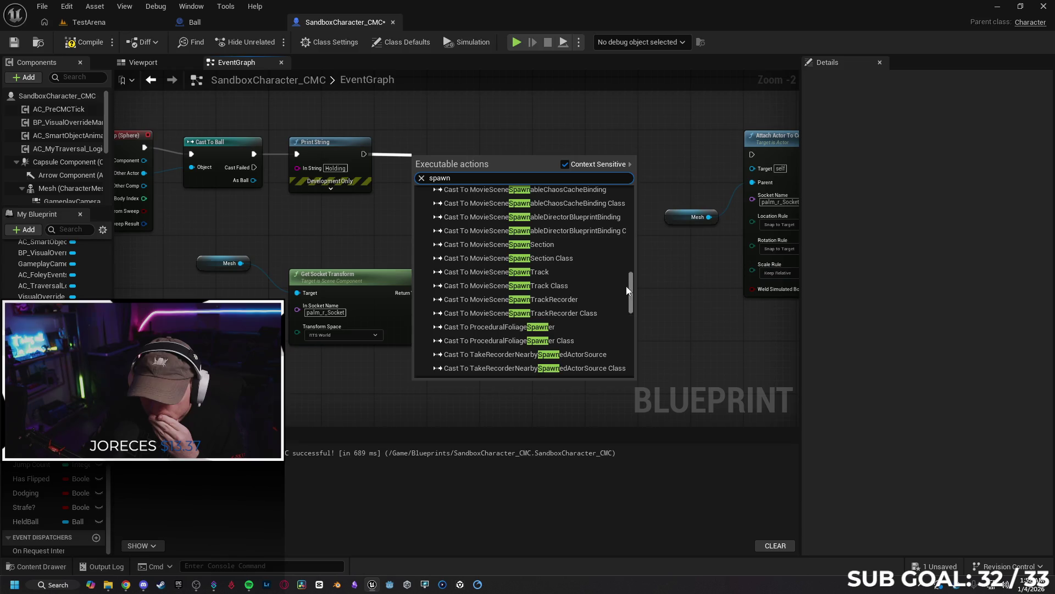
{"action": "left_click_drag", "start_coordinate": [631, 295], "coordinate": [623, 373]}
{"action": "scroll", "coordinate": [611, 239], "scroll_direction": "up", "scroll_amount": 10}
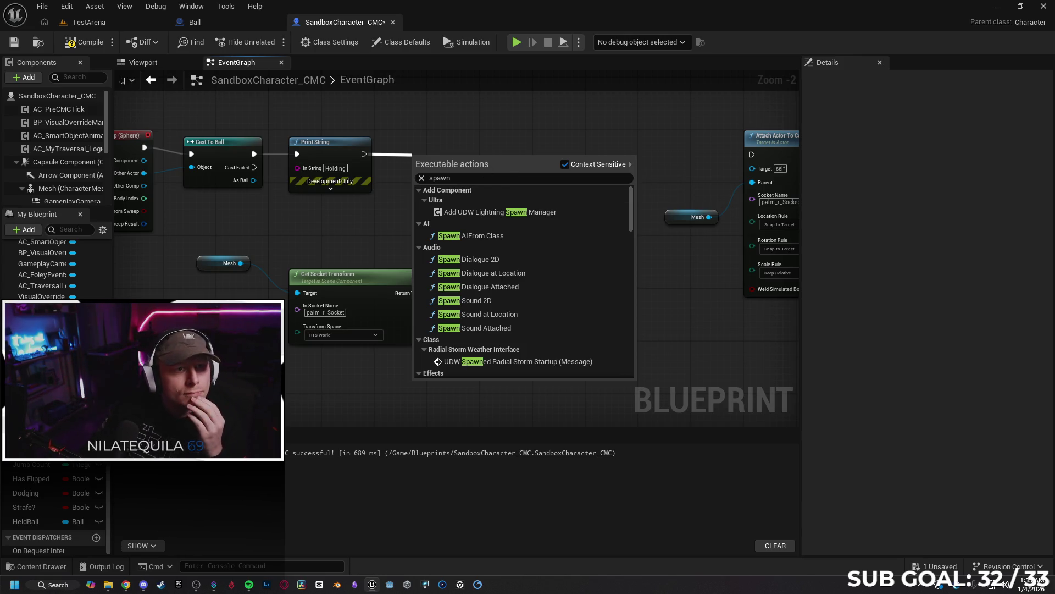
{"action": "key", "text": "Escape"}
{"action": "mouse_move", "coordinate": [448, 239]}
{"action": "left_mouse_down"}
{"action": "mouse_move", "coordinate": [589, 231]}
{"action": "mouse_move", "coordinate": [616, 256]}
{"action": "left_mouse_up"}
Add a Cast To Ball Class node after the overlap event and delete the old Cast To Ball.
{"action": "left_click_drag", "start_coordinate": [312, 167], "coordinate": [381, 239]}
{"action": "type", "text": "cast"}
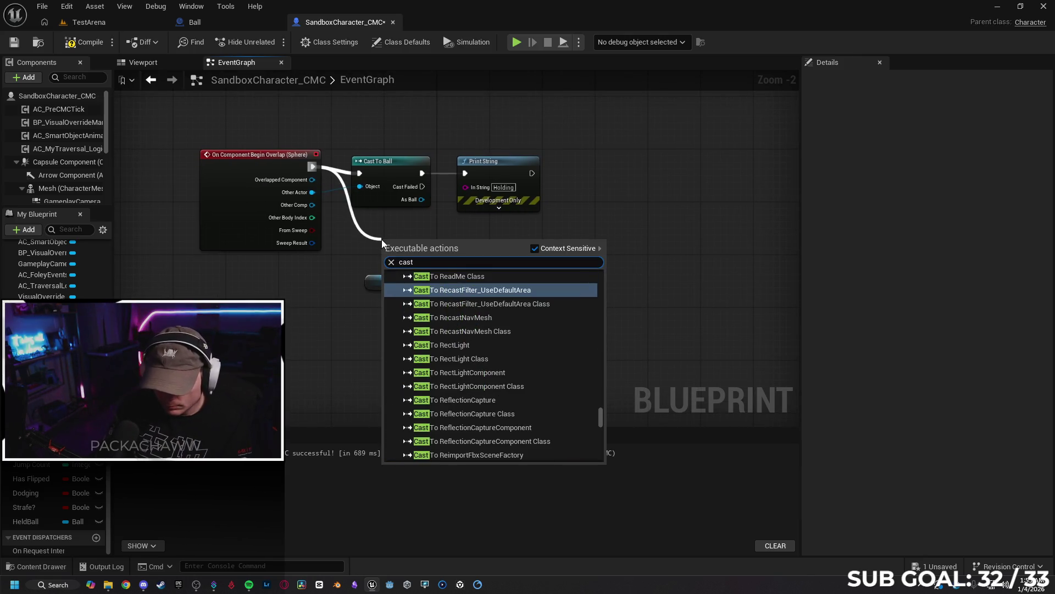
{"action": "type", "text": " ball"}
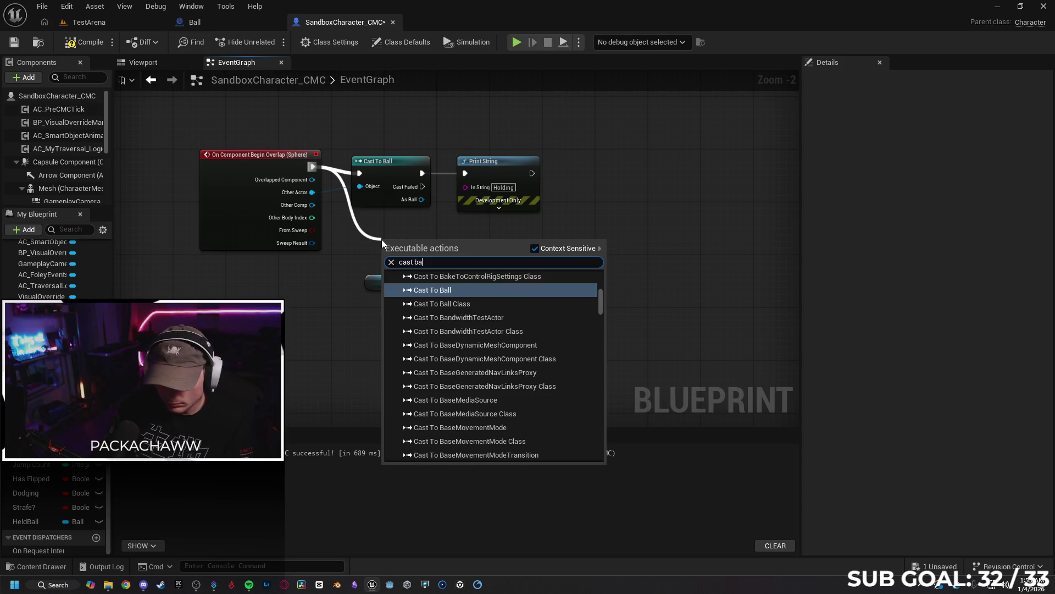
{"action": "left_click", "coordinate": [476, 310]}
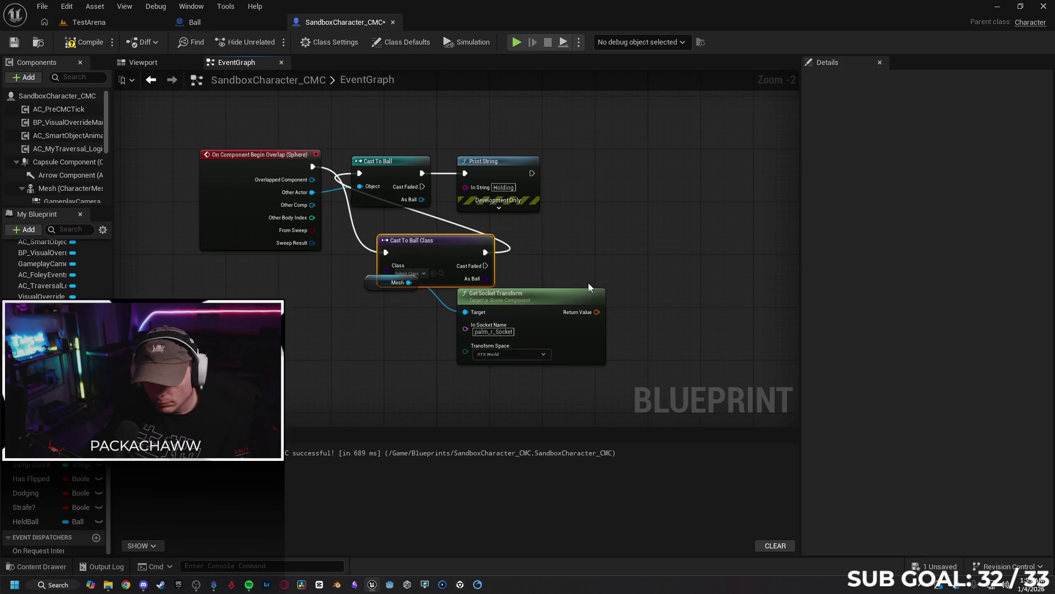
{"action": "mouse_move", "coordinate": [416, 243]}
{"action": "left_mouse_down"}
{"action": "mouse_move", "coordinate": [346, 108]}
{"action": "mouse_move", "coordinate": [364, 105]}
{"action": "left_mouse_up"}
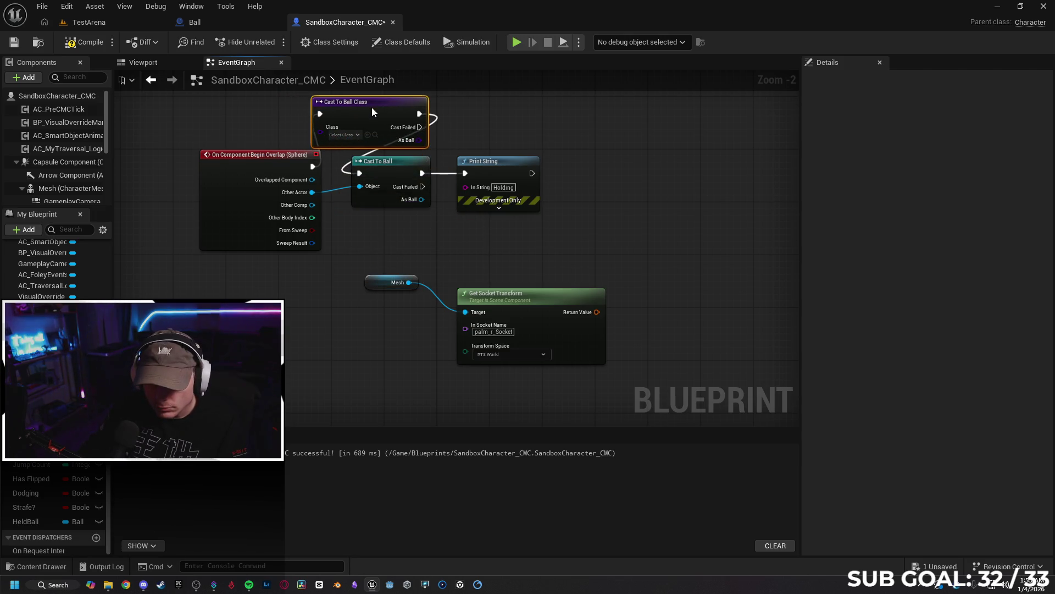
{"action": "left_click", "coordinate": [417, 167]}
{"action": "key", "text": "Delete"}
{"action": "left_click_drag", "start_coordinate": [513, 165], "coordinate": [586, 165]}
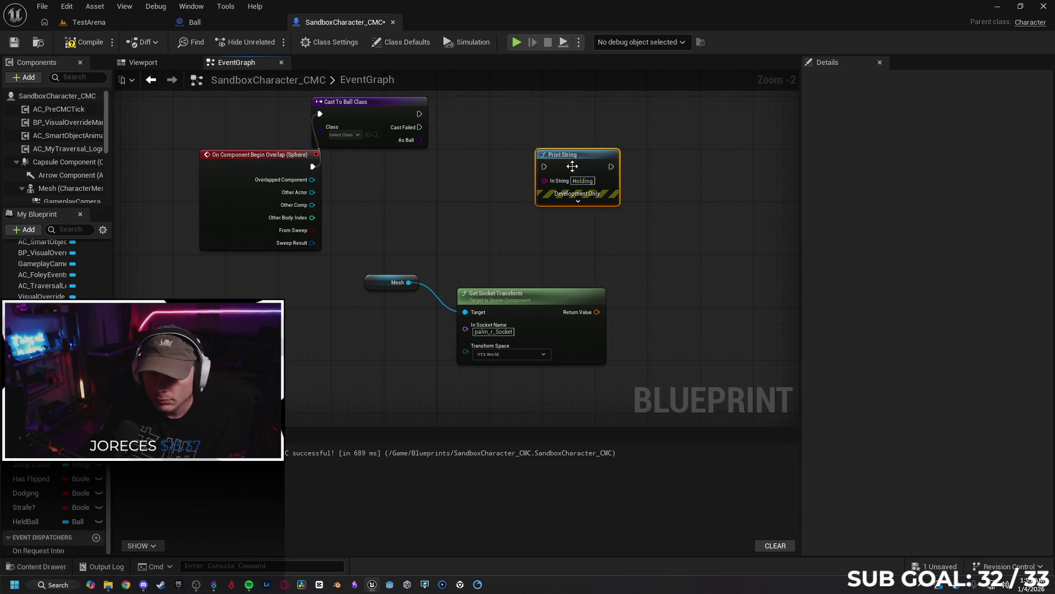
{"action": "mouse_move", "coordinate": [372, 102]}
{"action": "left_mouse_down"}
{"action": "mouse_move", "coordinate": [423, 155]}
{"action": "mouse_move", "coordinate": [417, 162]}
{"action": "left_mouse_up"}
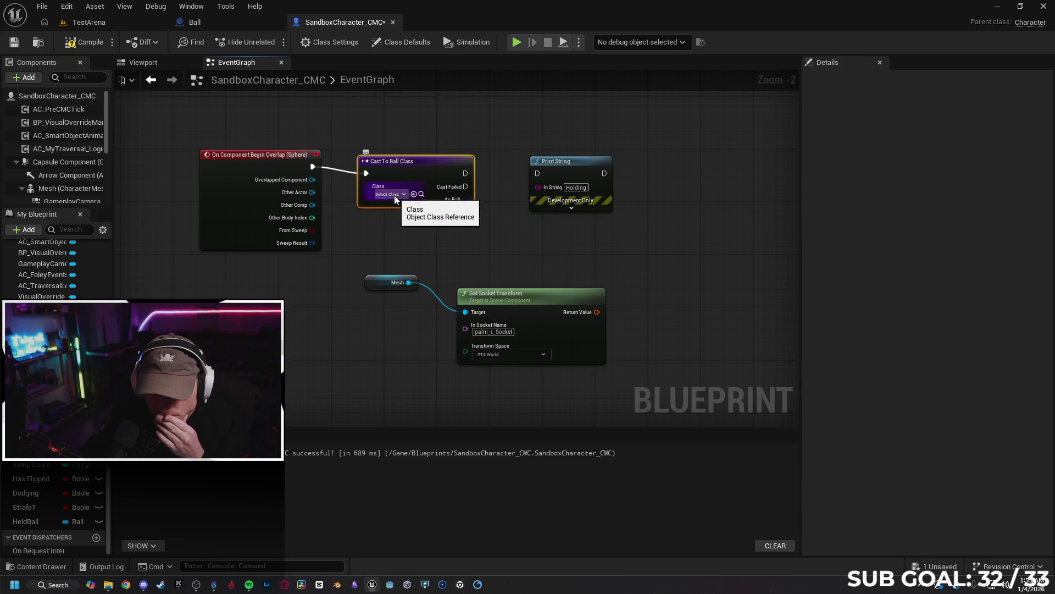
Set the Cast To Ball Class node's class to Ball and tidy its position.
{"action": "left_click", "coordinate": [395, 196]}
{"action": "type", "text": "ball"}
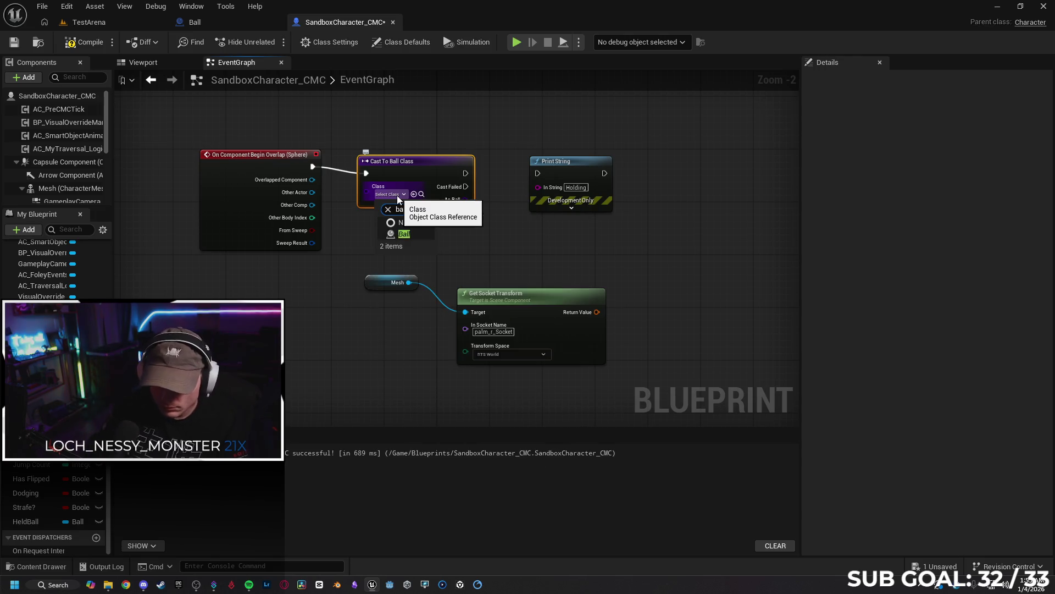
{"action": "left_click", "coordinate": [409, 233]}
{"action": "mouse_move", "coordinate": [413, 165]}
{"action": "left_mouse_down"}
{"action": "mouse_move", "coordinate": [312, 198]}
{"action": "mouse_move", "coordinate": [315, 252]}
{"action": "mouse_move", "coordinate": [394, 189]}
{"action": "left_mouse_up"}
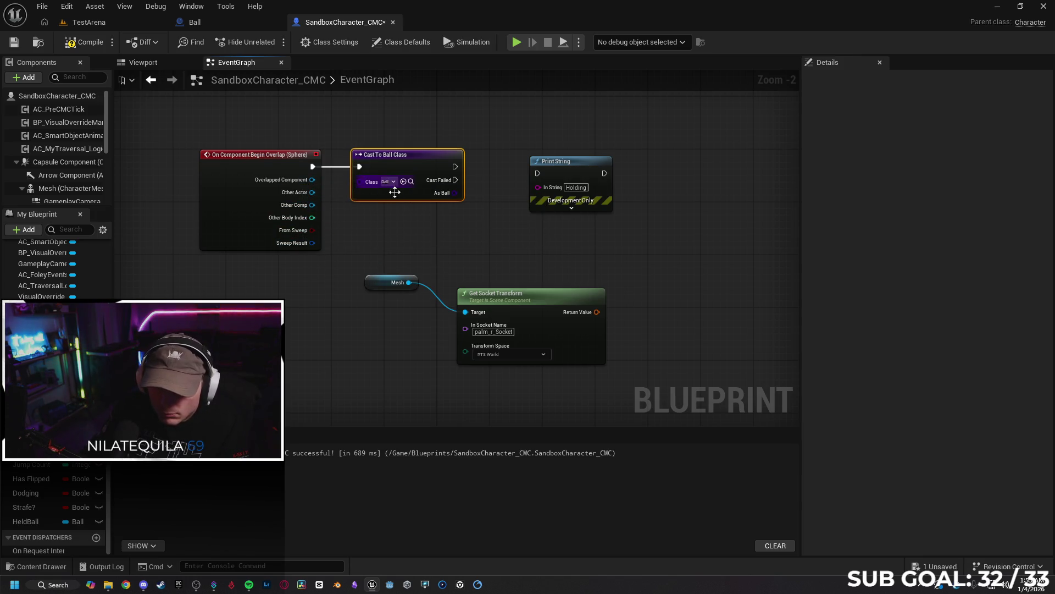
{"action": "left_click_drag", "start_coordinate": [434, 158], "coordinate": [538, 174]}
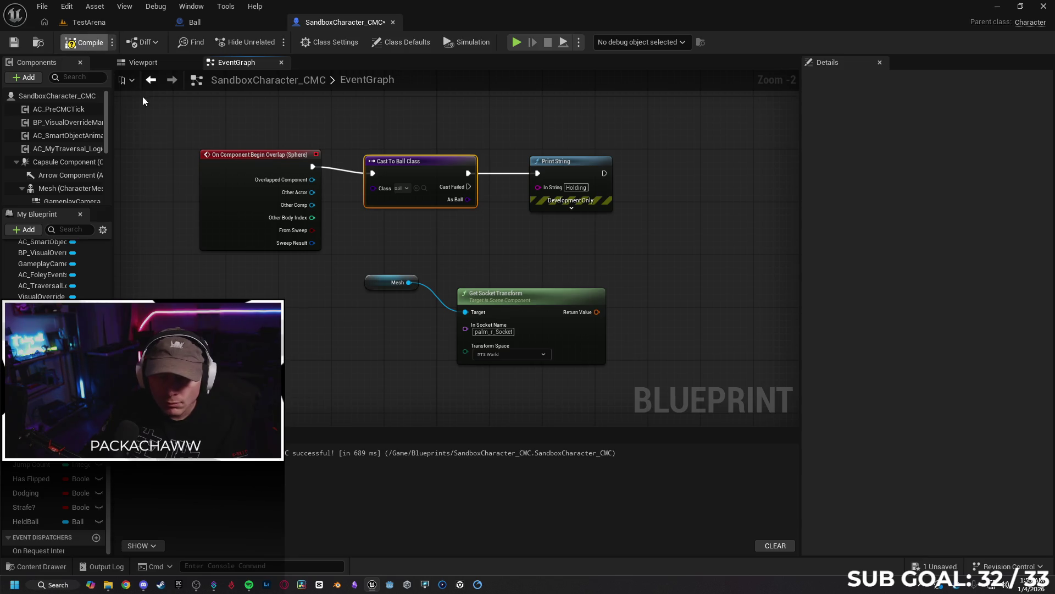
Play-test twice, walking into the red ball to see Holding, then return to SandboxCharacter_CMC.
{"action": "key", "text": "alt+p"}
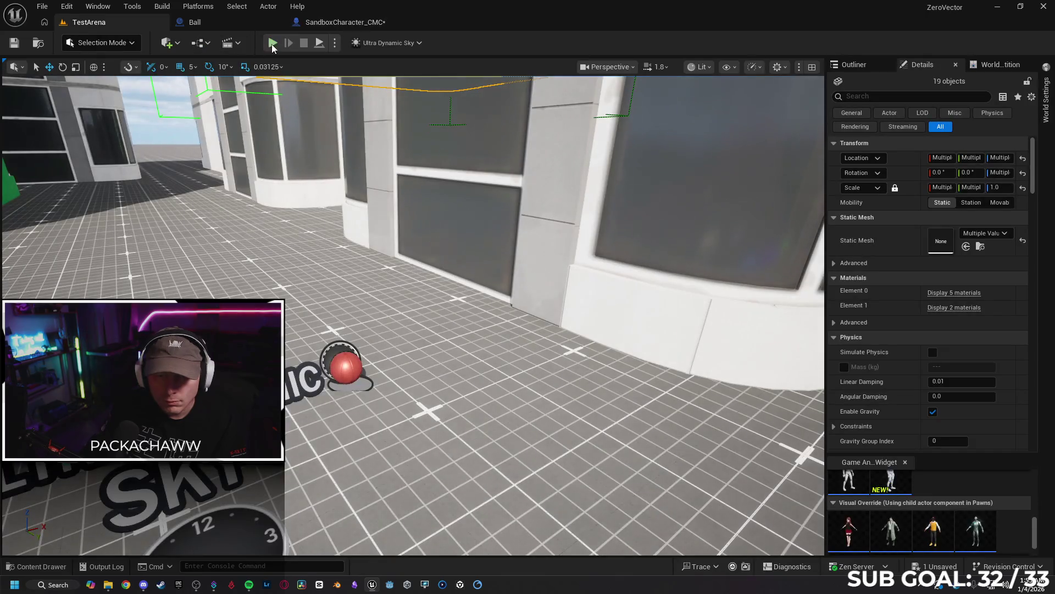
{"action": "key", "text": "w"}
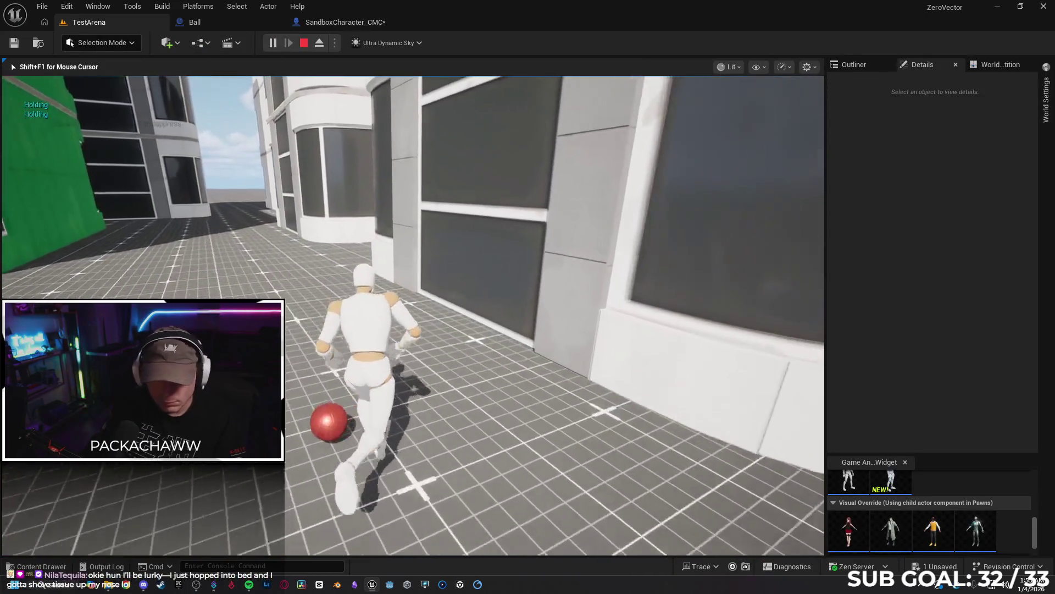
{"action": "key", "text": "Escape"}
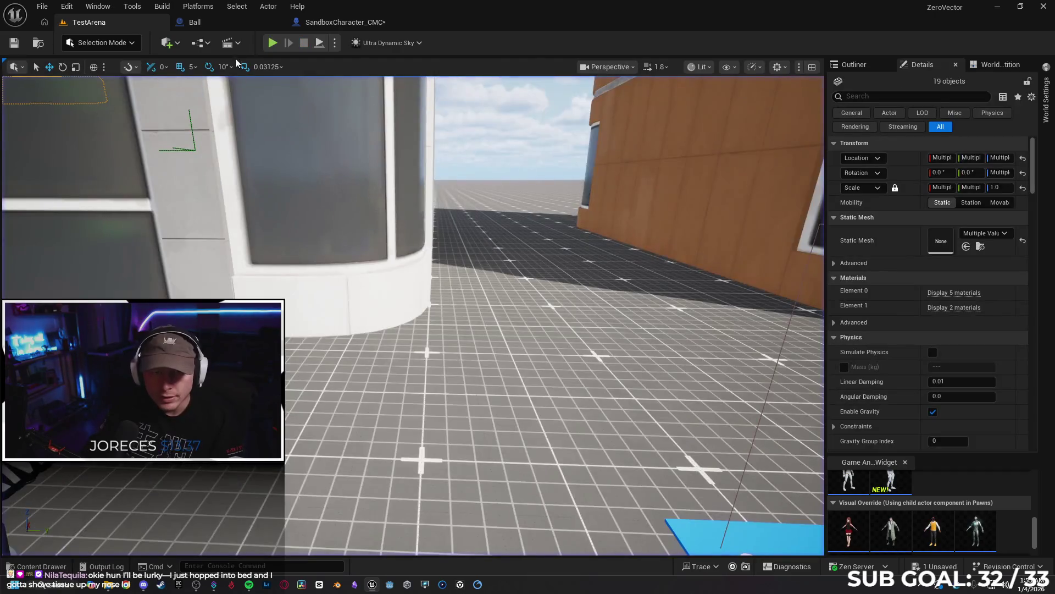
{"action": "left_click", "coordinate": [272, 43]}
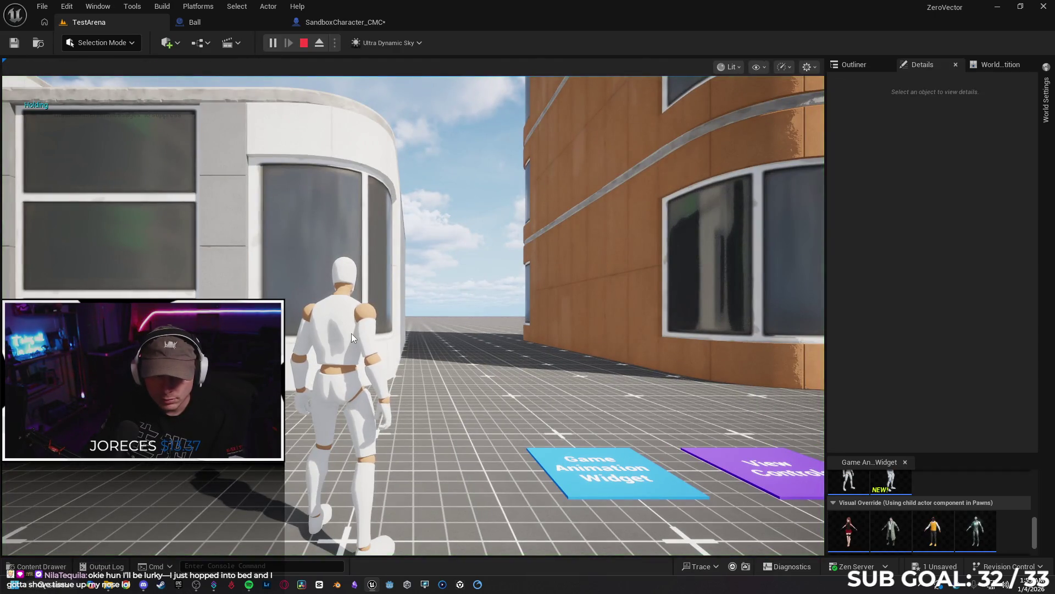
{"action": "key", "text": "Escape"}
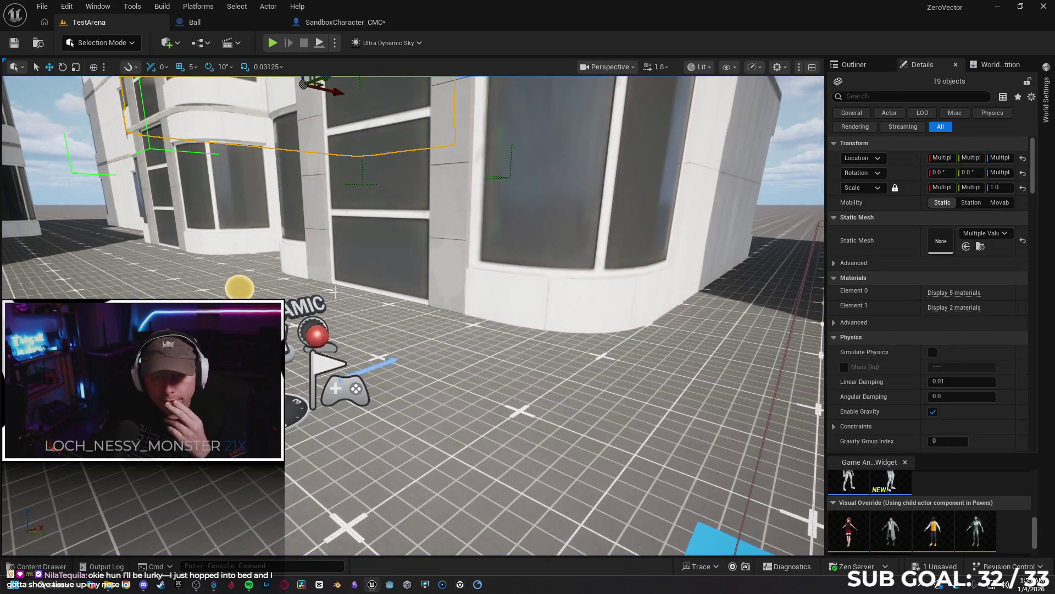
{"action": "left_click_drag", "start_coordinate": [451, 258], "coordinate": [450, 282]}
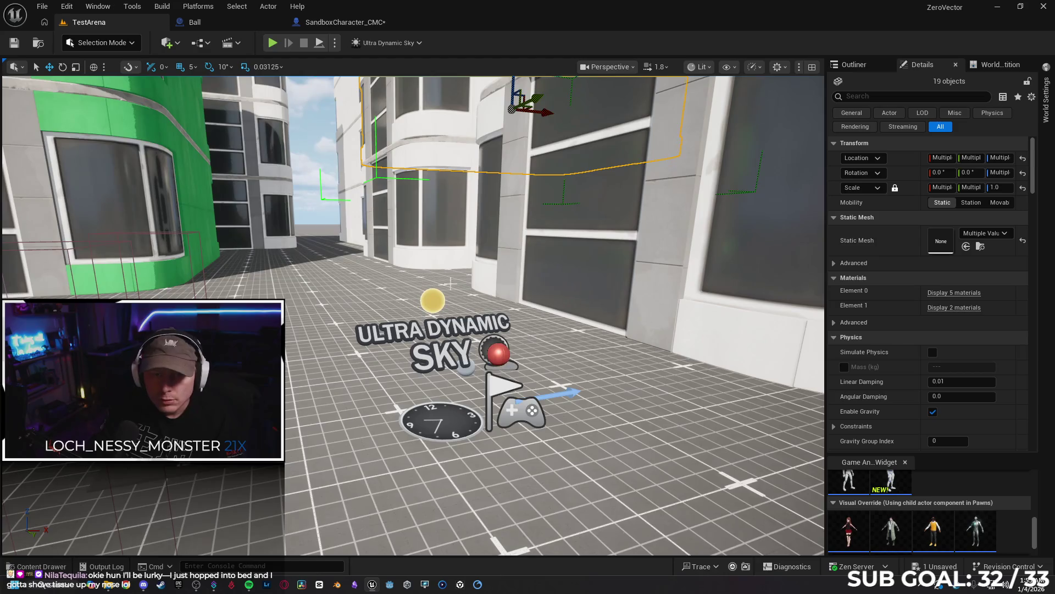
{"action": "left_click", "coordinate": [345, 22]}
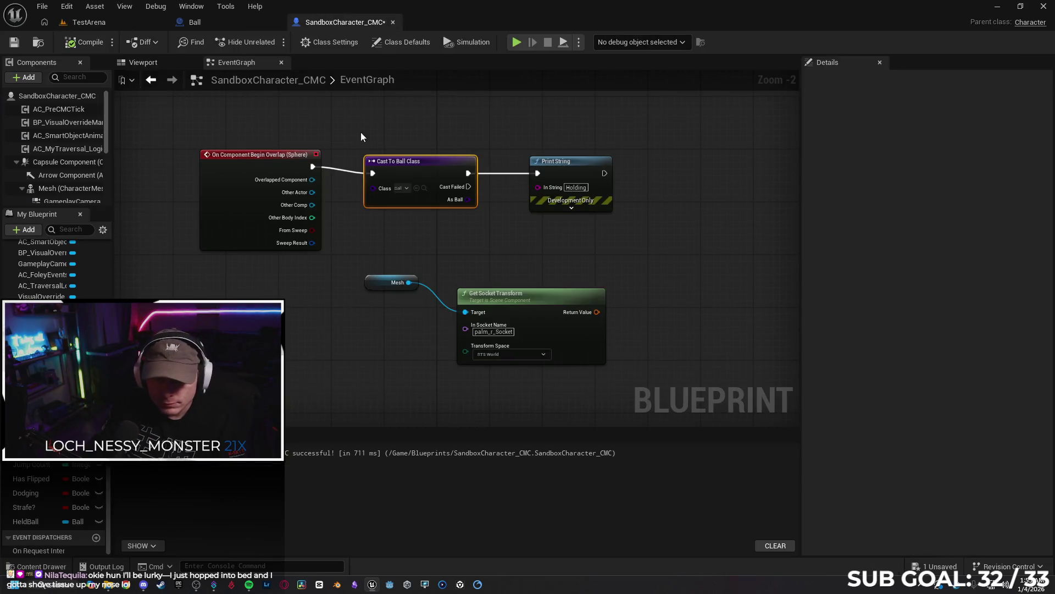
Delete the overlap, cast, print, Mesh, Get Socket Transform and remaining test nodes from the graph.
{"action": "left_click", "coordinate": [649, 232]}
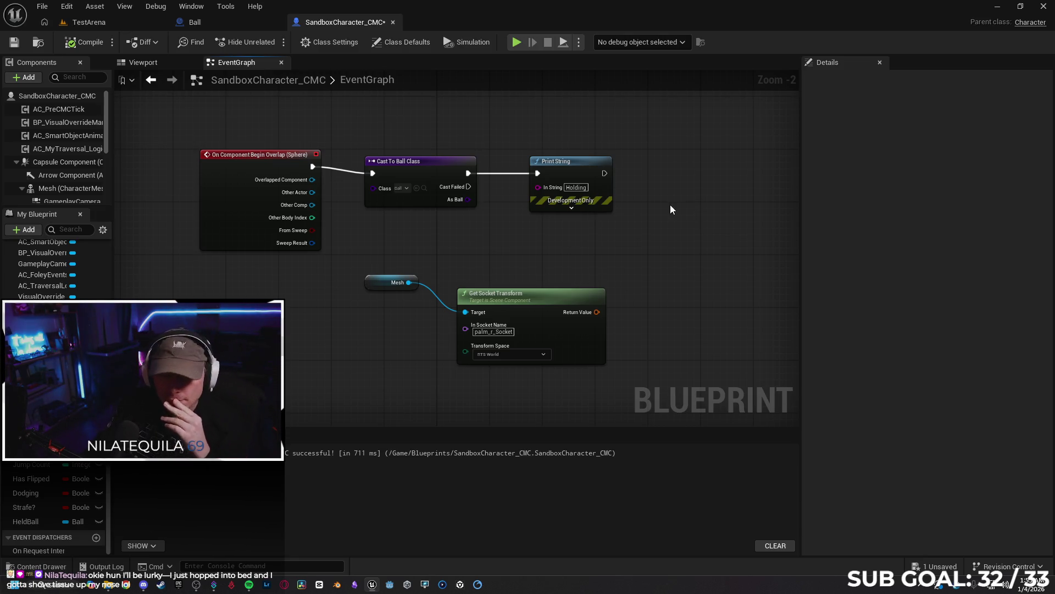
{"action": "left_click_drag", "start_coordinate": [695, 230], "coordinate": [302, 165]}
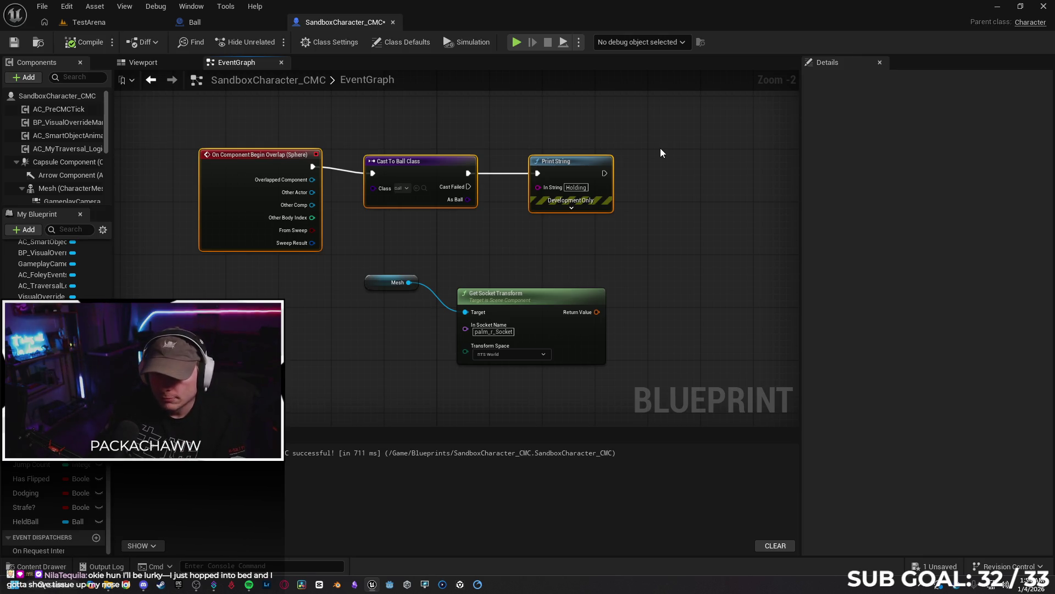
{"action": "key", "text": "Delete"}
{"action": "left_click_drag", "start_coordinate": [283, 189], "coordinate": [538, 361]}
{"action": "key", "text": "Delete"}
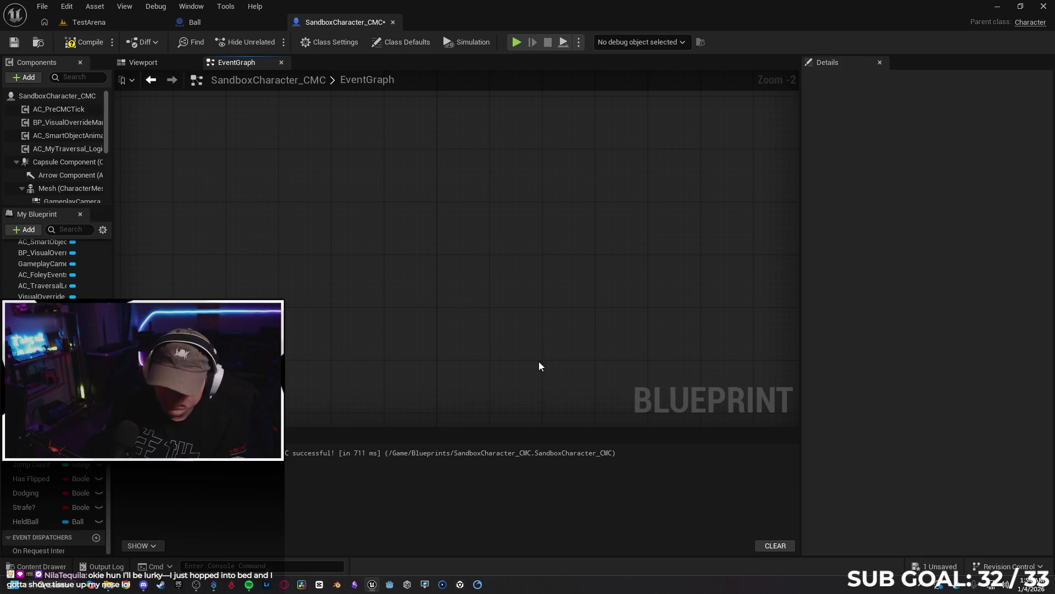
{"action": "scroll", "coordinate": [478, 167], "scroll_direction": "down", "scroll_amount": 5}
{"action": "scroll", "coordinate": [450, 173], "scroll_direction": "up", "scroll_amount": 2}
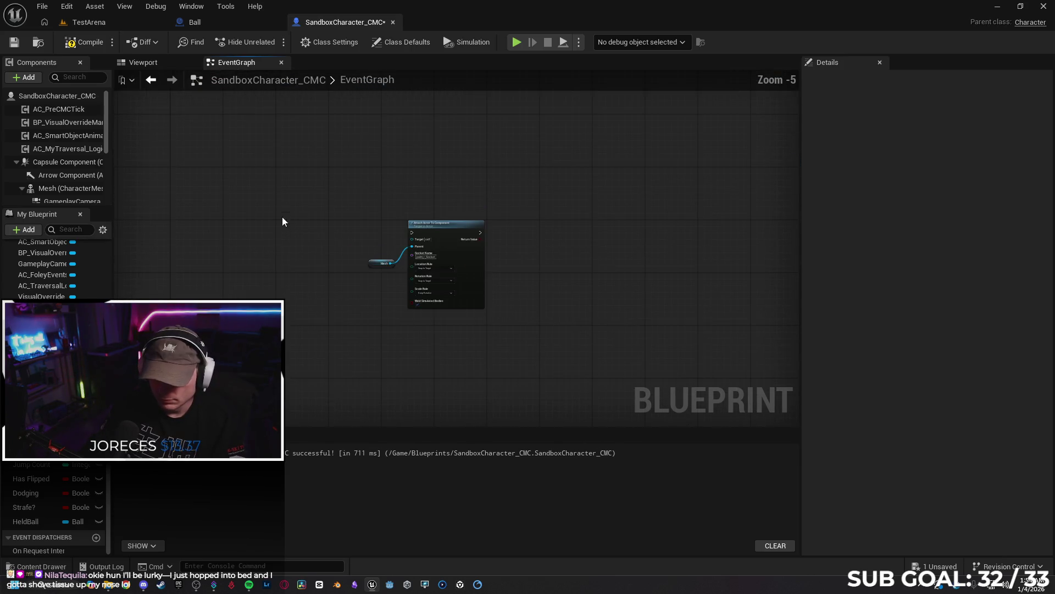
{"action": "left_click_drag", "start_coordinate": [282, 217], "coordinate": [520, 307]}
{"action": "key", "text": "Delete"}
{"action": "mouse_move", "coordinate": [350, 242]}
{"action": "left_mouse_down"}
{"action": "mouse_move", "coordinate": [535, 332]}
{"action": "mouse_move", "coordinate": [457, 362]}
{"action": "left_mouse_up"}
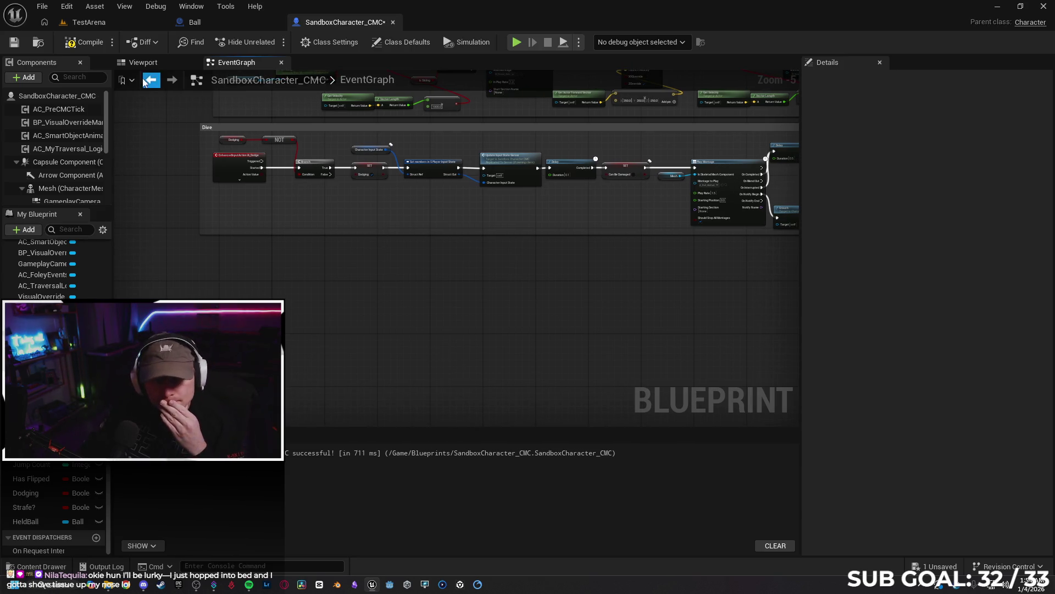
Save the blueprint, return to the TestArena level, and switch to the web browser.
{"action": "left_click", "coordinate": [14, 42]}
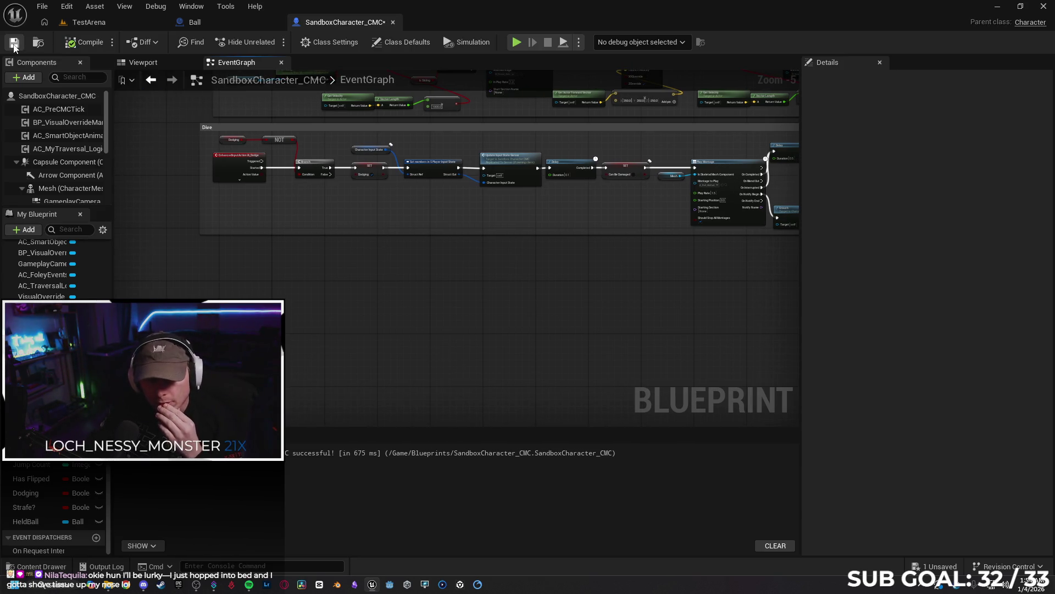
{"action": "left_click", "coordinate": [88, 22]}
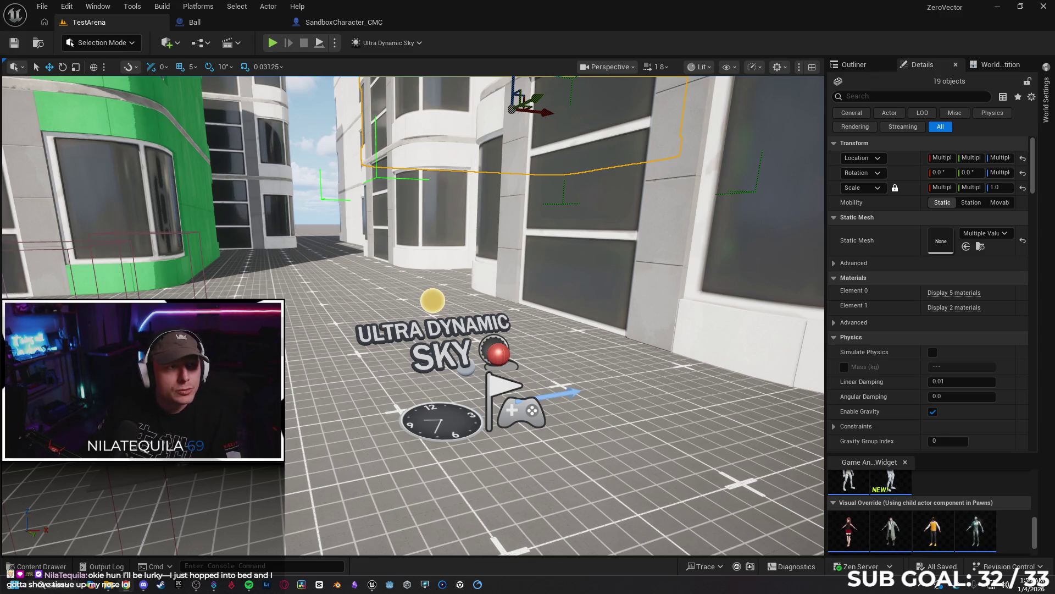
{"action": "key", "text": "alt+Tab"}
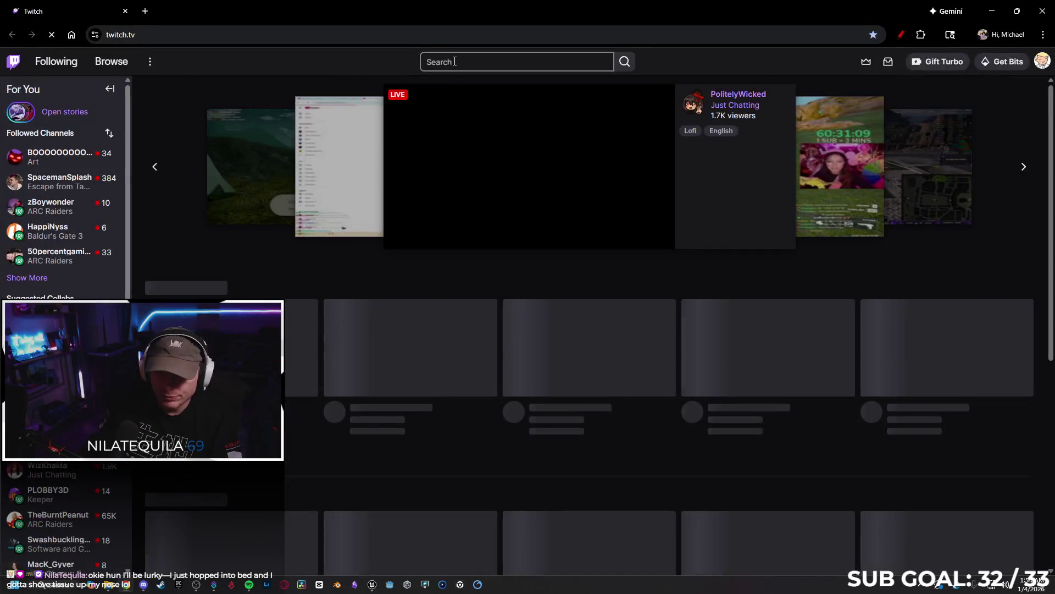
Go to fab.com, search for 'pickup', and scroll through the results.
{"action": "type", "text": "fab"}
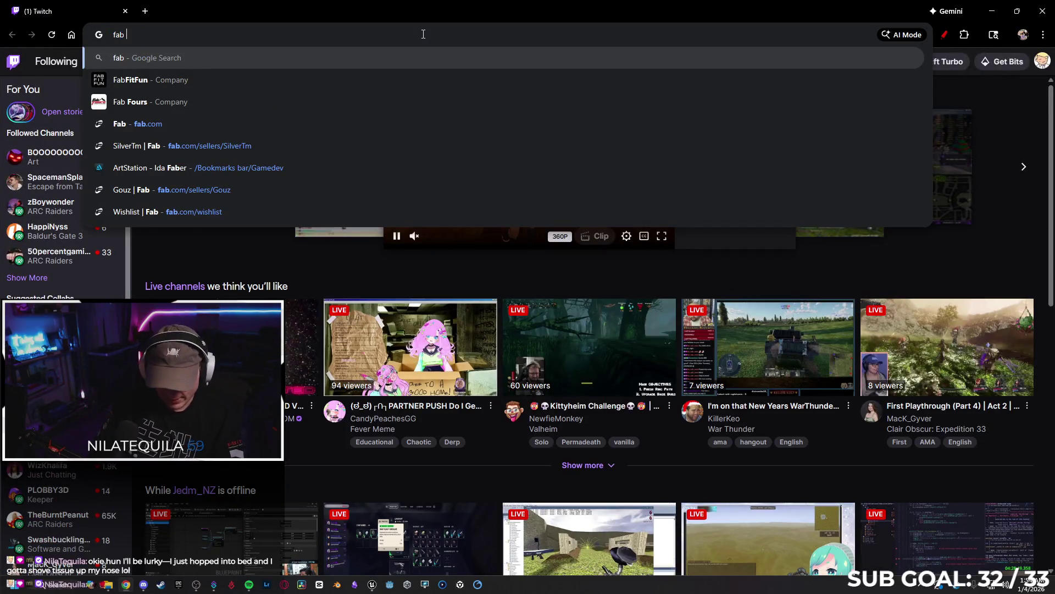
{"action": "type", "text": ".com"}
{"action": "key", "text": "Return"}
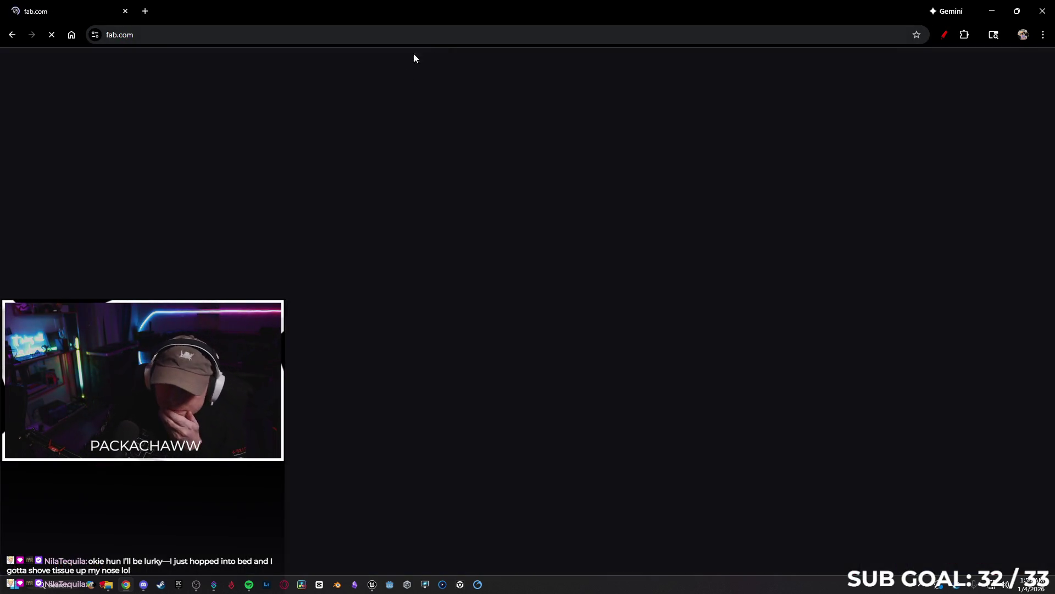
{"action": "left_click", "coordinate": [430, 66]}
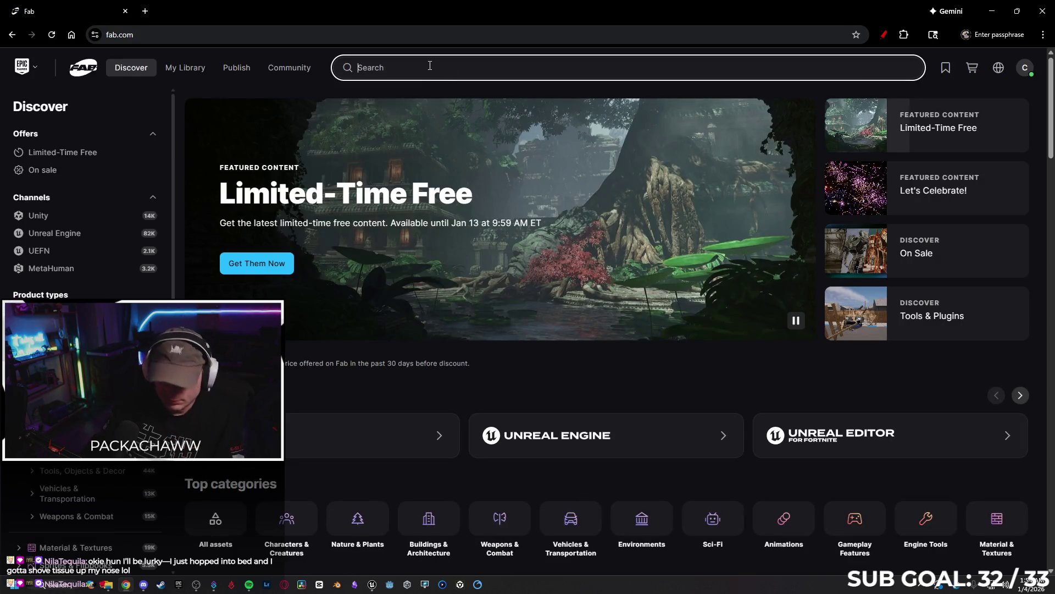
{"action": "type", "text": "pickup"}
{"action": "key", "text": "Return"}
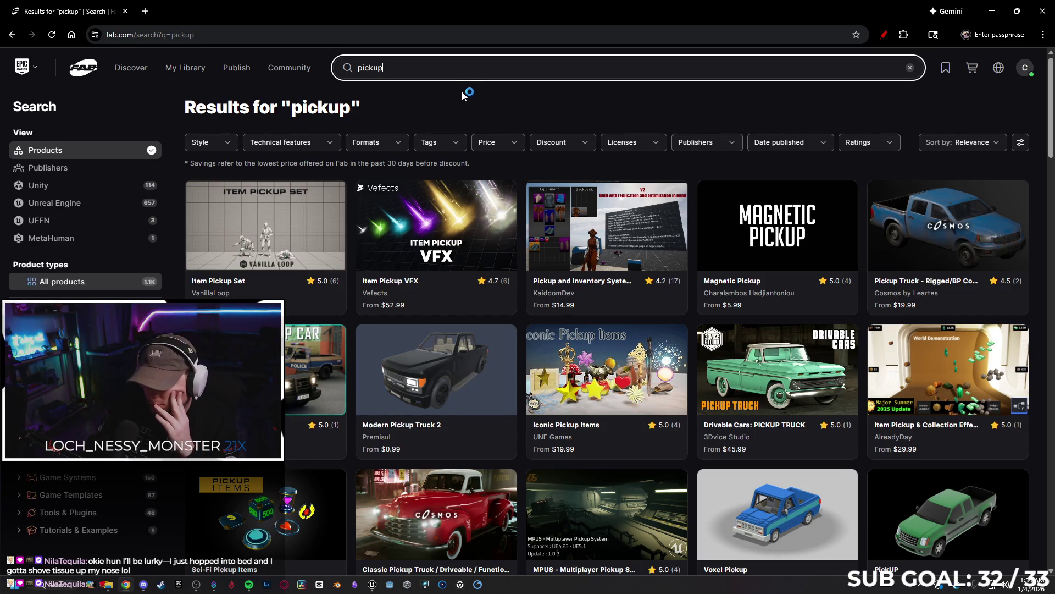
{"action": "scroll", "coordinate": [463, 104], "scroll_direction": "down", "scroll_amount": 4}
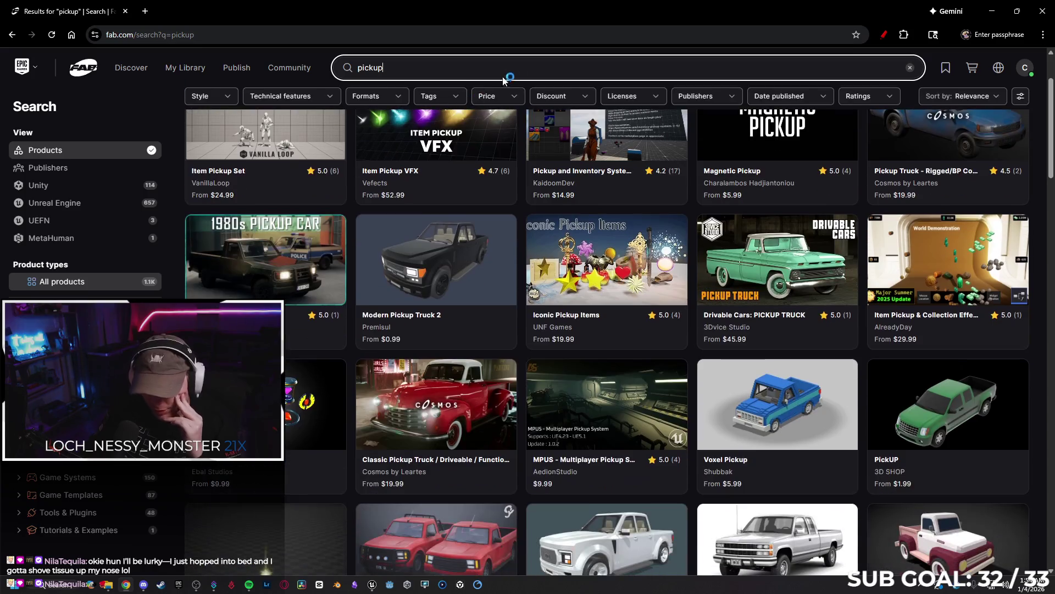
{"action": "scroll", "coordinate": [531, 119], "scroll_direction": "down", "scroll_amount": 13}
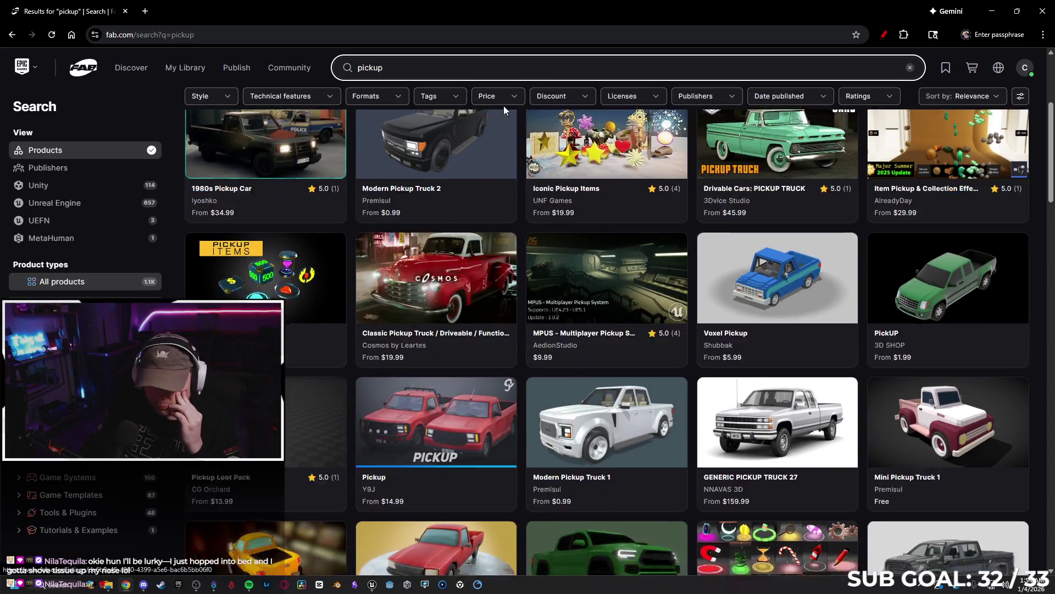
{"action": "scroll", "coordinate": [500, 128], "scroll_direction": "down", "scroll_amount": 5}
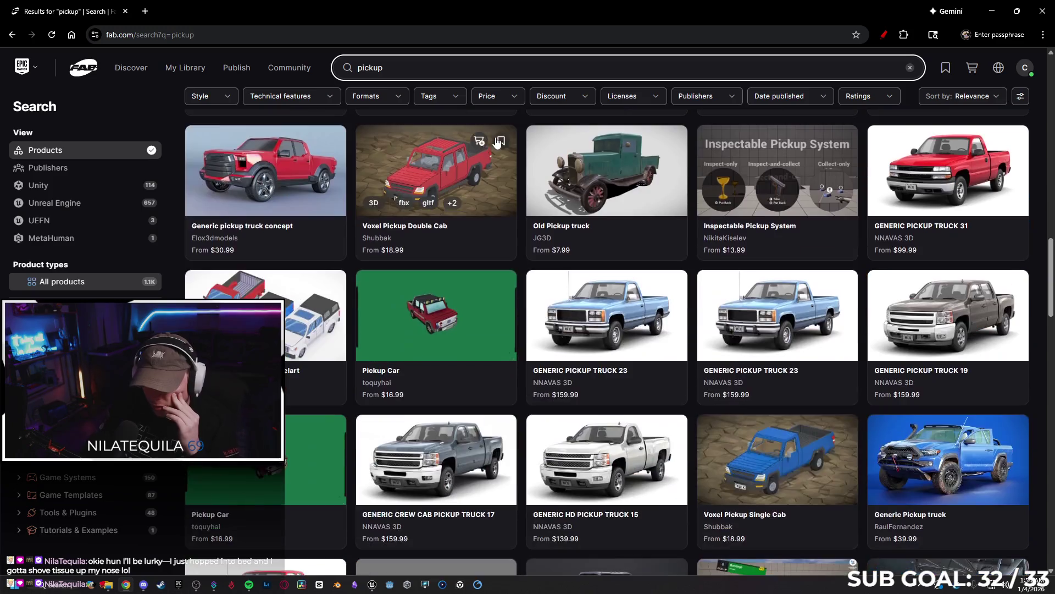
{"action": "scroll", "coordinate": [530, 220], "scroll_direction": "up", "scroll_amount": 20}
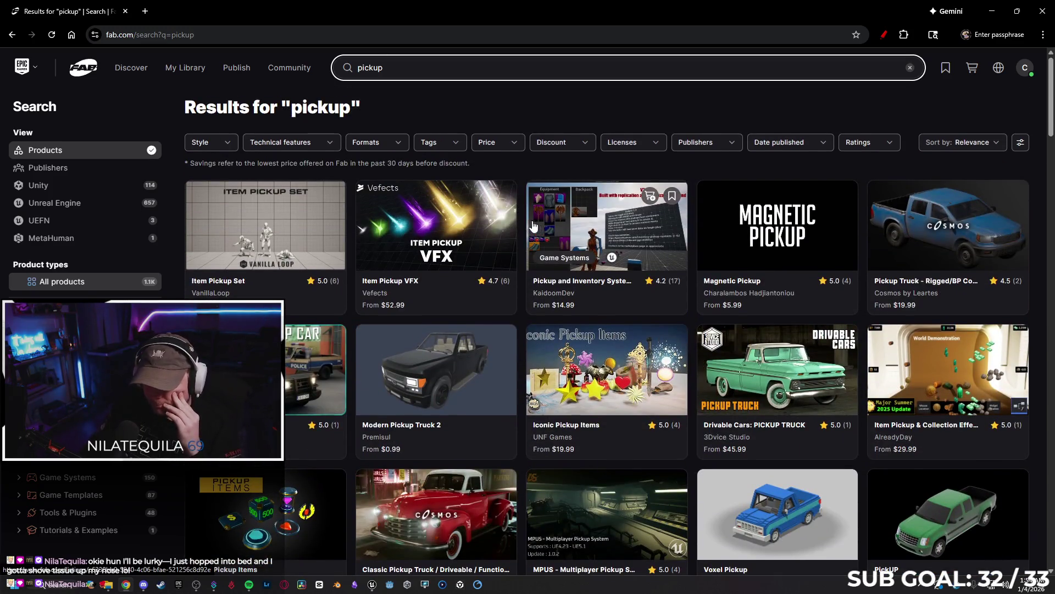
Use the Price filter to show only free products in the pickup results.
{"action": "left_click", "coordinate": [512, 144]}
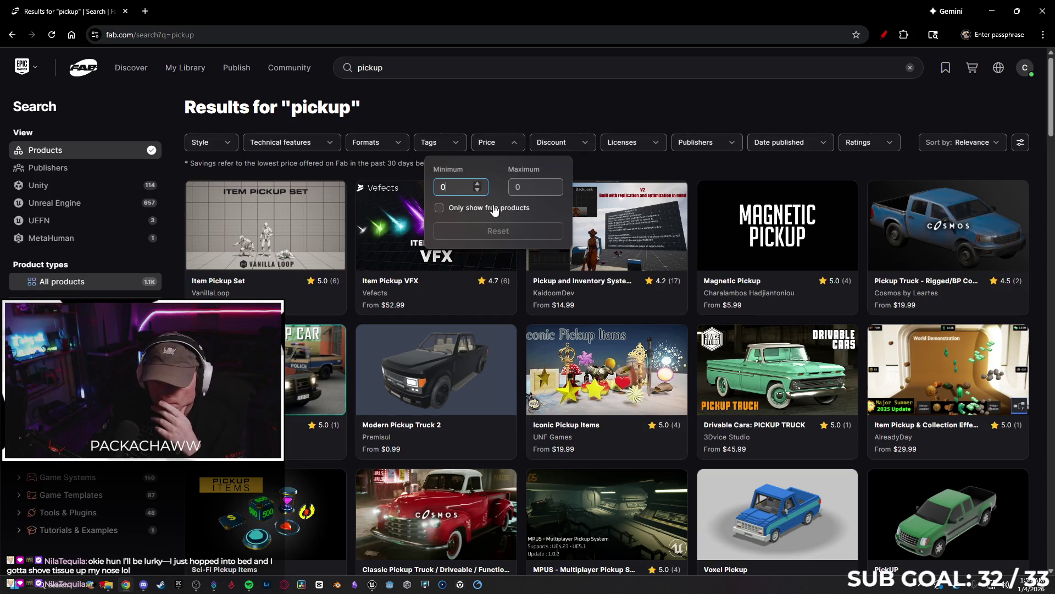
{"action": "left_click", "coordinate": [486, 208]}
{"action": "left_click", "coordinate": [501, 111]}
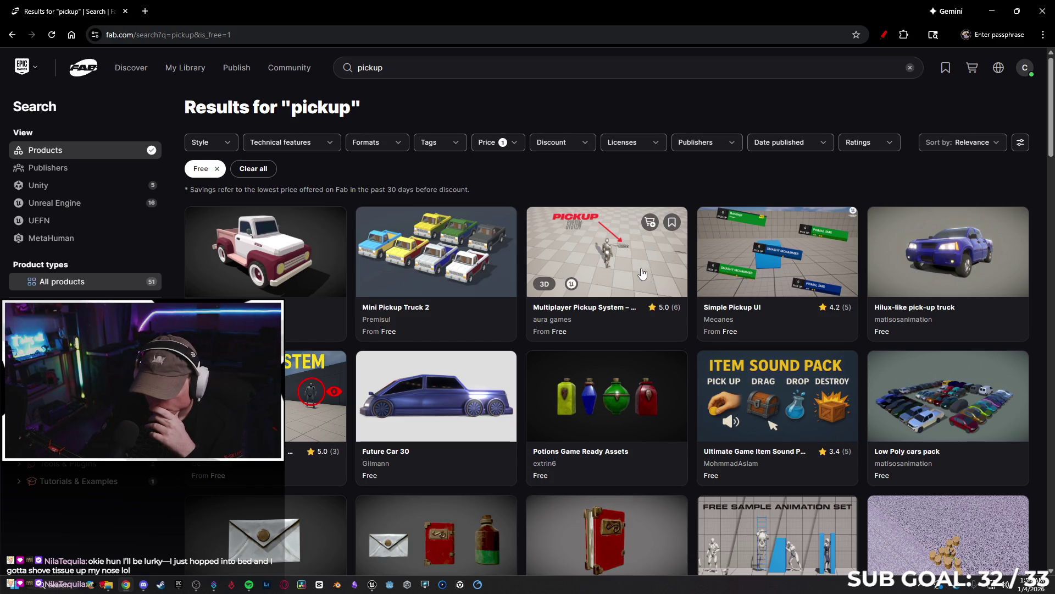
Preview the Multiplayer Pickup System listing's images, then close it and scroll the free results.
{"action": "left_click", "coordinate": [223, 13]}
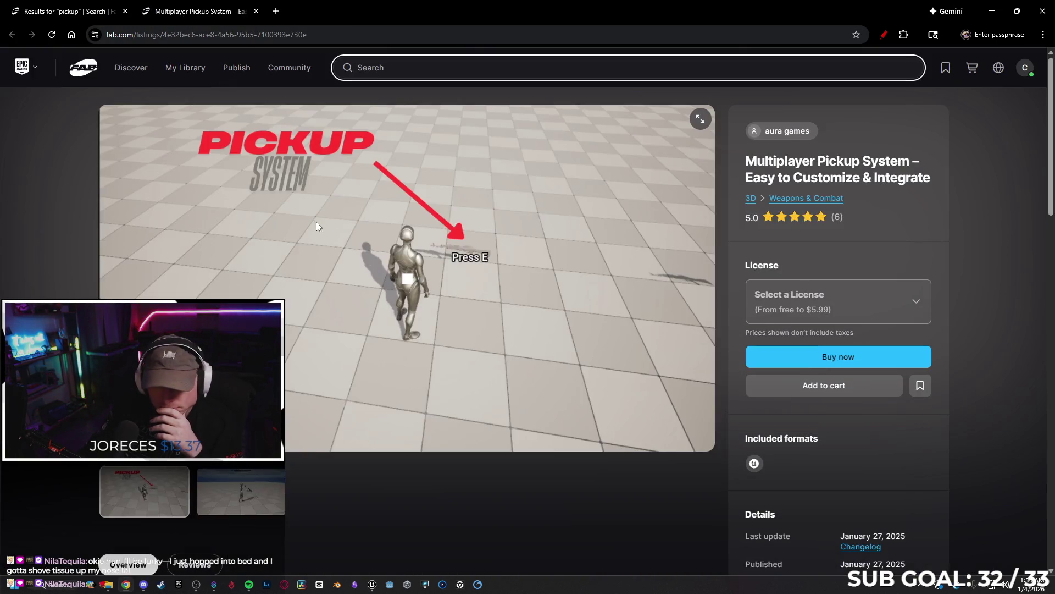
{"action": "left_click", "coordinate": [262, 505]}
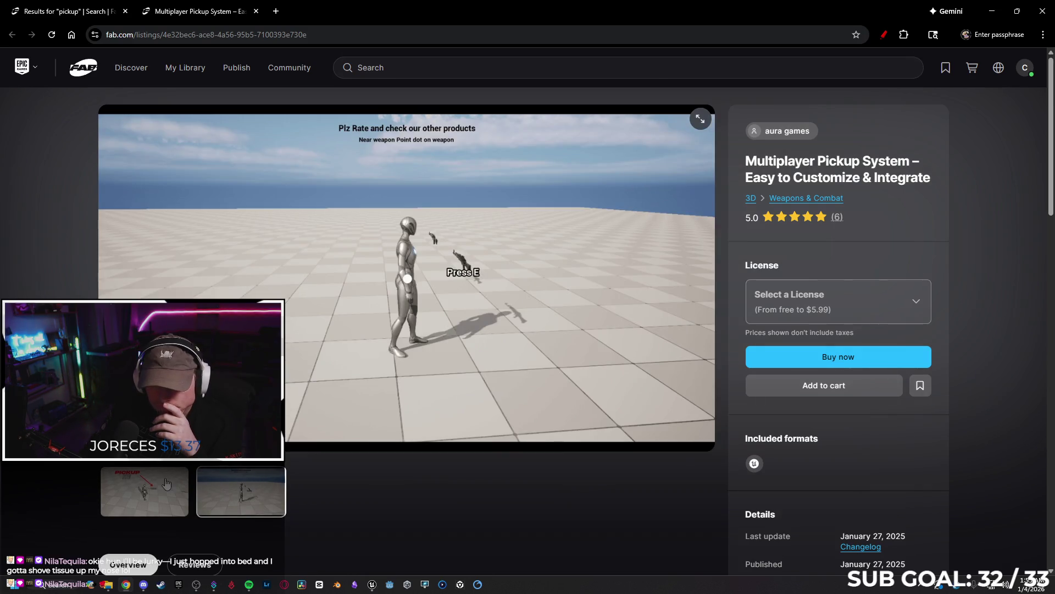
{"action": "left_click", "coordinate": [167, 484]}
{"action": "left_click", "coordinate": [230, 496]}
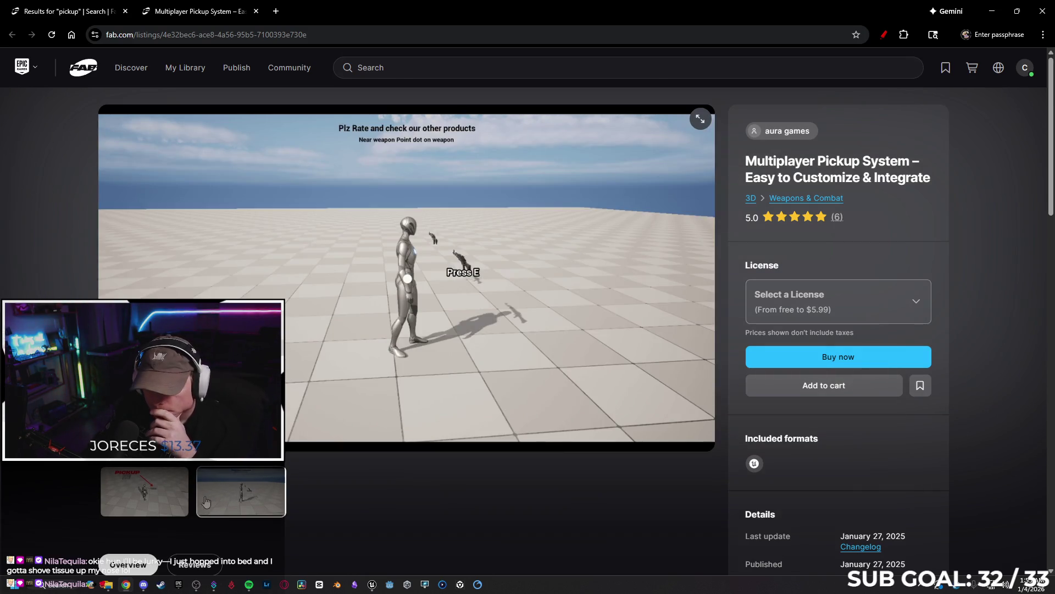
{"action": "left_click", "coordinate": [171, 503]}
{"action": "left_click", "coordinate": [256, 11]}
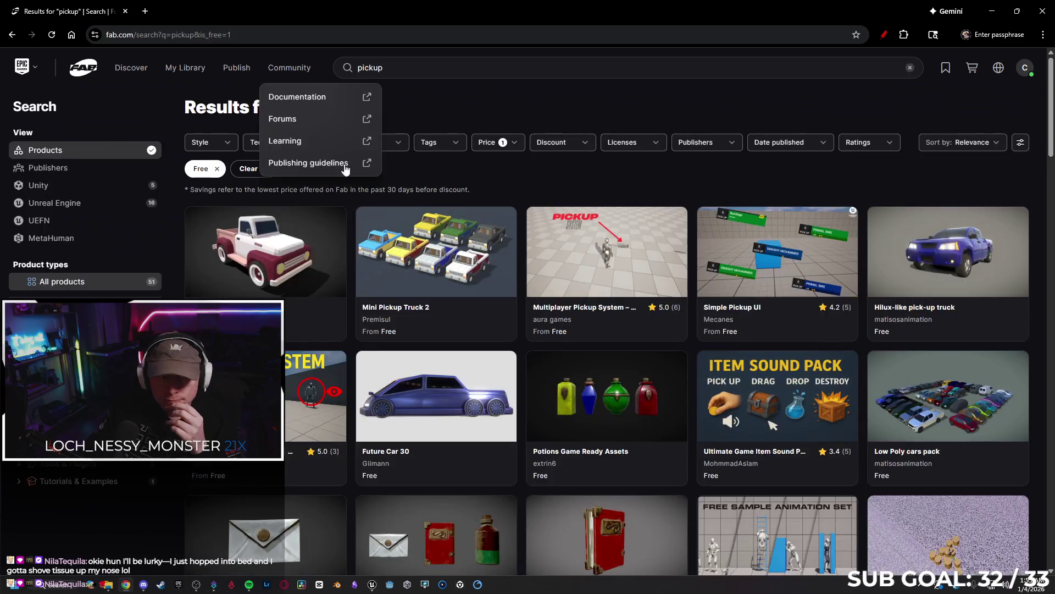
{"action": "scroll", "coordinate": [494, 313], "scroll_direction": "down", "scroll_amount": 4}
{"action": "scroll", "coordinate": [485, 310], "scroll_direction": "down", "scroll_amount": 12}
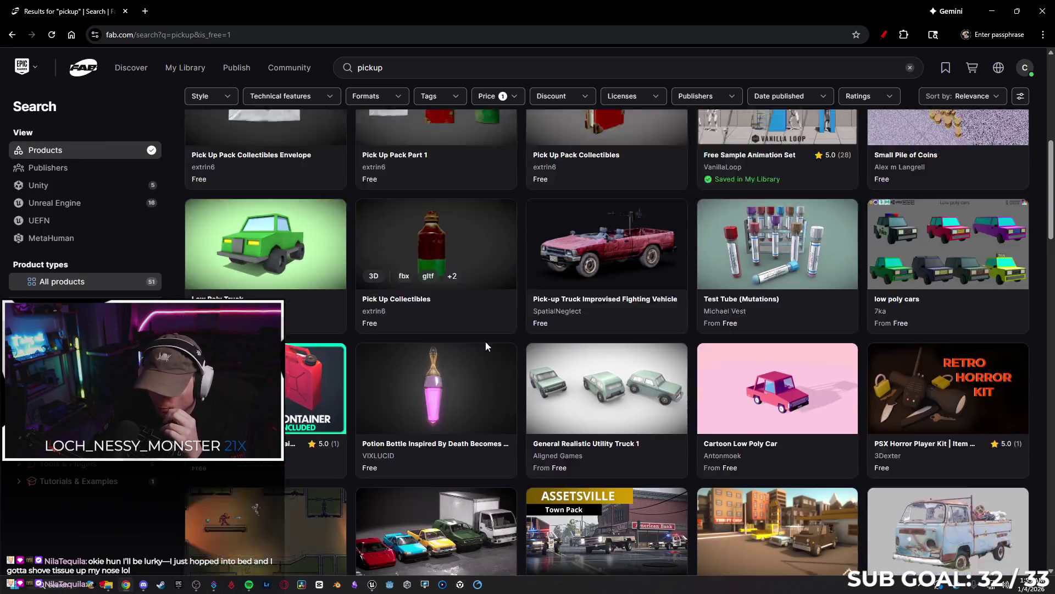
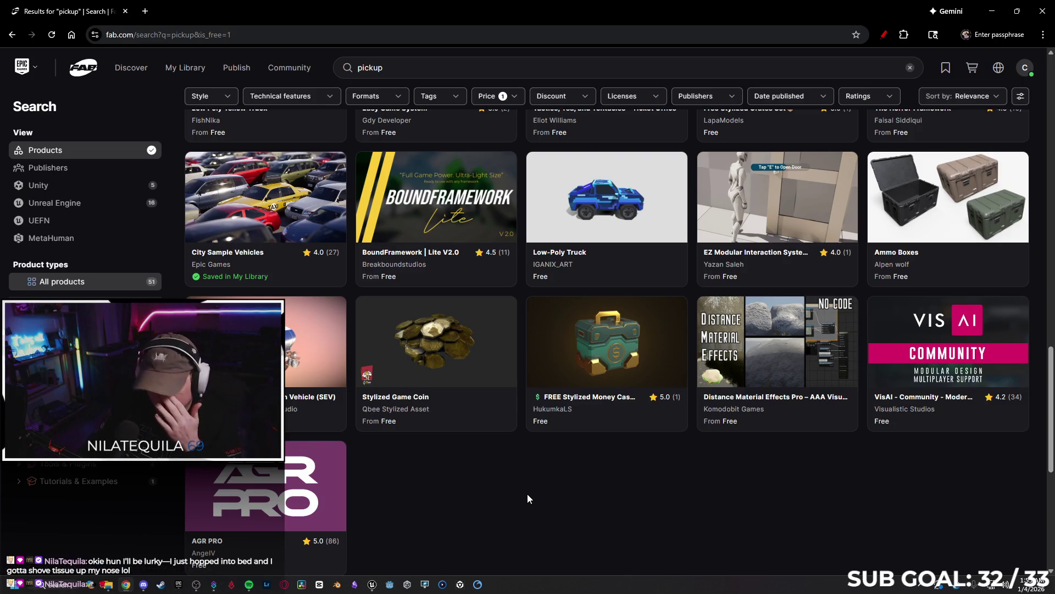
Scroll through the 51 free 'pickup' results in Fab, then close the browser tab.
{"action": "scroll", "coordinate": [481, 477], "scroll_direction": "down", "scroll_amount": 2}
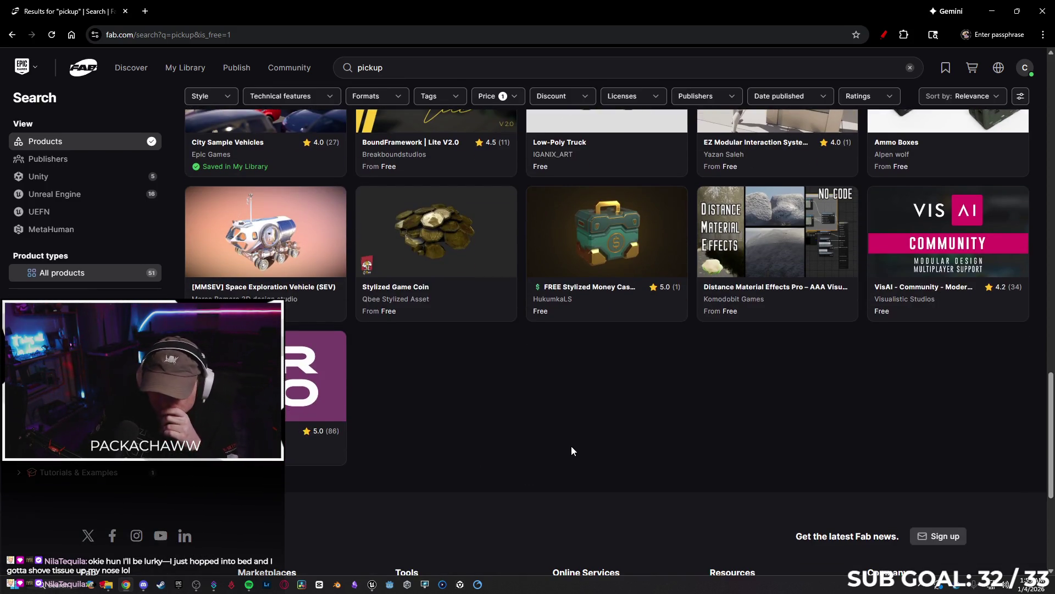
{"action": "scroll", "coordinate": [571, 446], "scroll_direction": "up", "scroll_amount": 15}
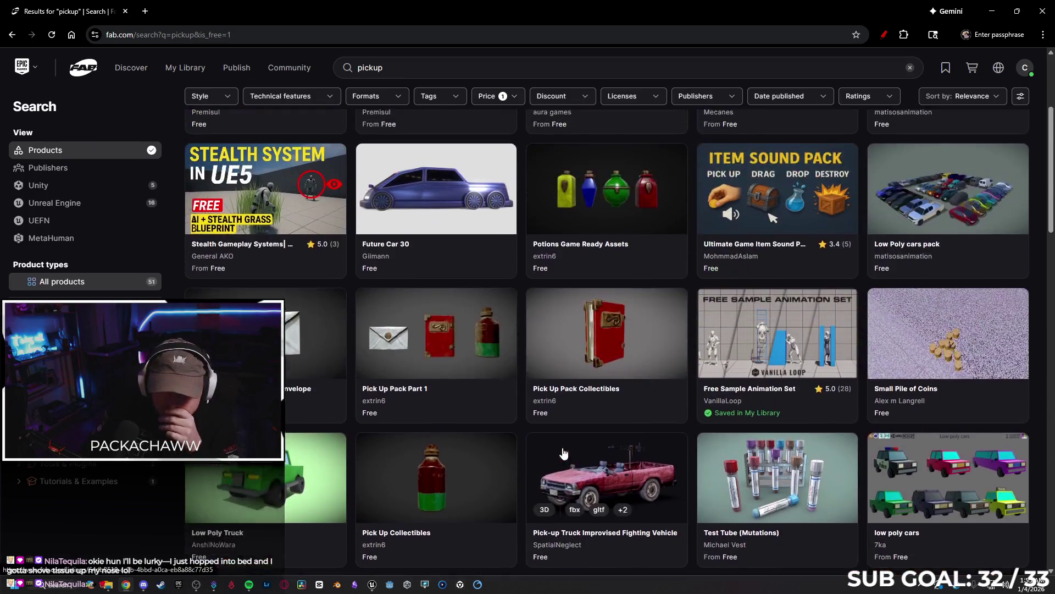
{"action": "scroll", "coordinate": [564, 453], "scroll_direction": "up", "scroll_amount": 4}
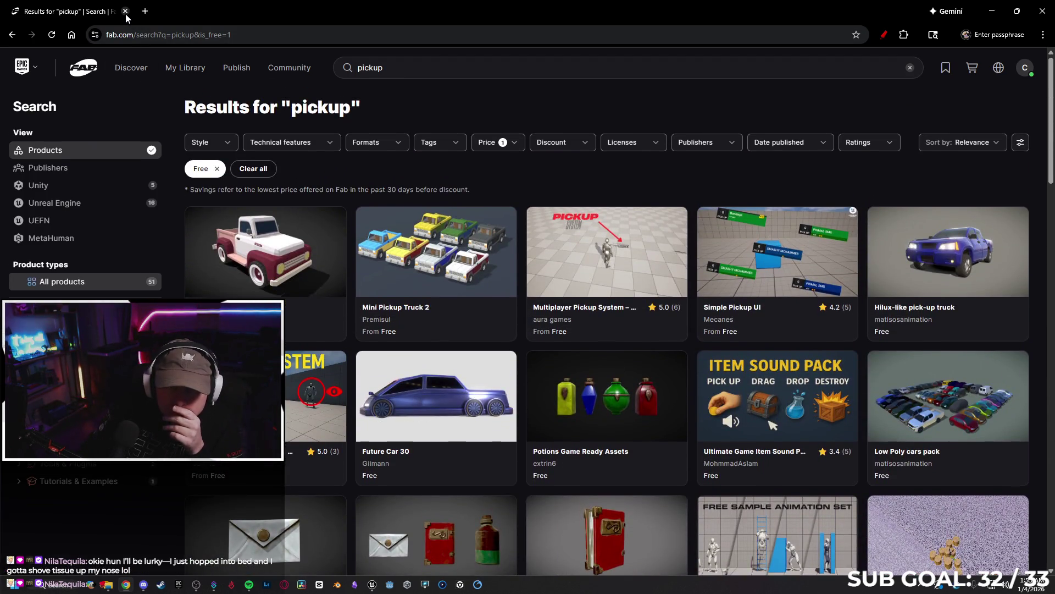
{"action": "left_click", "coordinate": [125, 11]}
Browse the Content Drawer to TokyoStylizedEnvironment > Meshes > Foliages.
{"action": "mouse_move", "coordinate": [527, 335]}
{"action": "left_mouse_down"}
{"action": "mouse_move", "coordinate": [490, 319]}
{"action": "mouse_move", "coordinate": [534, 314]}
{"action": "mouse_move", "coordinate": [516, 320]}
{"action": "mouse_move", "coordinate": [521, 306]}
{"action": "mouse_move", "coordinate": [258, 496]}
{"action": "left_mouse_up"}
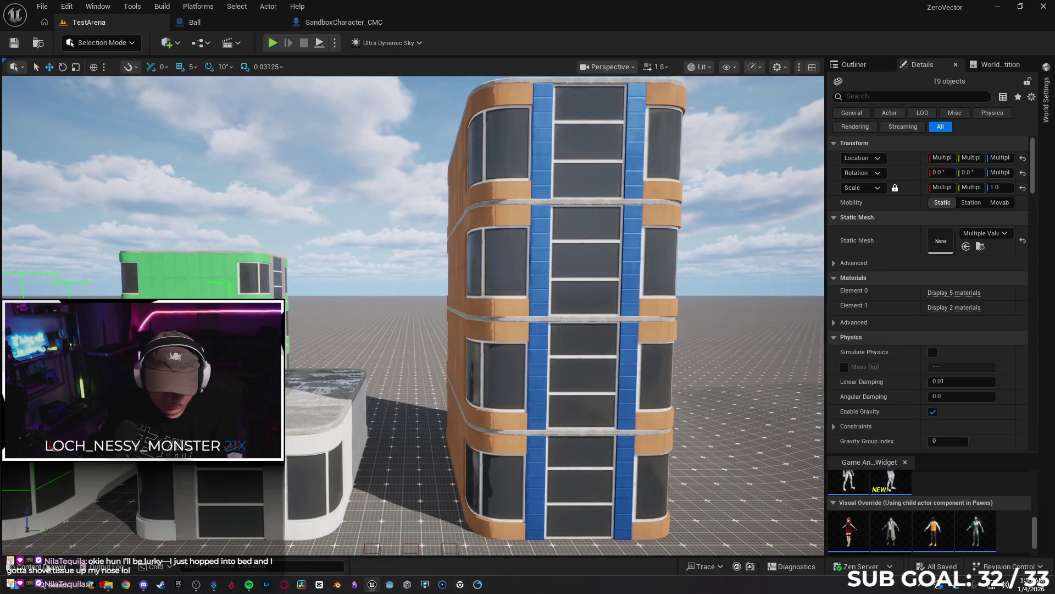
{"action": "key", "text": "ctrl+space"}
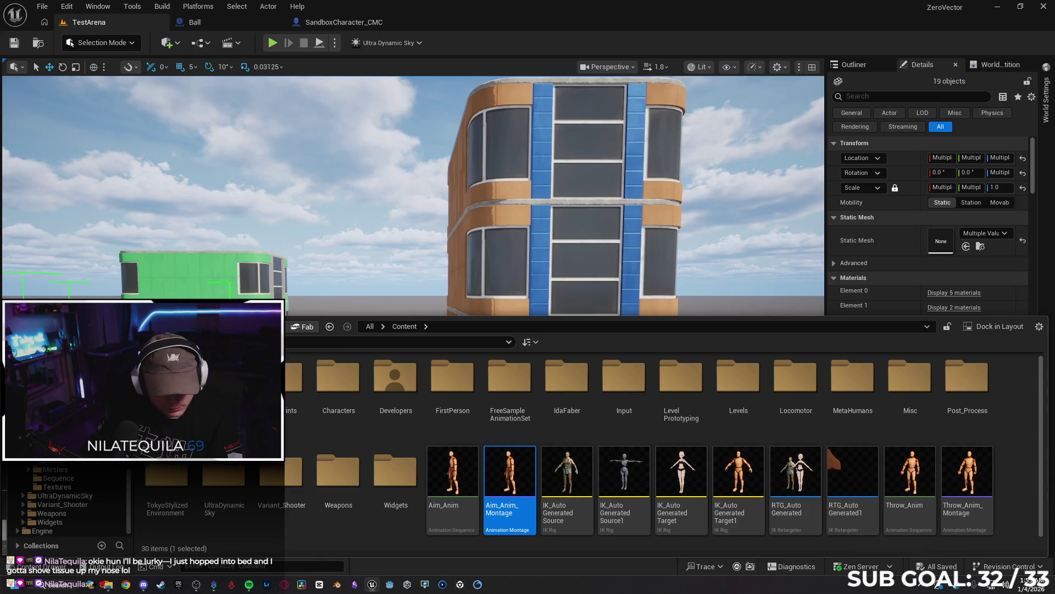
{"action": "scroll", "coordinate": [71, 503], "scroll_direction": "up", "scroll_amount": 2}
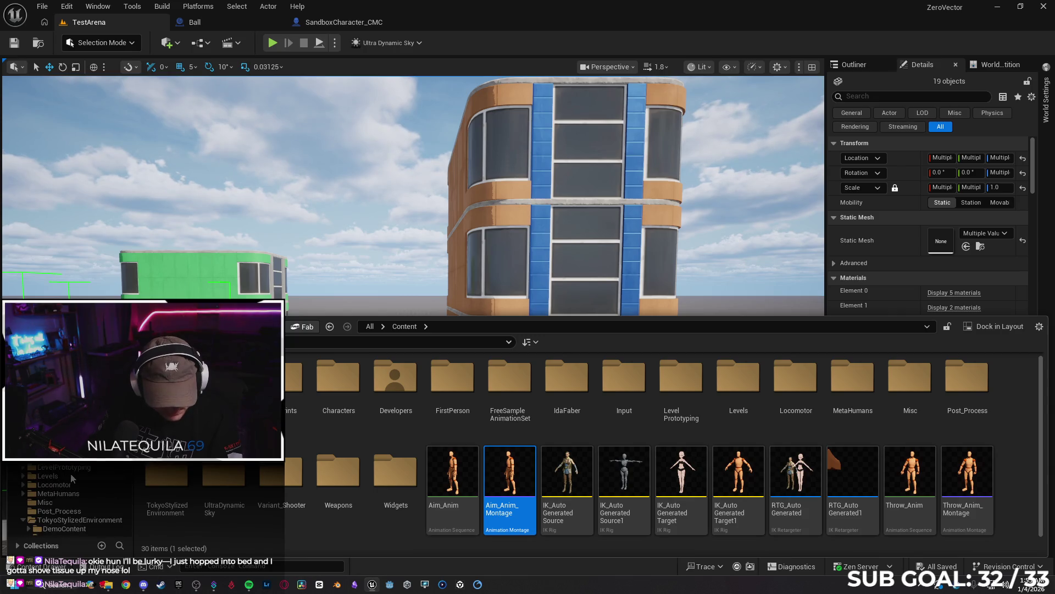
{"action": "scroll", "coordinate": [78, 466], "scroll_direction": "down", "scroll_amount": 4}
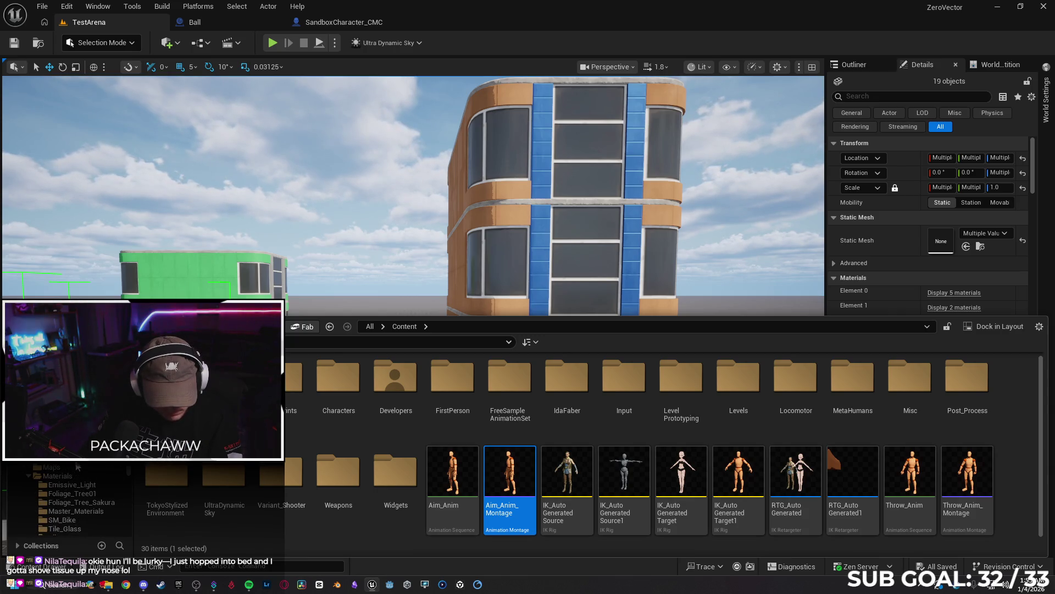
{"action": "double_click", "coordinate": [167, 473]}
{"action": "double_click", "coordinate": [338, 379]}
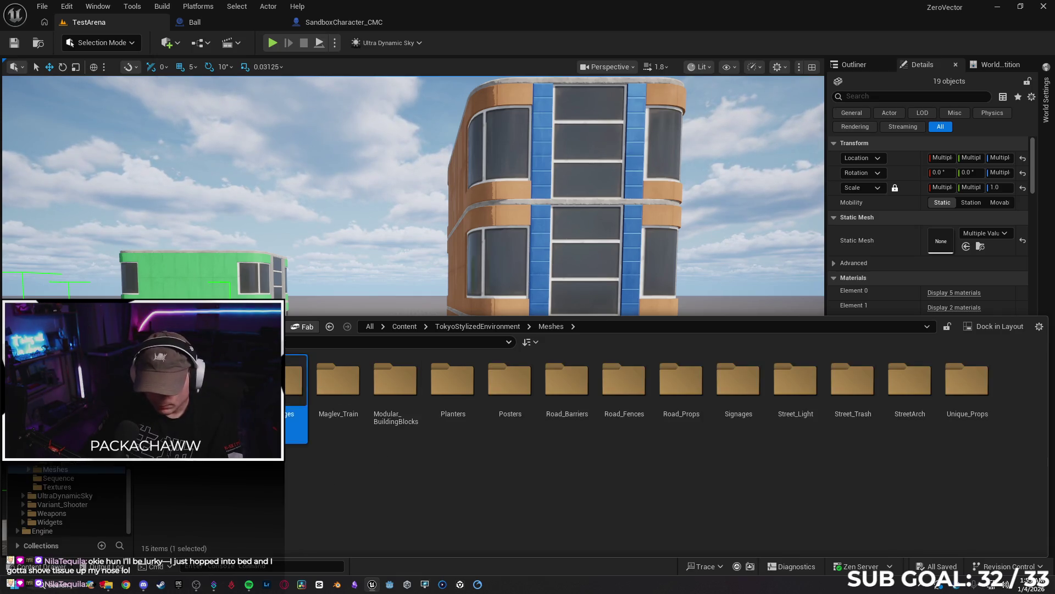
{"action": "double_click", "coordinate": [297, 385]}
Place SM_SakuraTree01 beside the white building at -1525, 360, 0.
{"action": "mouse_move", "coordinate": [296, 384]}
{"action": "left_mouse_down"}
{"action": "mouse_move", "coordinate": [338, 284]}
{"action": "mouse_move", "coordinate": [431, 424]}
{"action": "left_mouse_up"}
{"action": "mouse_move", "coordinate": [423, 506]}
{"action": "left_mouse_down"}
{"action": "mouse_move", "coordinate": [379, 528]}
{"action": "mouse_move", "coordinate": [434, 483]}
{"action": "mouse_move", "coordinate": [417, 486]}
{"action": "left_mouse_up"}
{"action": "key", "text": "f"}
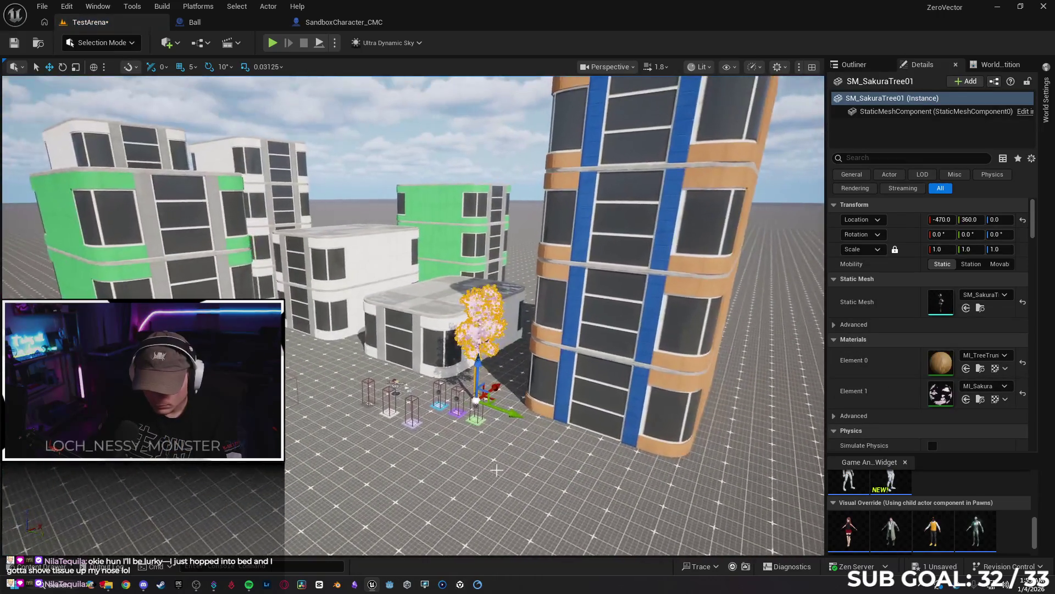
{"action": "mouse_move", "coordinate": [513, 346]}
{"action": "left_mouse_down"}
{"action": "mouse_move", "coordinate": [387, 441]}
{"action": "mouse_move", "coordinate": [400, 435]}
{"action": "left_mouse_up"}
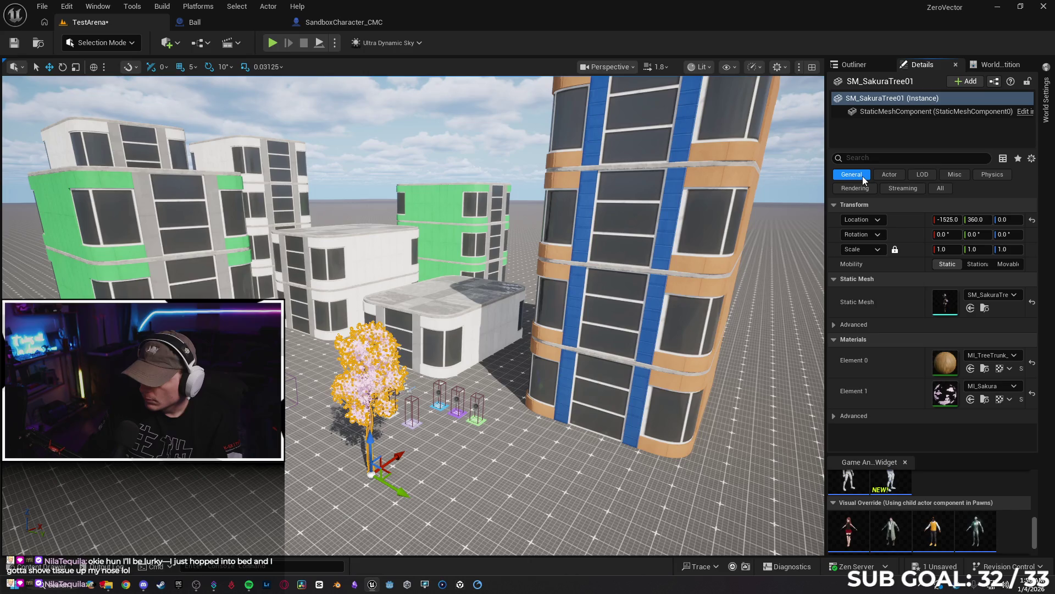
Add a 'Banned' component tag to the sakura tree, then Play From Here beside it.
{"action": "scroll", "coordinate": [892, 250], "scroll_direction": "down", "scroll_amount": 3}
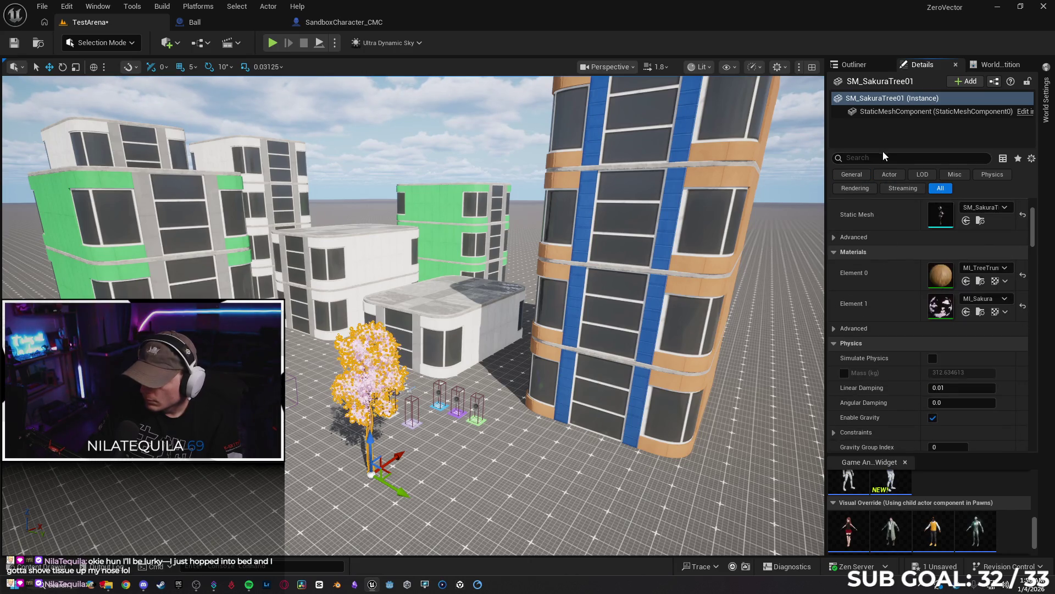
{"action": "type", "text": "tag"}
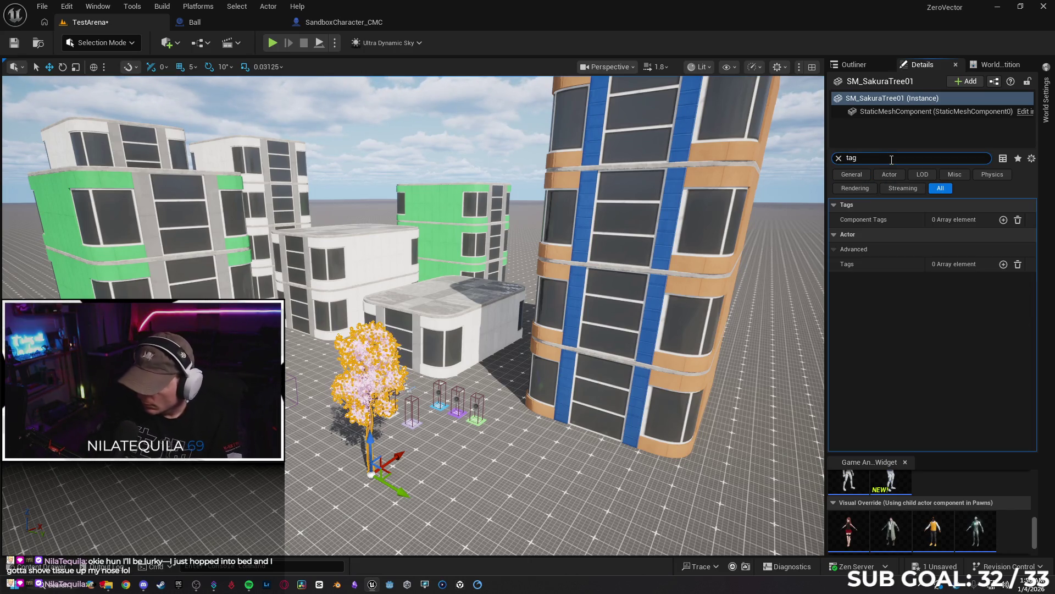
{"action": "left_click", "coordinate": [1004, 220]}
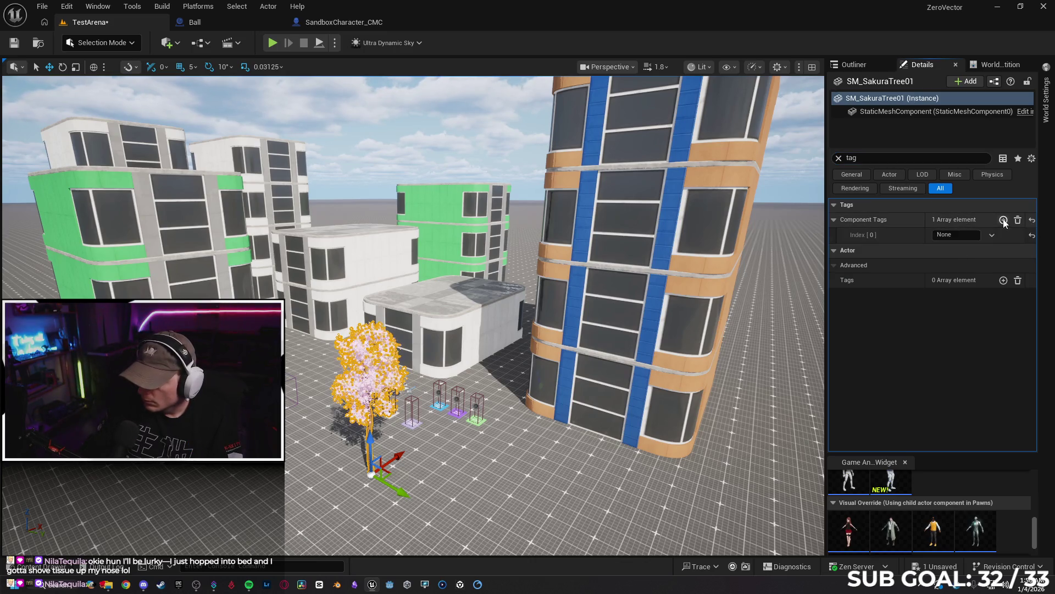
{"action": "left_click", "coordinate": [969, 234]}
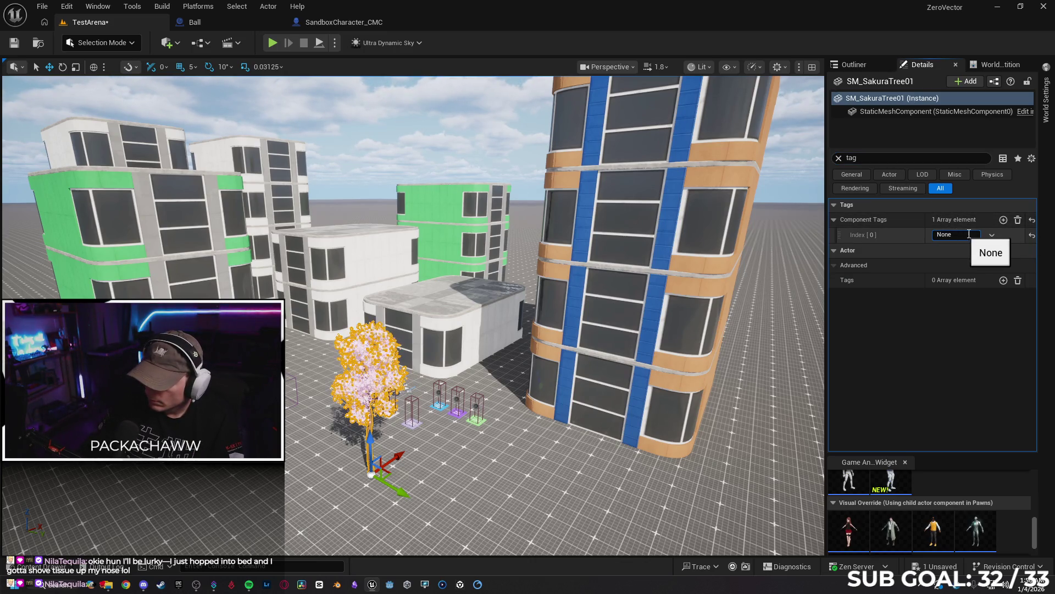
{"action": "left_click", "coordinate": [991, 236]}
{"action": "left_click", "coordinate": [908, 234]}
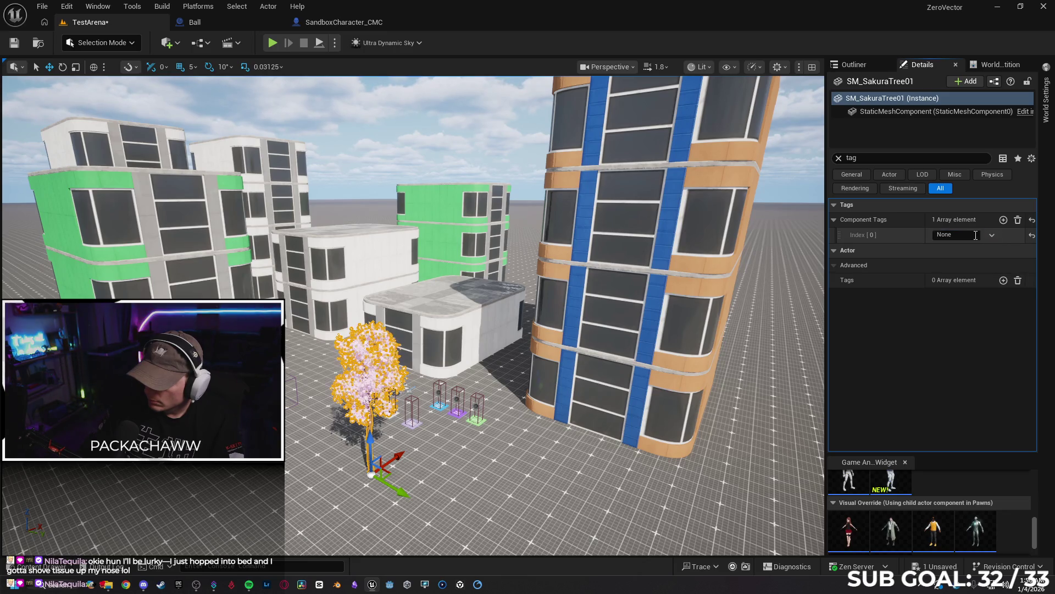
{"action": "type", "text": "Banned"}
{"action": "key", "text": "Return"}
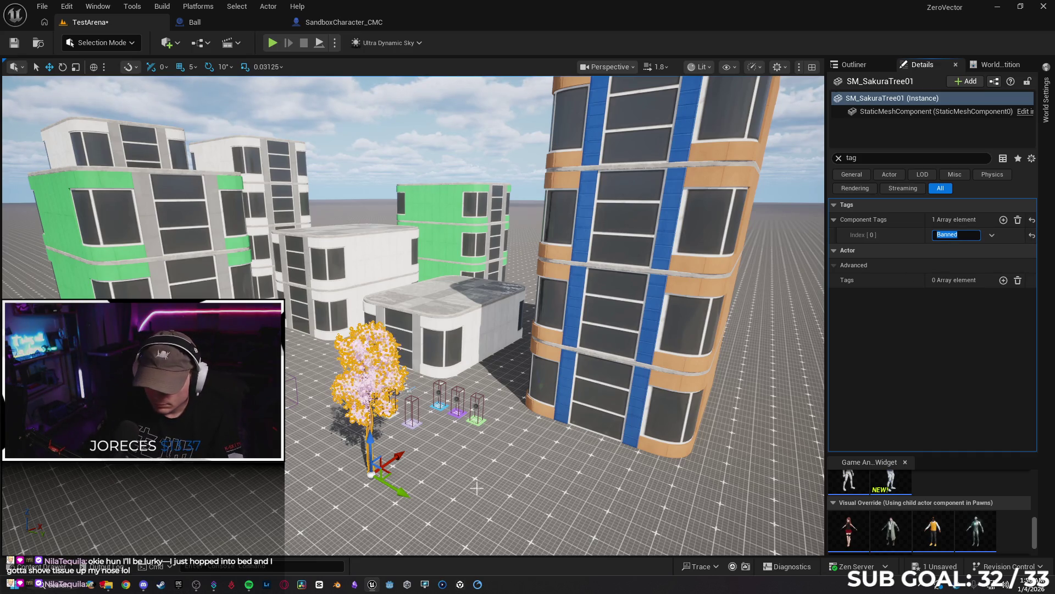
{"action": "right_click", "coordinate": [428, 517]}
{"action": "left_click", "coordinate": [451, 507]}
Run the character to the sakura tree, climb into the blossoms, drop down, and exit with Esc.
{"action": "key", "text": "w"}
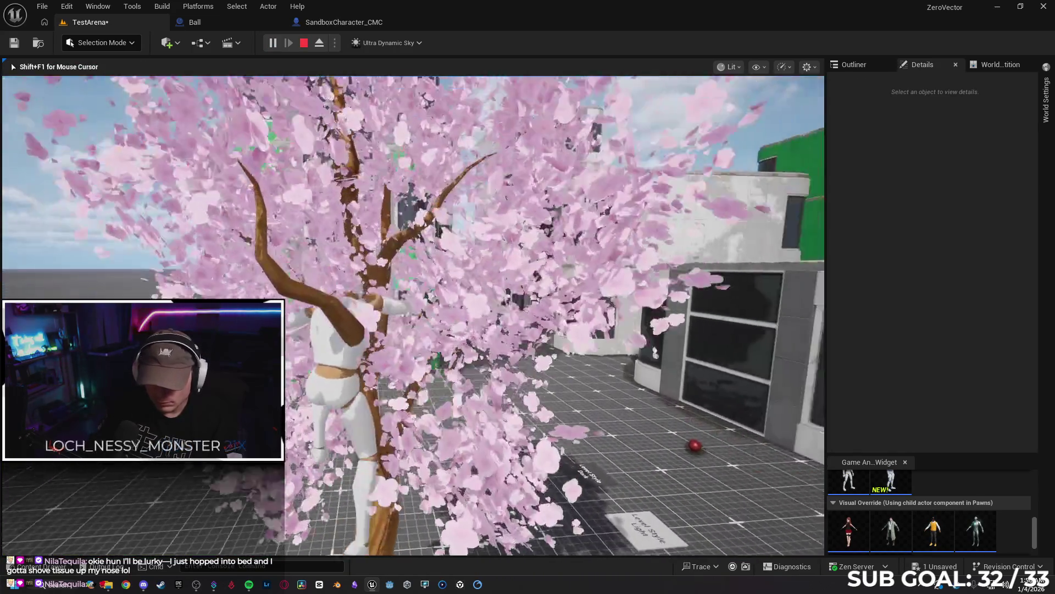
{"action": "mouse_move", "coordinate": [528, 297]}
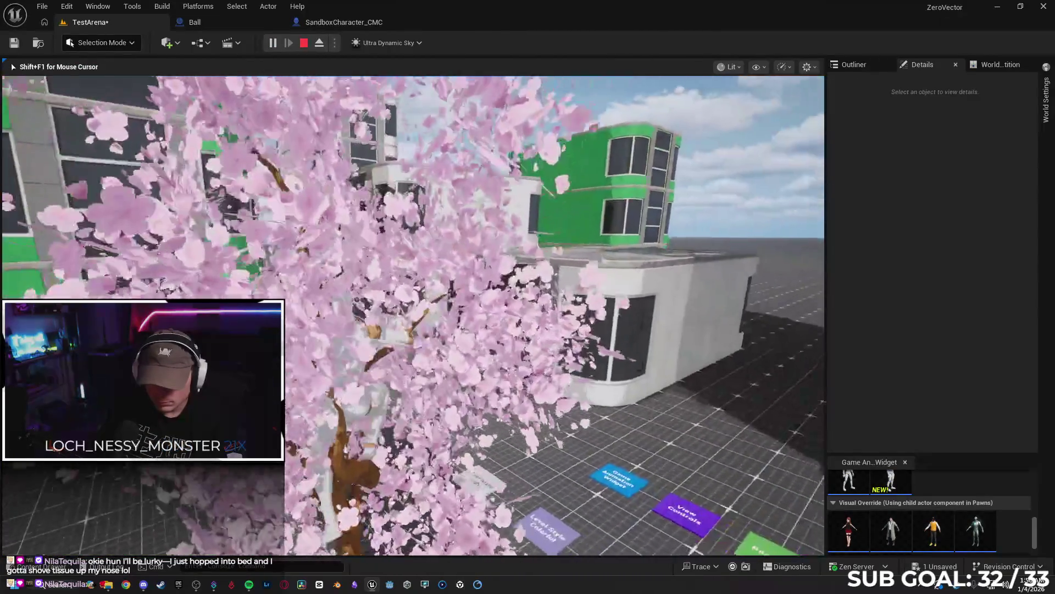
{"action": "key", "text": "w"}
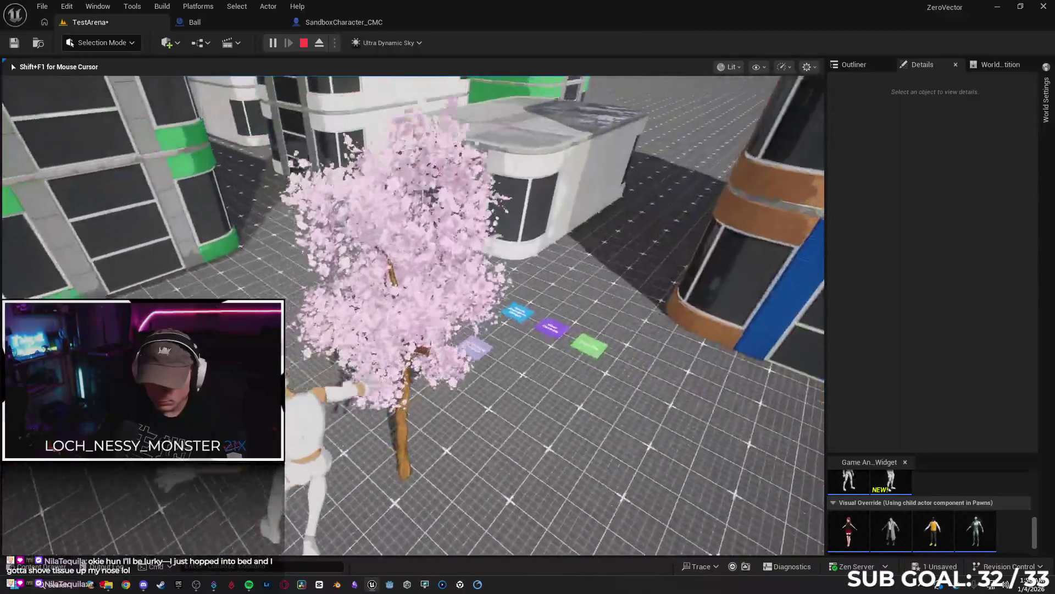
{"action": "key", "text": "space"}
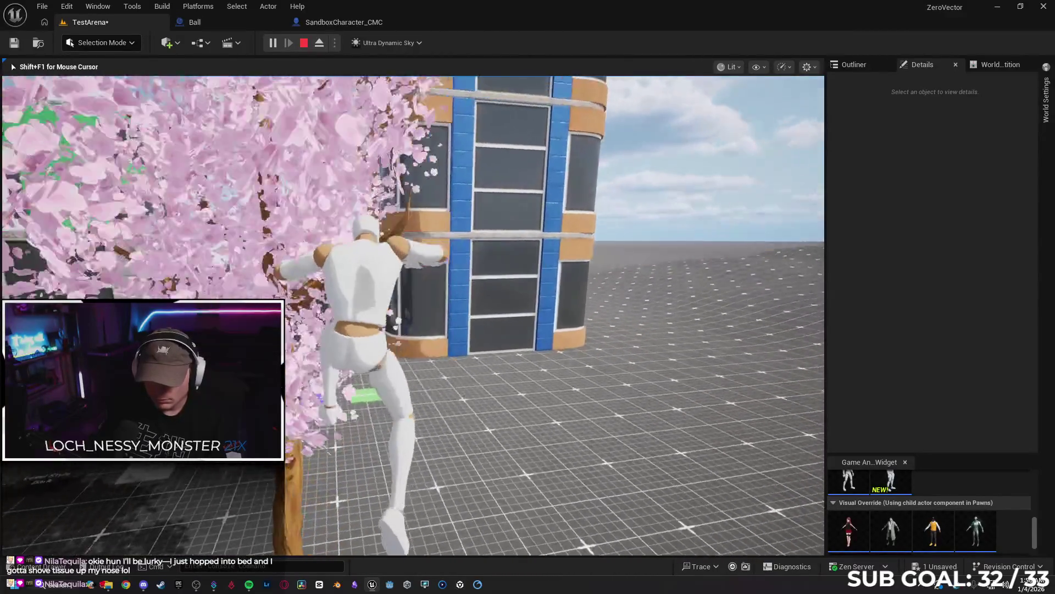
{"action": "key", "text": "w"}
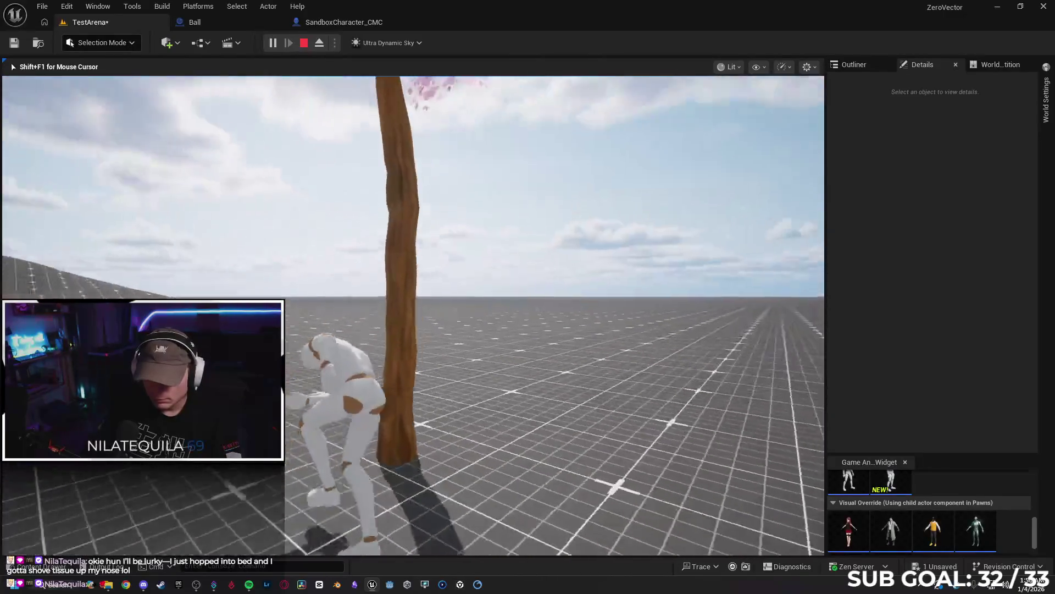
{"action": "key", "text": "space"}
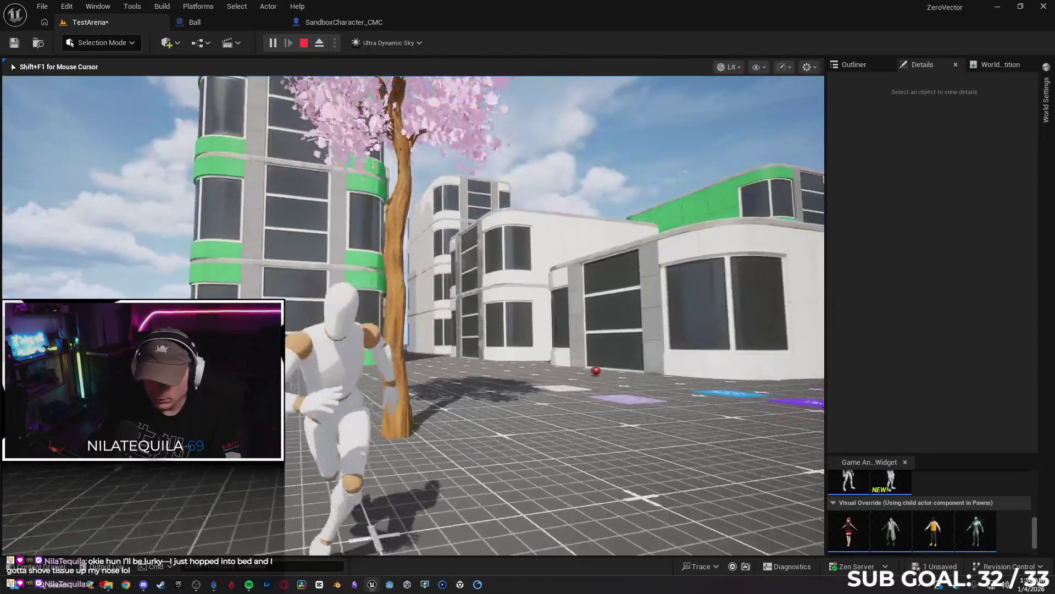
{"action": "key", "text": "Escape"}
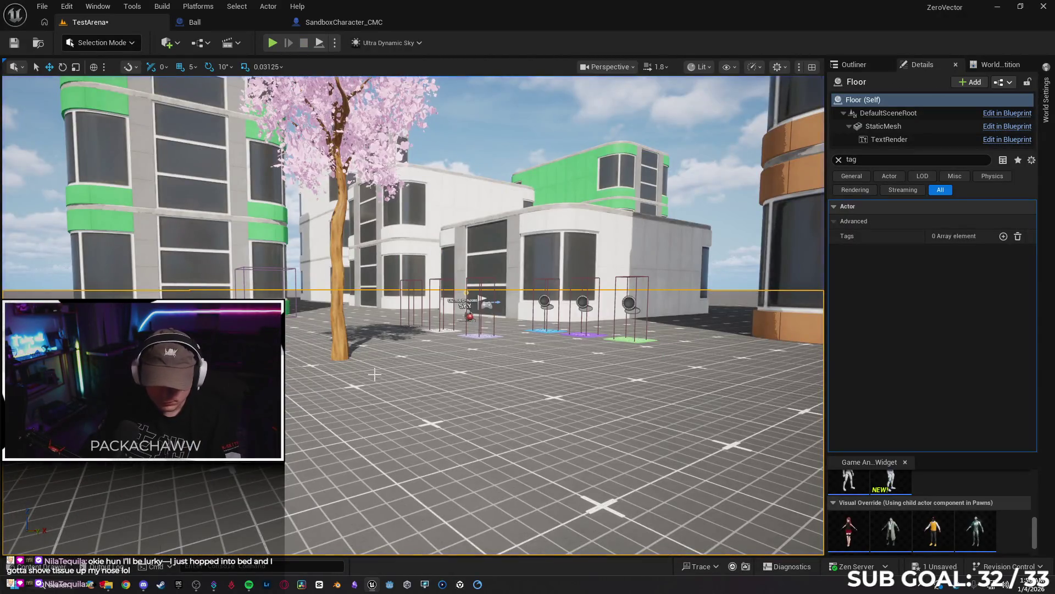
Place SM_Arch01 from the StreetArch folder at the orange building's base.
{"action": "key", "text": "s"}
{"action": "key", "text": "e"}
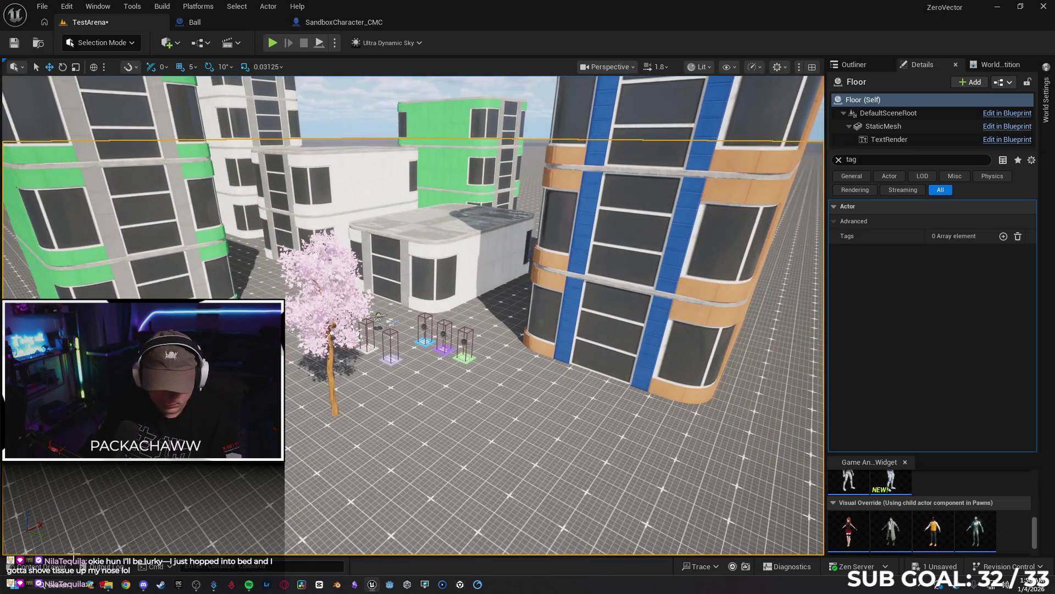
{"action": "key", "text": "ctrl+space"}
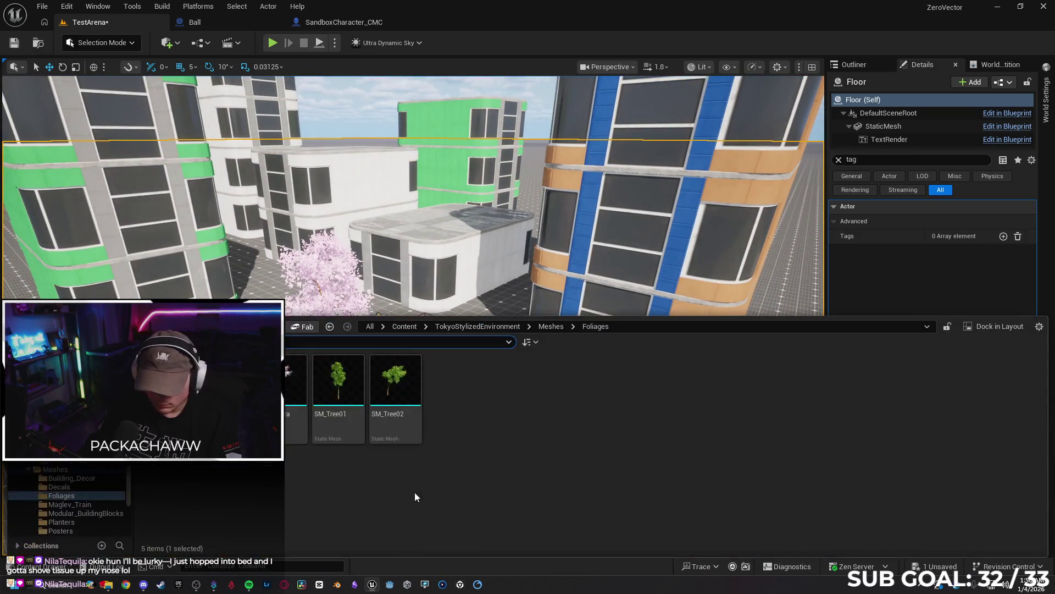
{"action": "key", "text": "BackSpace"}
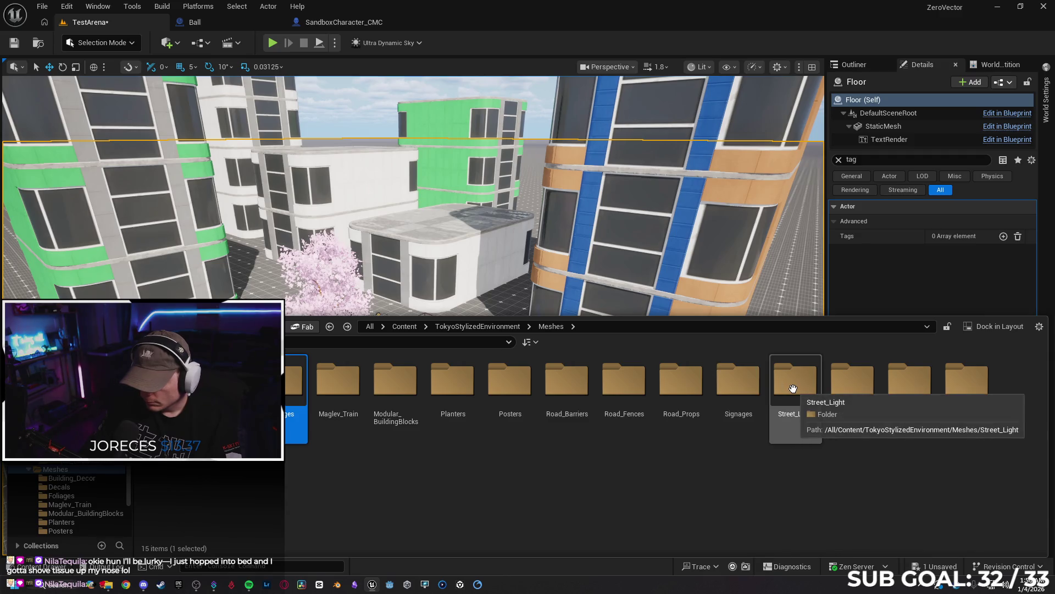
{"action": "double_click", "coordinate": [916, 391]}
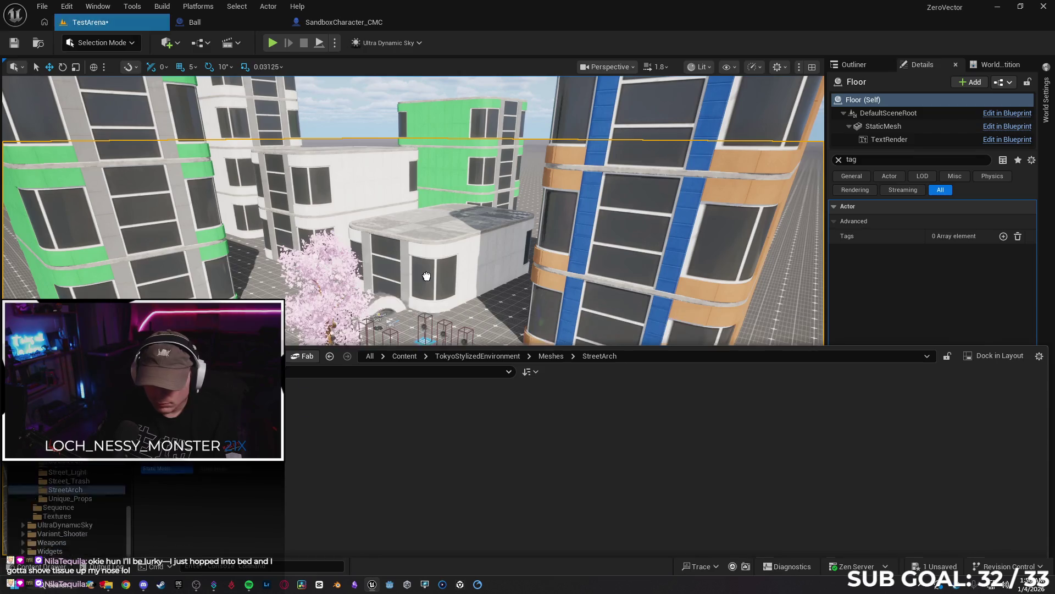
{"action": "left_click", "coordinate": [512, 292]}
{"action": "left_click_drag", "start_coordinate": [512, 291], "coordinate": [508, 294]}
{"action": "key", "text": "f"}
{"action": "left_click_drag", "start_coordinate": [444, 367], "coordinate": [444, 367]}
Rotate the arch's yaw so it lines up along the orange building's wall.
{"action": "key", "text": "e"}
{"action": "left_click_drag", "start_coordinate": [440, 329], "coordinate": [418, 341]}
{"action": "mouse_move", "coordinate": [429, 297]}
{"action": "left_mouse_down"}
{"action": "mouse_move", "coordinate": [471, 320]}
{"action": "mouse_move", "coordinate": [443, 292]}
{"action": "mouse_move", "coordinate": [454, 258]}
{"action": "mouse_move", "coordinate": [369, 257]}
{"action": "left_mouse_up"}
{"action": "key", "text": "w"}
{"action": "key", "text": "f"}
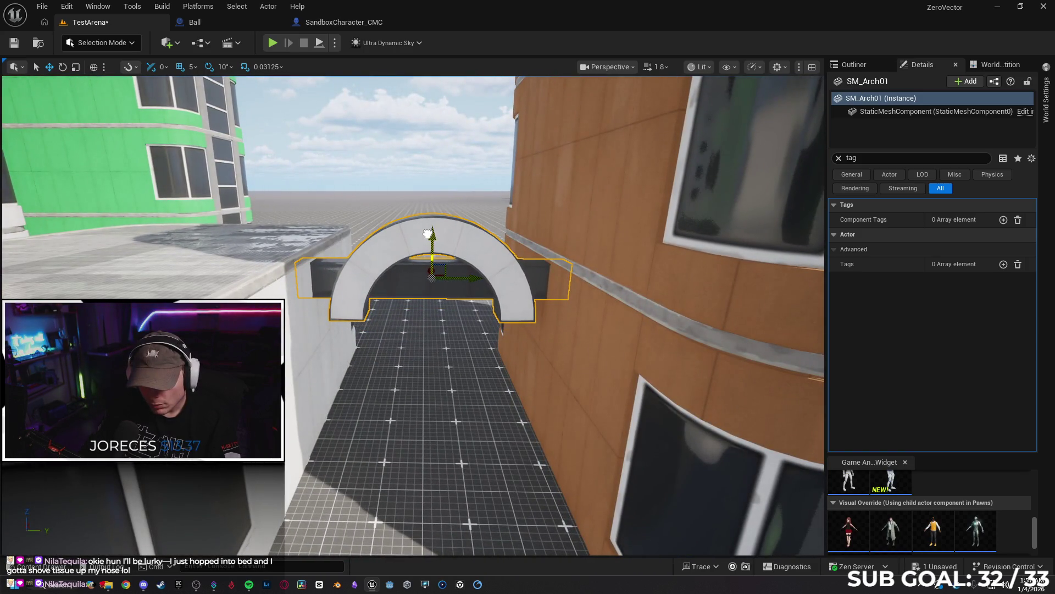
{"action": "left_click_drag", "start_coordinate": [434, 263], "coordinate": [421, 308]}
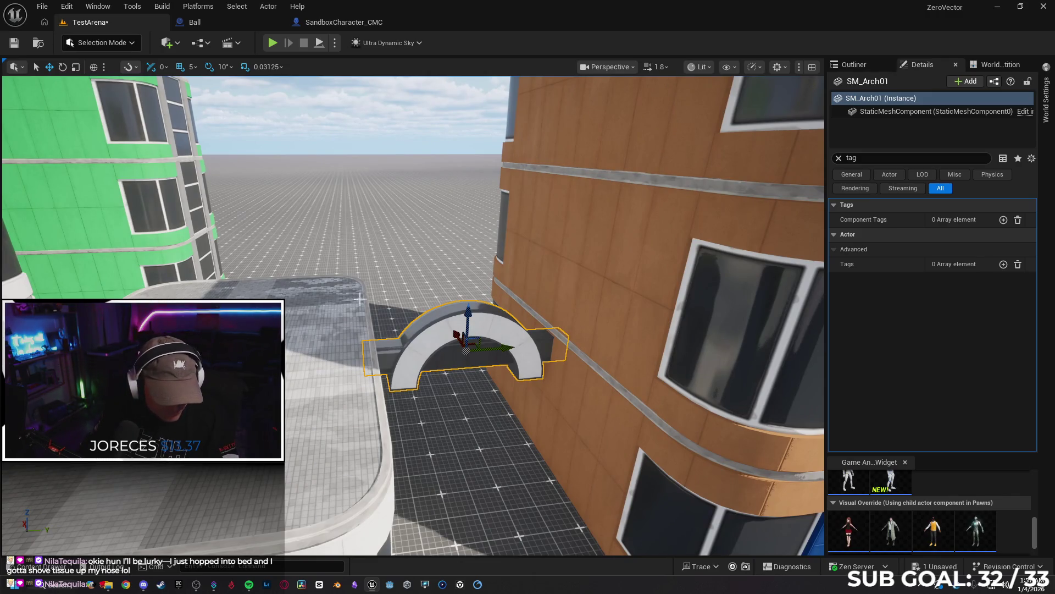
{"action": "left_click_drag", "start_coordinate": [427, 210], "coordinate": [446, 216]}
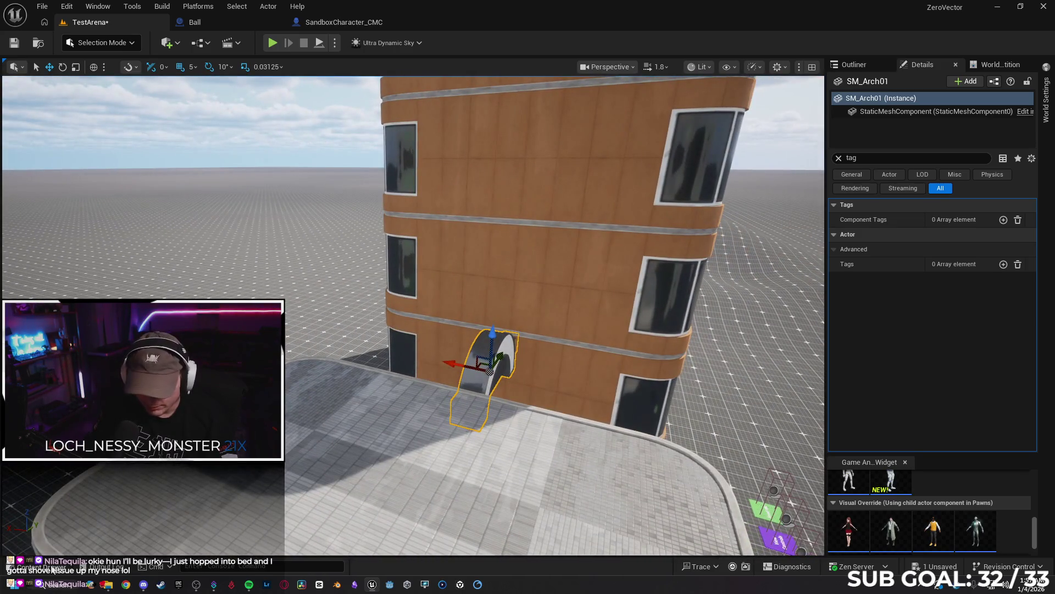
{"action": "key", "text": "ctrl+space"}
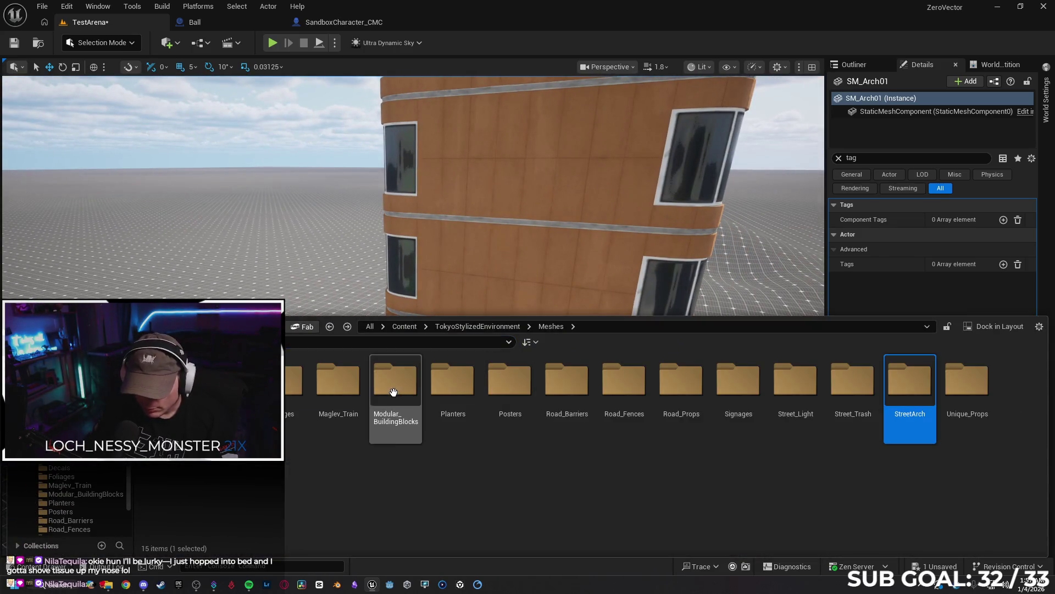
Browse the Modular_BuildingBlocks and Building_Decor mesh folders, then open Unique_Props.
{"action": "double_click", "coordinate": [393, 391]}
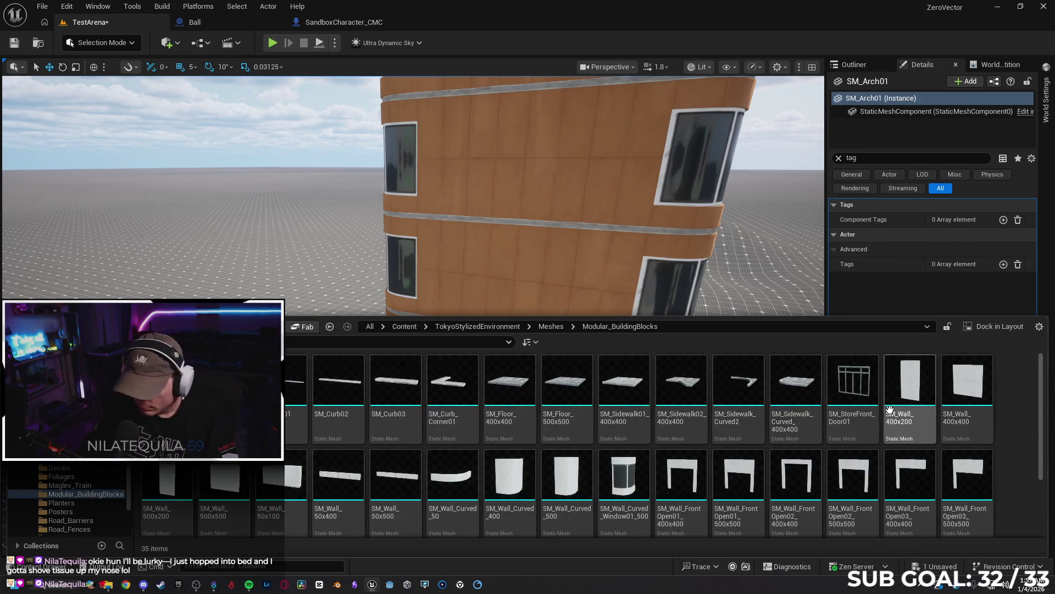
{"action": "scroll", "coordinate": [621, 468], "scroll_direction": "down", "scroll_amount": 2}
{"action": "scroll", "coordinate": [621, 468], "scroll_direction": "up", "scroll_amount": 2}
{"action": "key", "text": "alt+Left"}
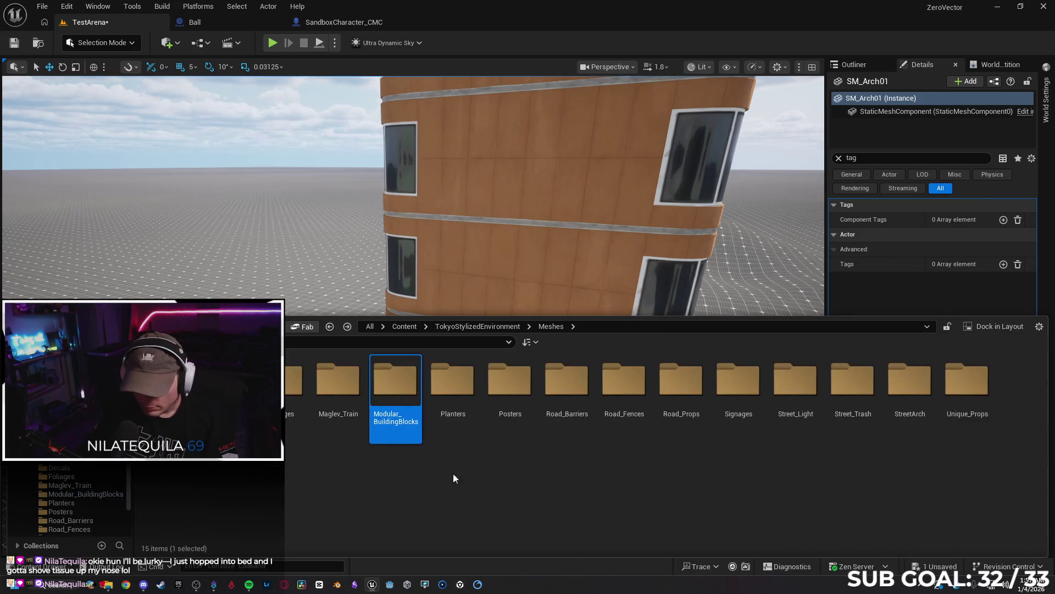
{"action": "double_click", "coordinate": [167, 385]}
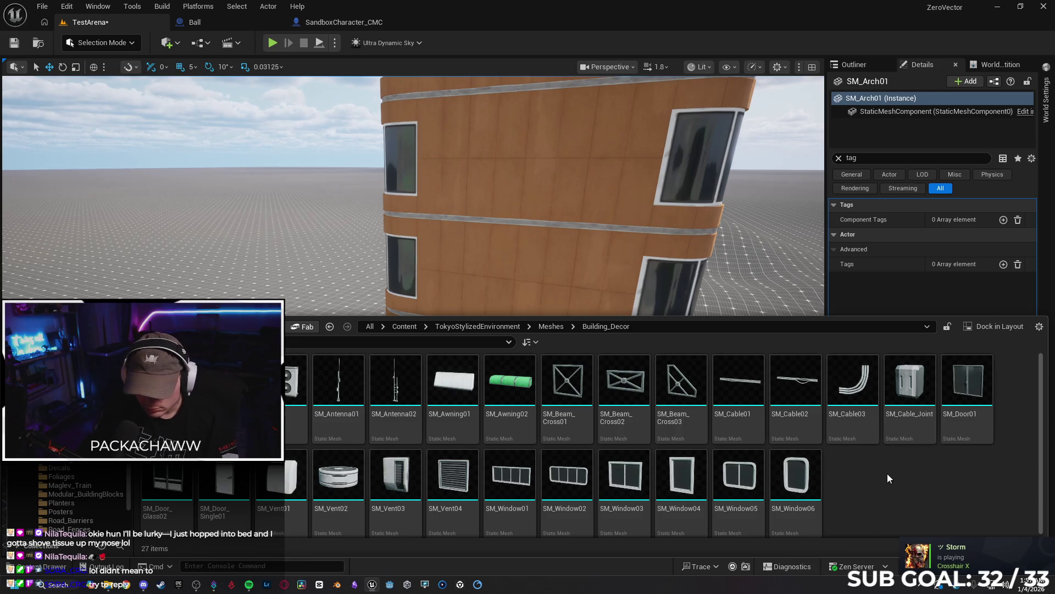
{"action": "scroll", "coordinate": [887, 473], "scroll_direction": "down", "scroll_amount": 1}
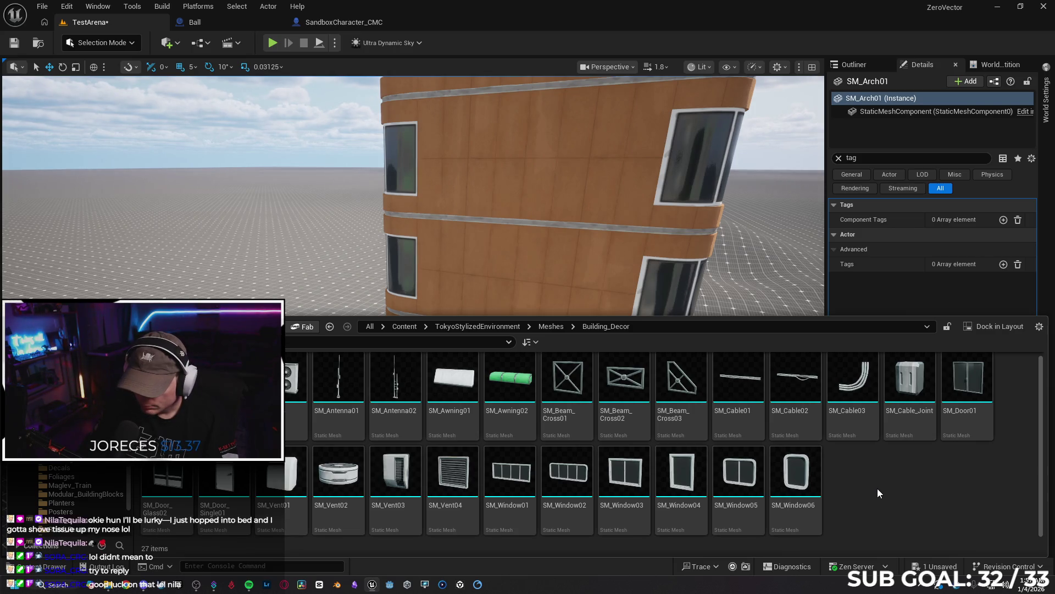
{"action": "key", "text": "alt+Left"}
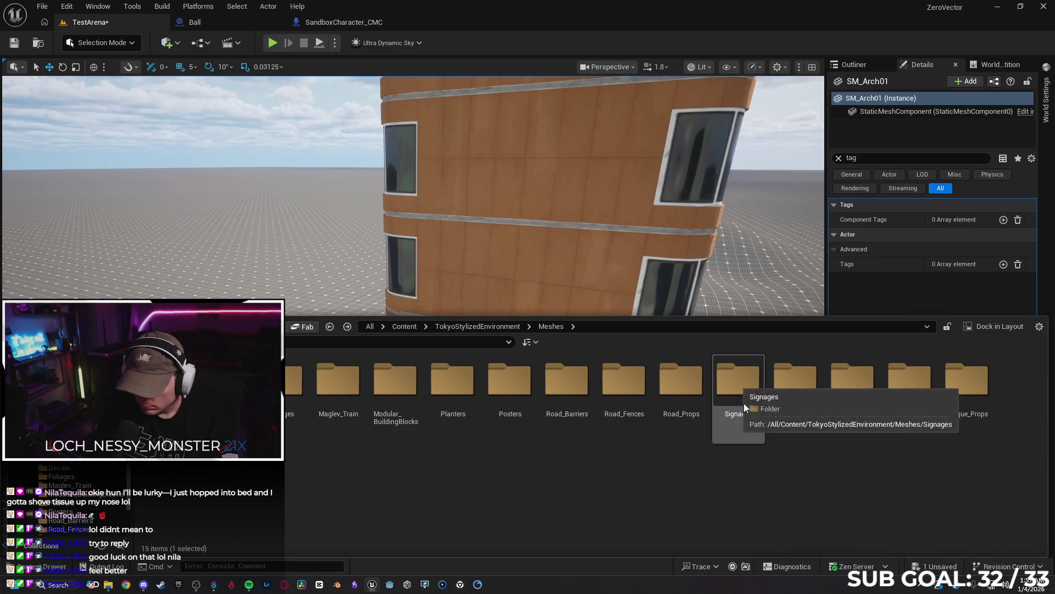
{"action": "double_click", "coordinate": [974, 386]}
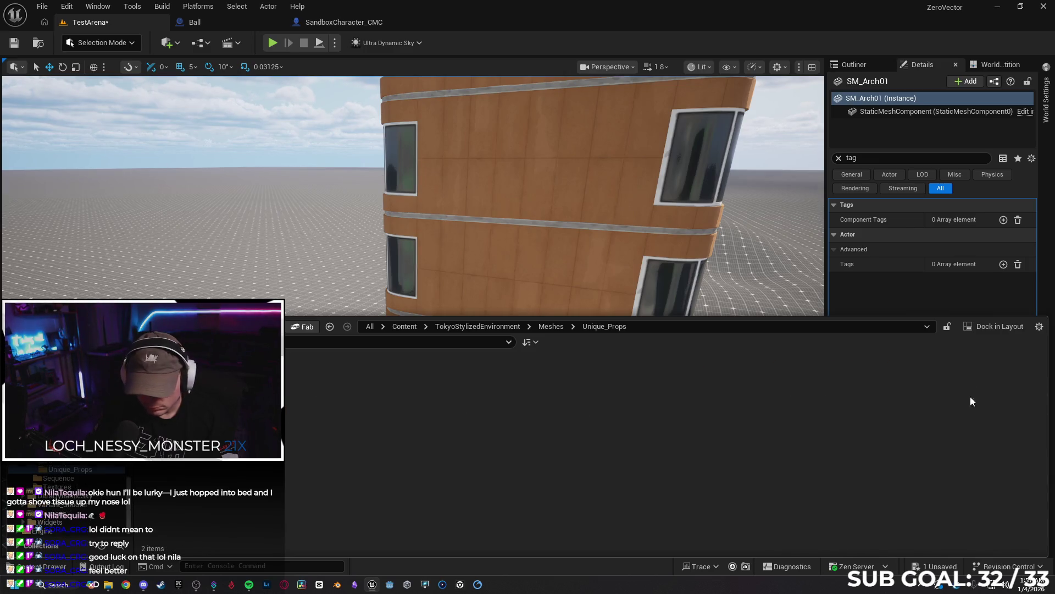
{"action": "key", "text": "alt+Left"}
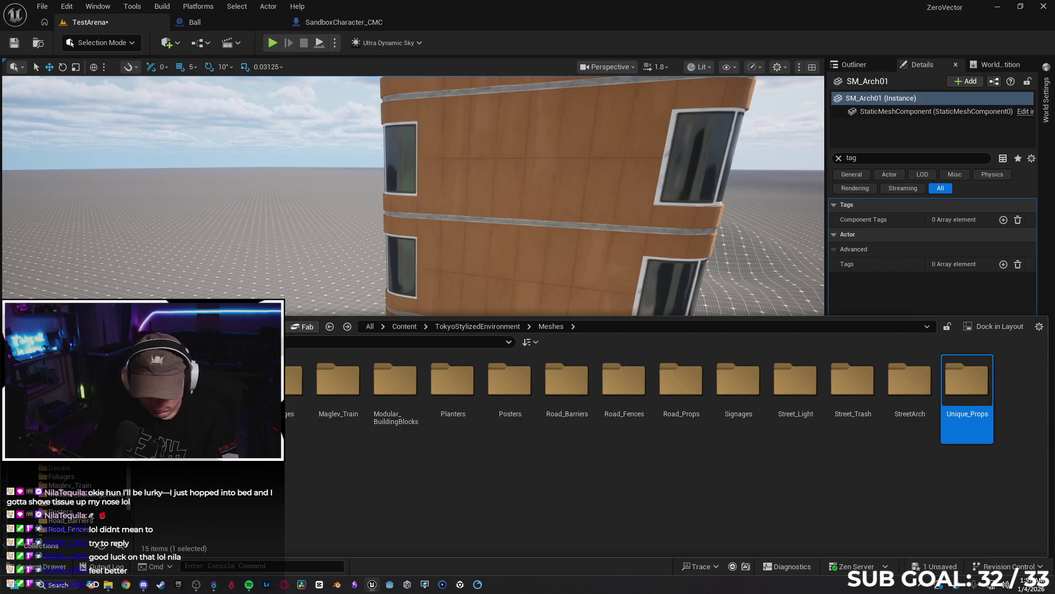
{"action": "double_click", "coordinate": [967, 385]}
Place SM_Bench near the orange-and-blue building and rotate it -80 degrees.
{"action": "mouse_move", "coordinate": [429, 296]}
{"action": "left_mouse_down"}
{"action": "mouse_move", "coordinate": [725, 448]}
{"action": "mouse_move", "coordinate": [698, 443]}
{"action": "mouse_move", "coordinate": [721, 444]}
{"action": "left_mouse_up"}
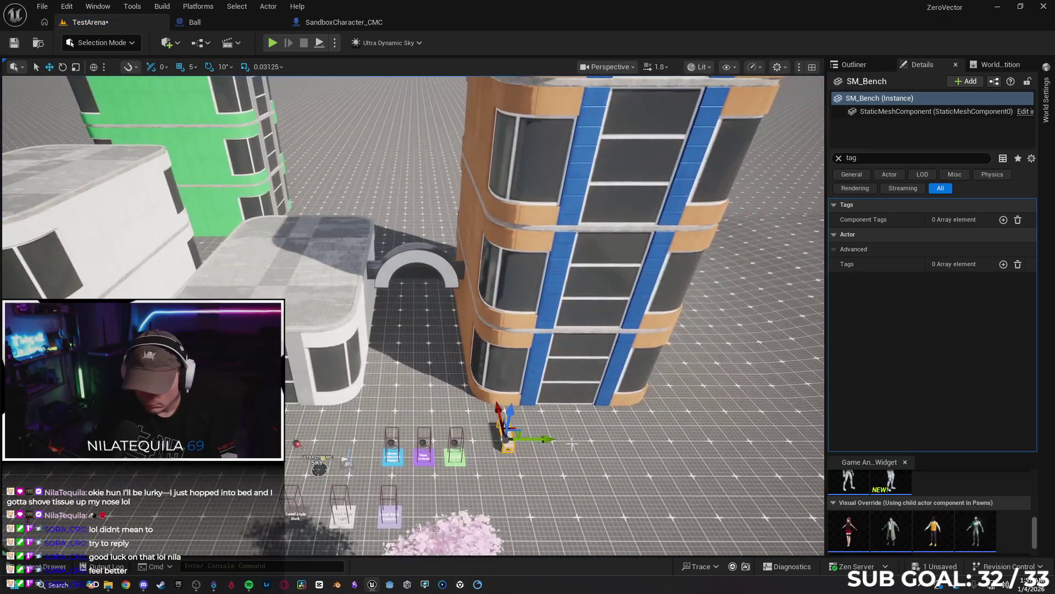
{"action": "left_click_drag", "start_coordinate": [538, 438], "coordinate": [461, 438]}
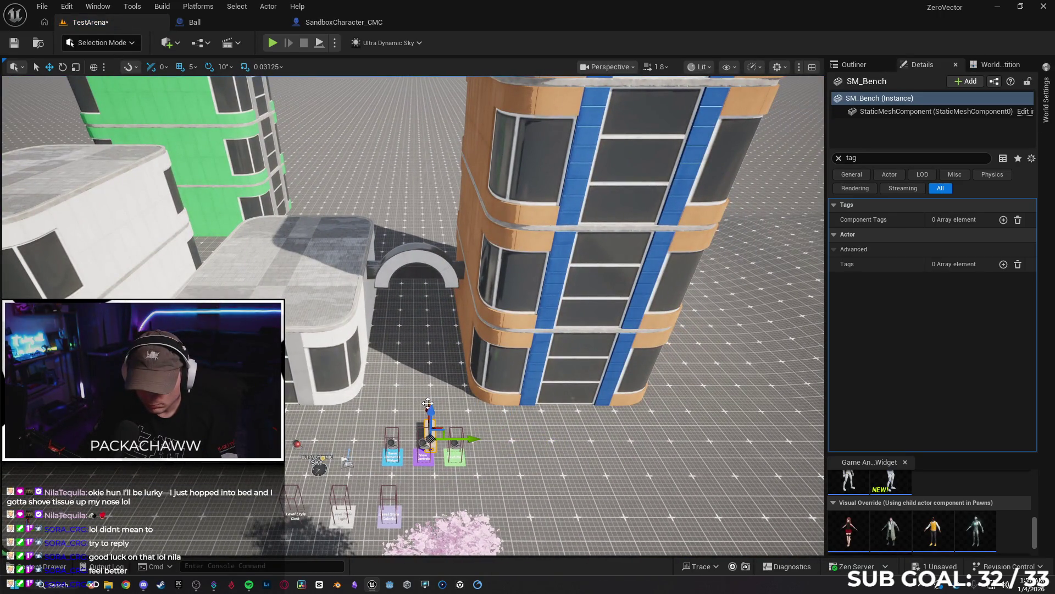
{"action": "left_click_drag", "start_coordinate": [427, 402], "coordinate": [421, 369]}
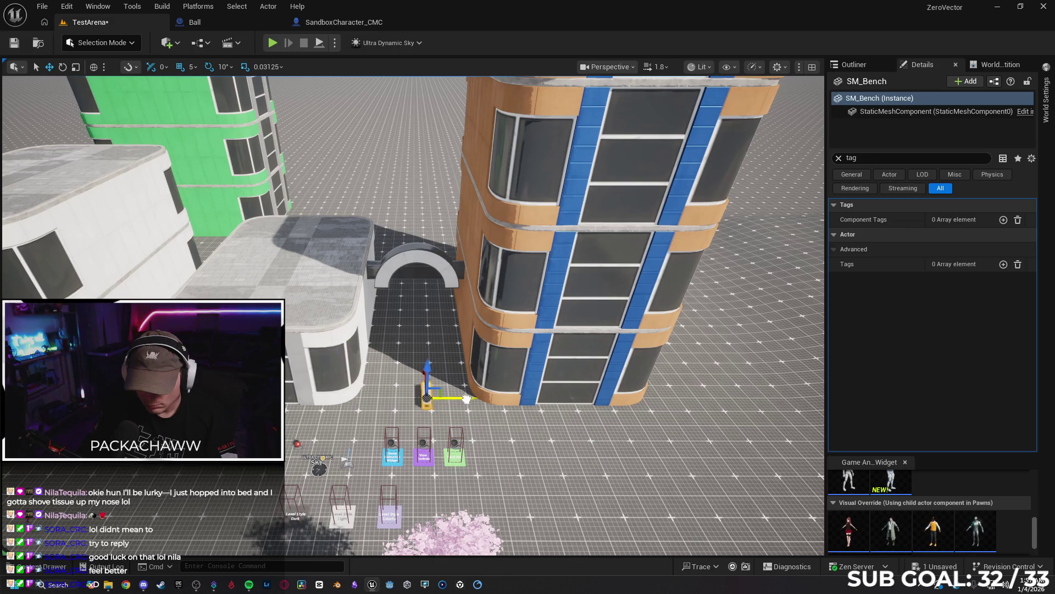
{"action": "key", "text": "e"}
{"action": "left_click_drag", "start_coordinate": [385, 436], "coordinate": [358, 397]}
{"action": "left_click_drag", "start_coordinate": [498, 429], "coordinate": [471, 391]}
{"action": "key", "text": "w"}
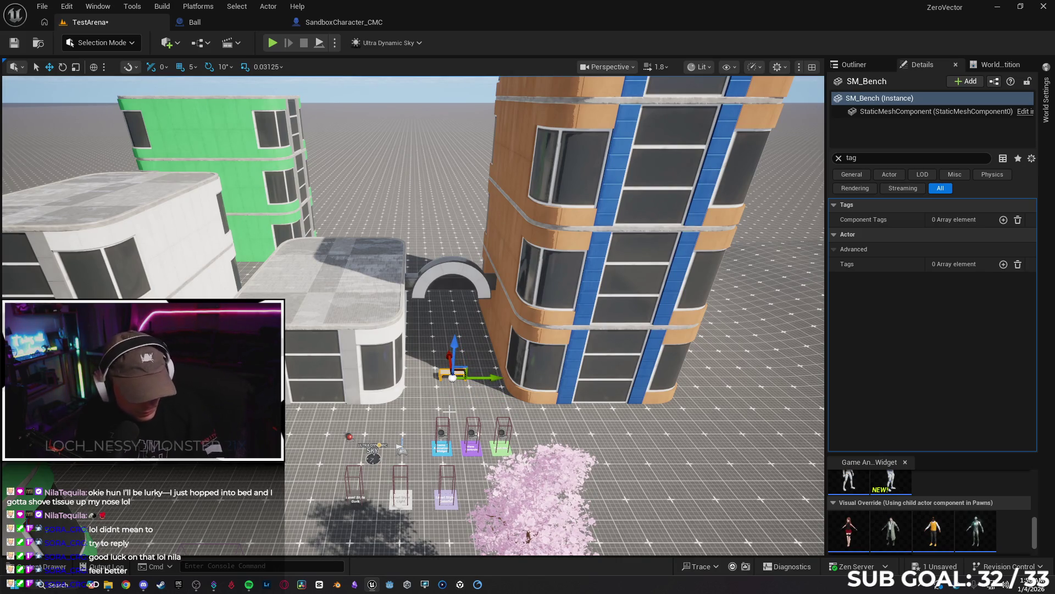
Drop SM_Maglev_Track05 from the Maglev_Train folder near the orange building.
{"action": "key", "text": "w"}
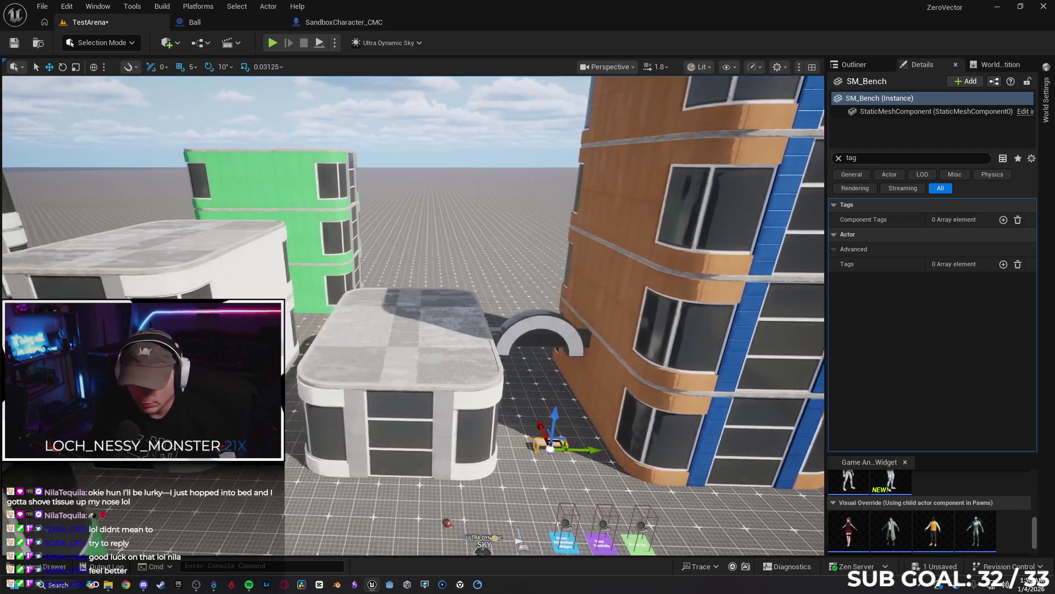
{"action": "key", "text": "s"}
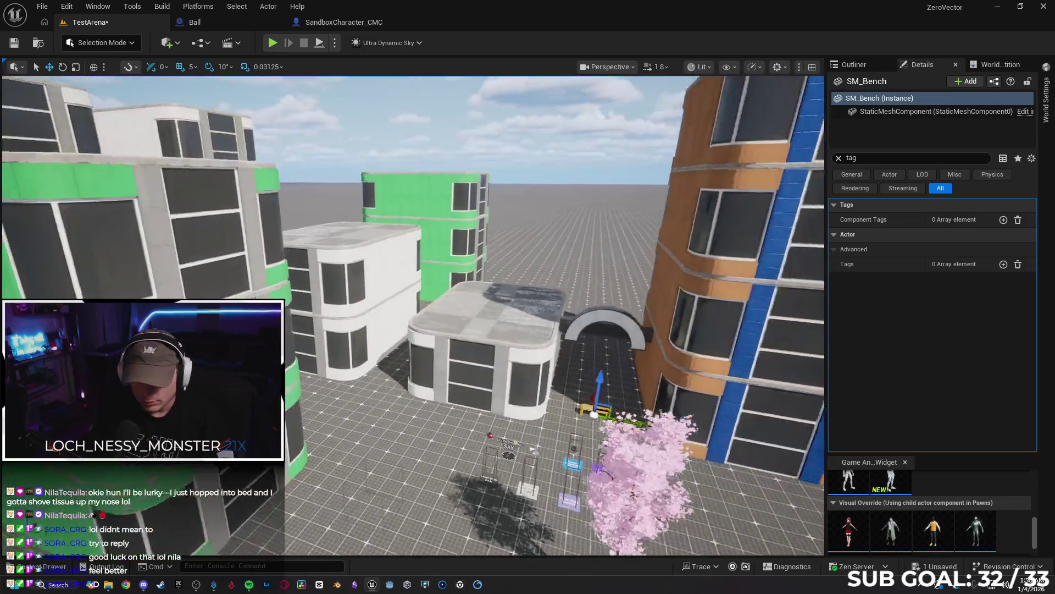
{"action": "key", "text": "a"}
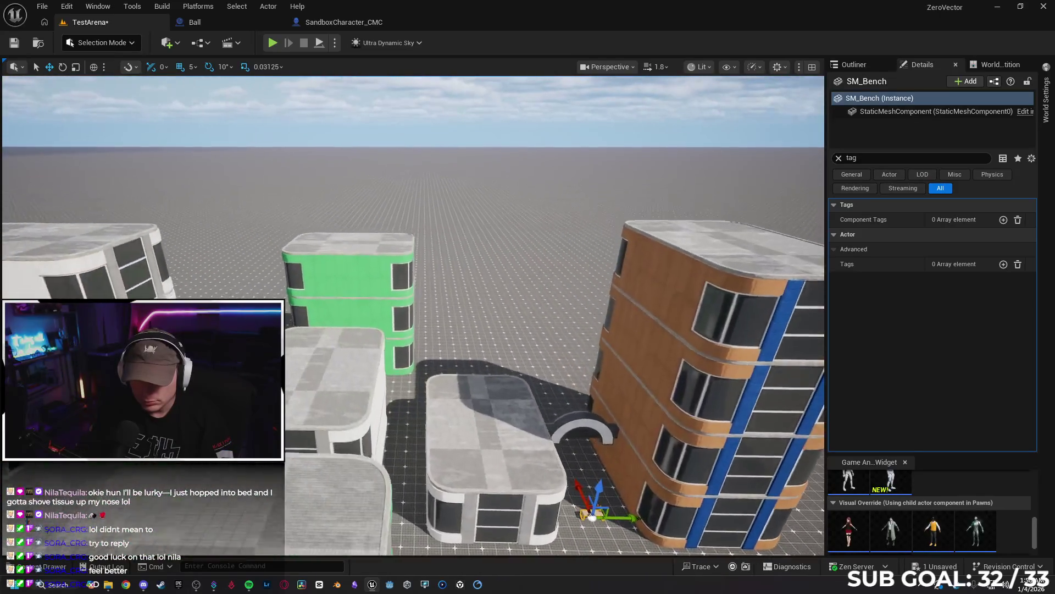
{"action": "left_click", "coordinate": [54, 566]}
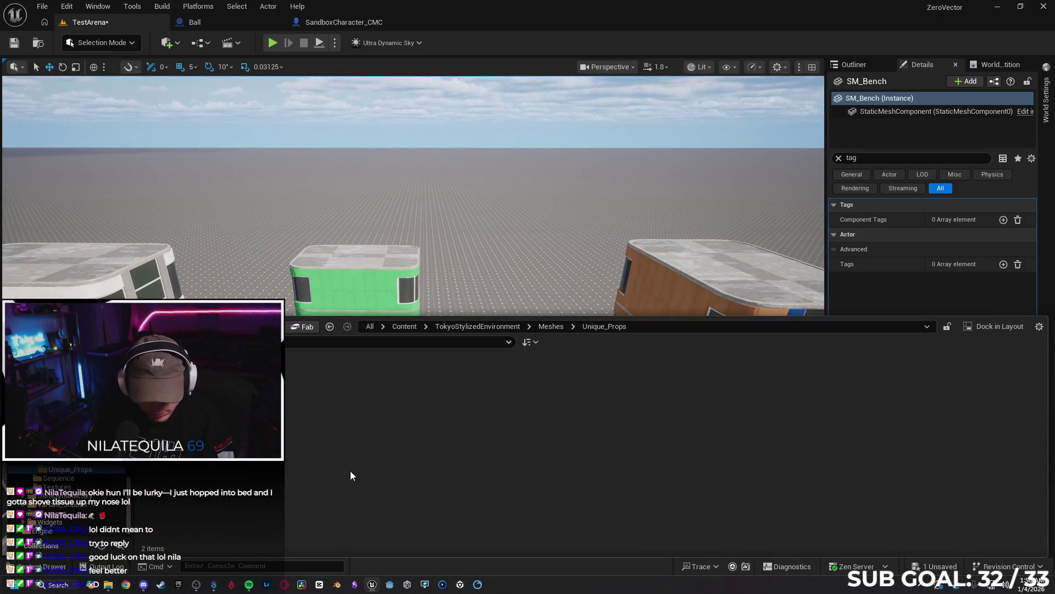
{"action": "key", "text": "alt+Left"}
{"action": "double_click", "coordinate": [317, 417]}
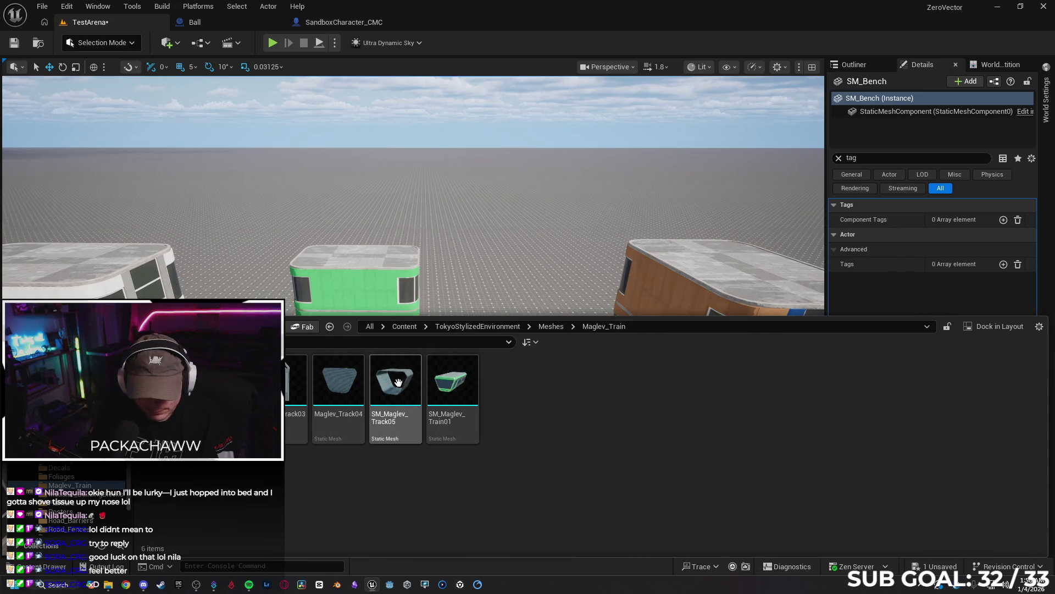
{"action": "left_click_drag", "start_coordinate": [345, 362], "coordinate": [162, 298]}
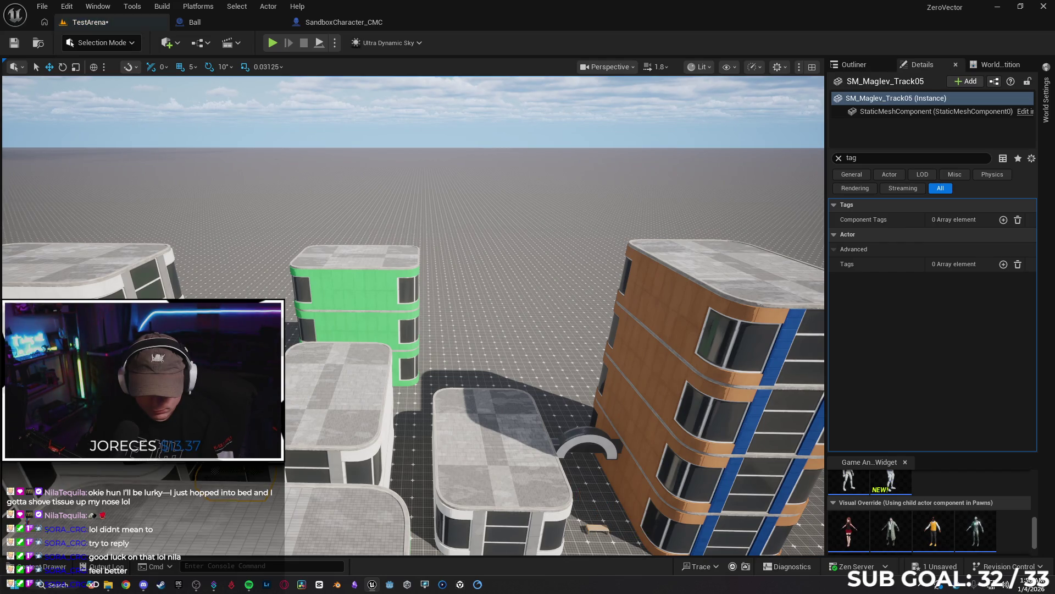
Slide the maglev track along Y so it bridges the green and orange-and-blue buildings.
{"action": "key", "text": "f"}
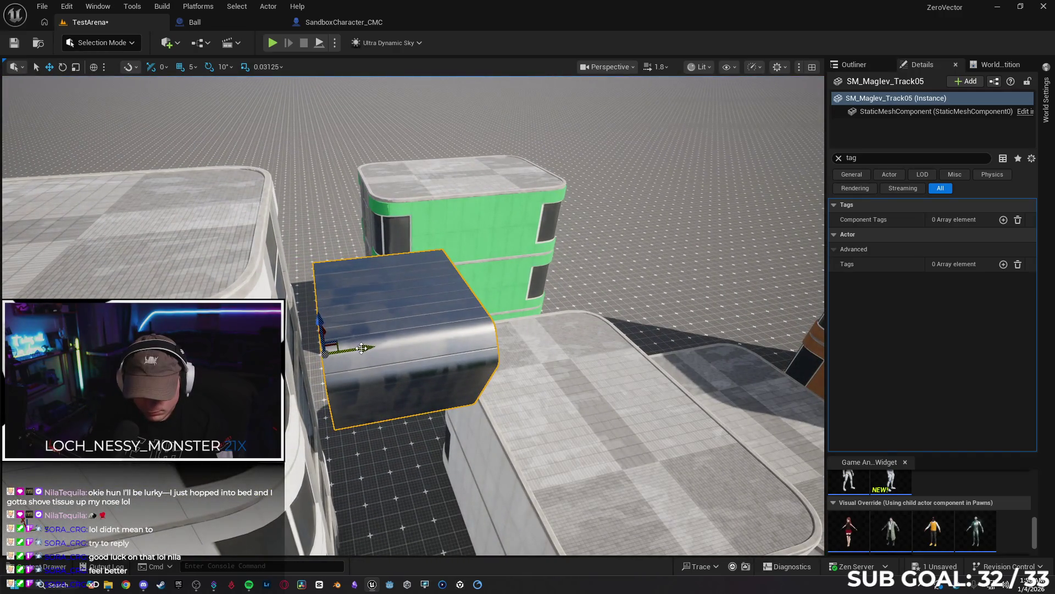
{"action": "left_click_drag", "start_coordinate": [361, 348], "coordinate": [331, 352]}
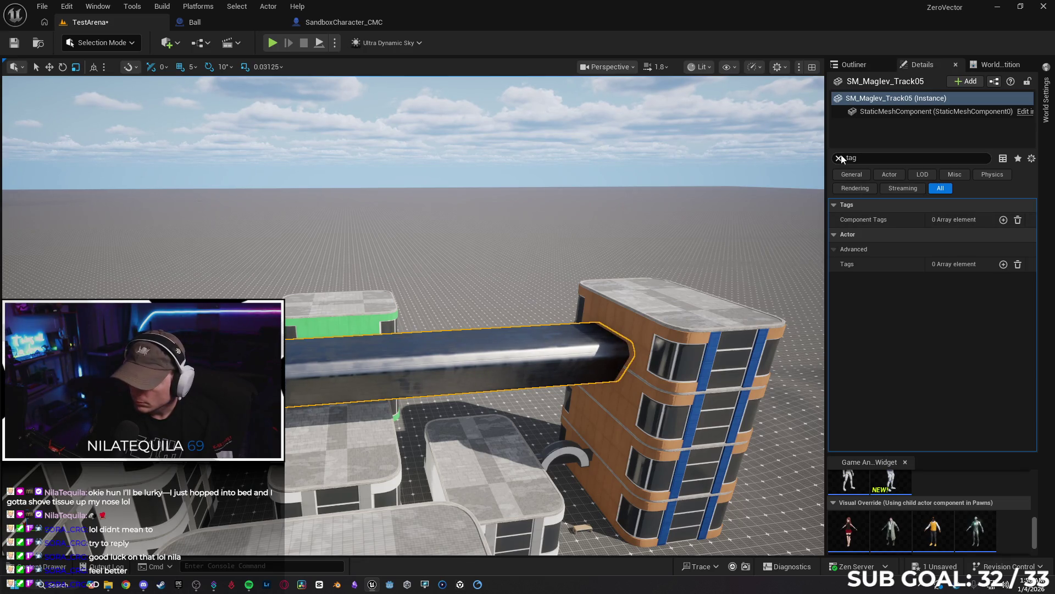
{"action": "left_click", "coordinate": [839, 157]}
{"action": "left_click", "coordinate": [985, 355]}
{"action": "type", "text": "glass"}
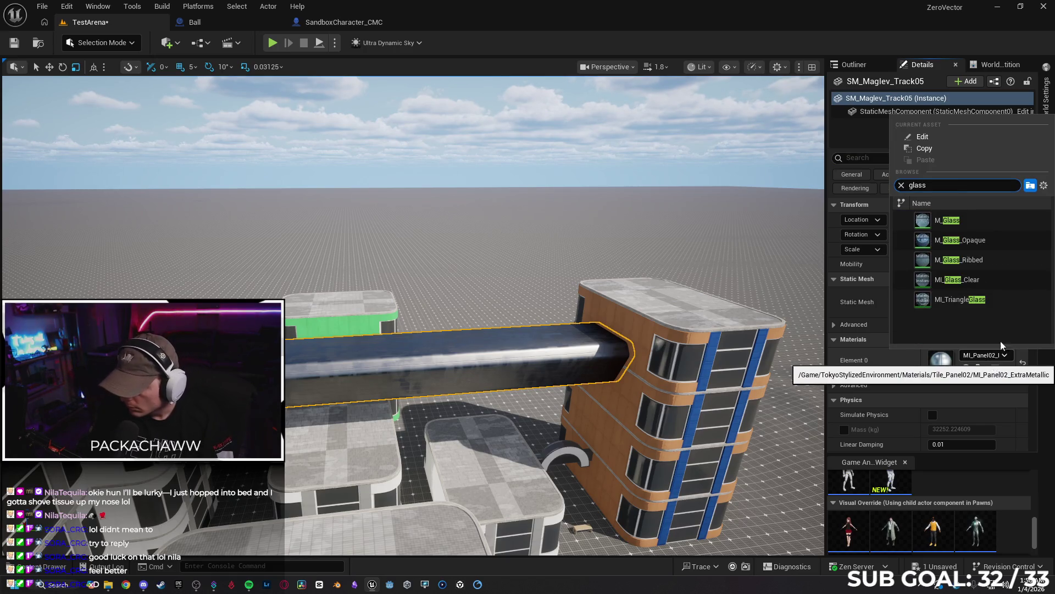
Try M_Glass_Opaque and M_Glass_Ribbed, apply MI_TriangleGlass, and shorten Y scale to 1.8437.
{"action": "left_click", "coordinate": [991, 238]}
{"action": "left_click_drag", "start_coordinate": [612, 390], "coordinate": [617, 383]}
{"action": "left_click", "coordinate": [981, 357]}
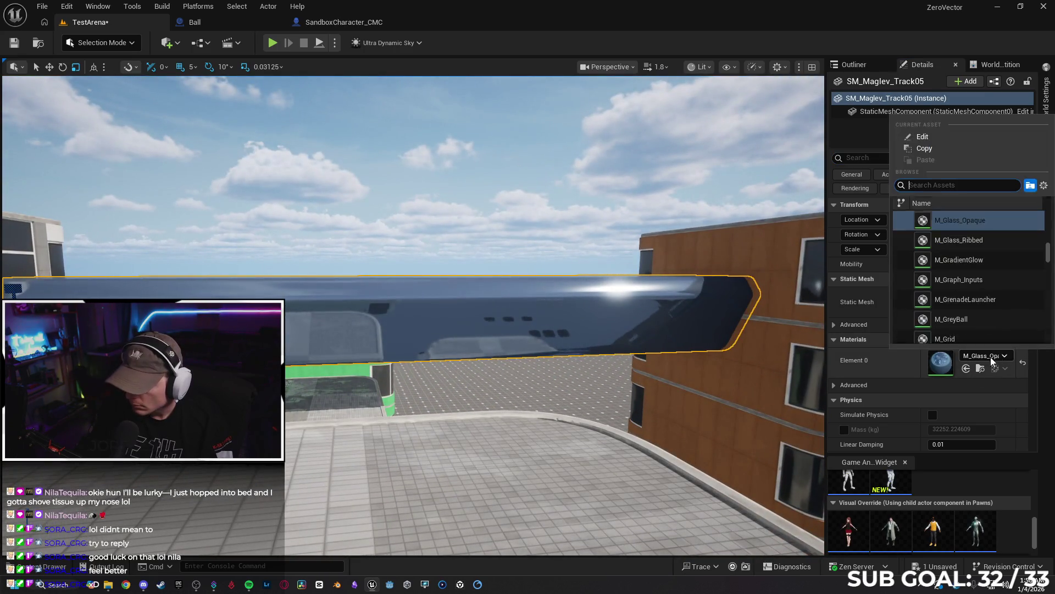
{"action": "left_click", "coordinate": [984, 242]}
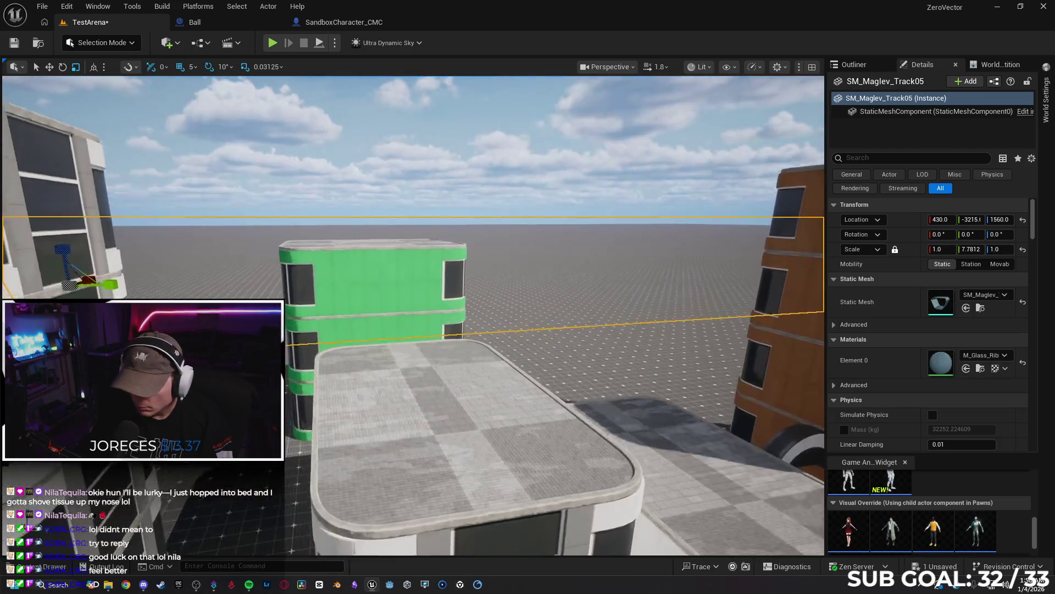
{"action": "left_click", "coordinate": [981, 355]}
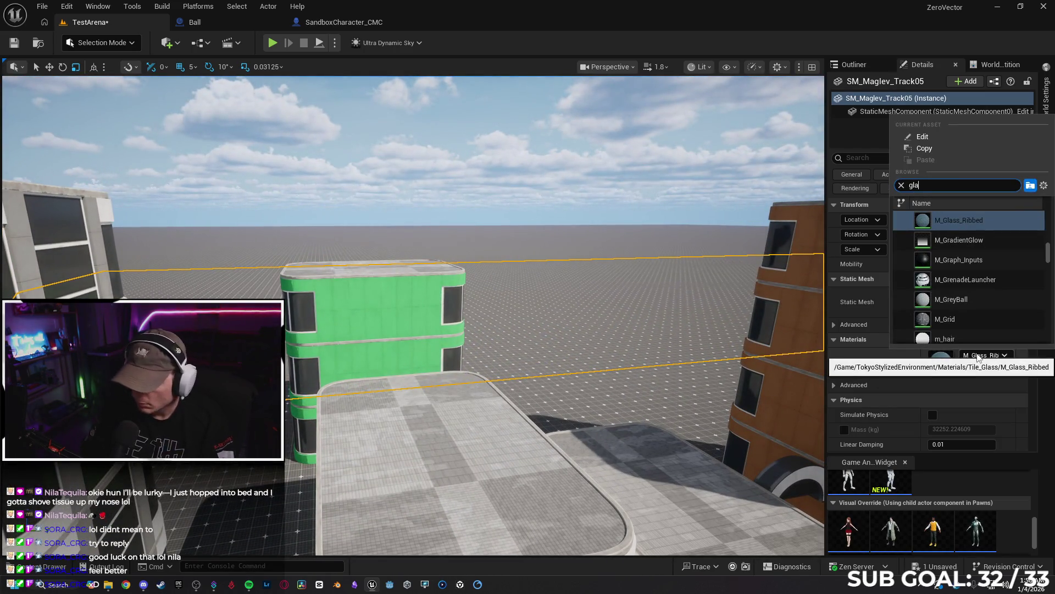
{"action": "type", "text": "ss"}
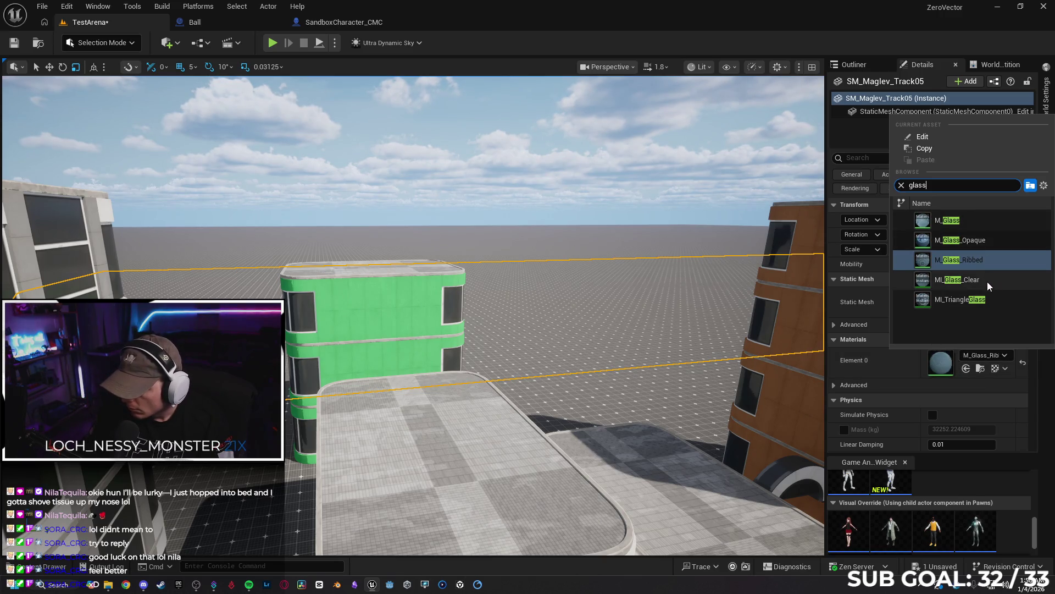
{"action": "left_click", "coordinate": [998, 298]}
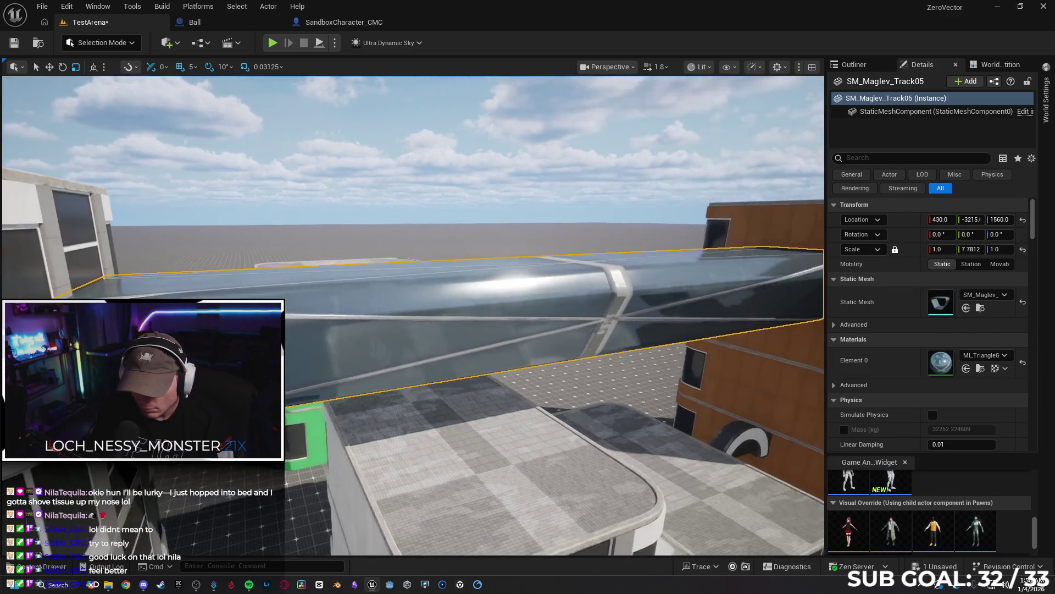
{"action": "key", "text": "s"}
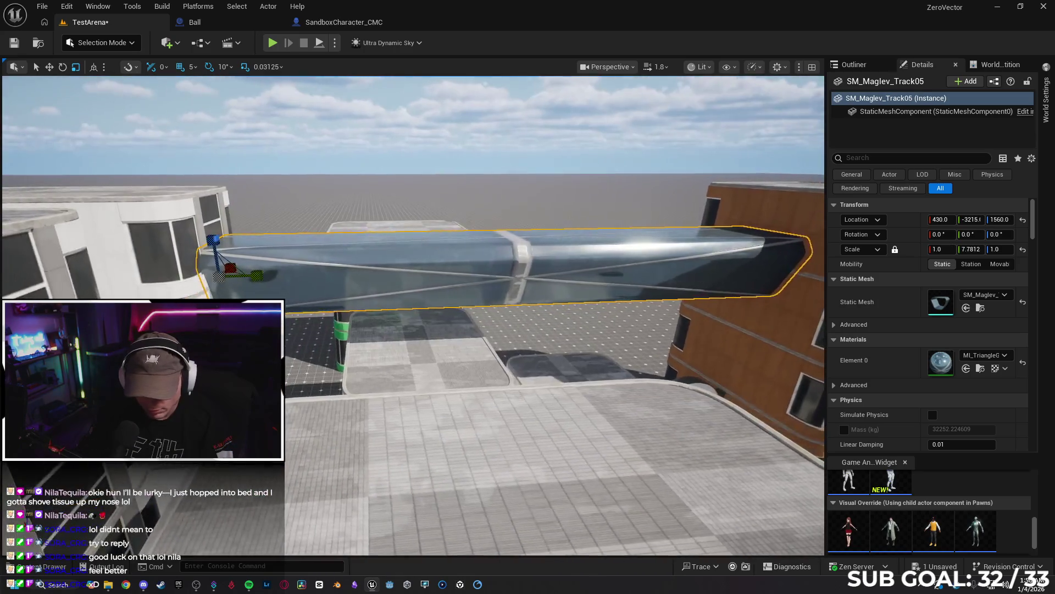
{"action": "mouse_move", "coordinate": [971, 249]}
{"action": "left_mouse_down"}
{"action": "mouse_move", "coordinate": [937, 249]}
{"action": "mouse_move", "coordinate": [962, 249]}
{"action": "left_mouse_up"}
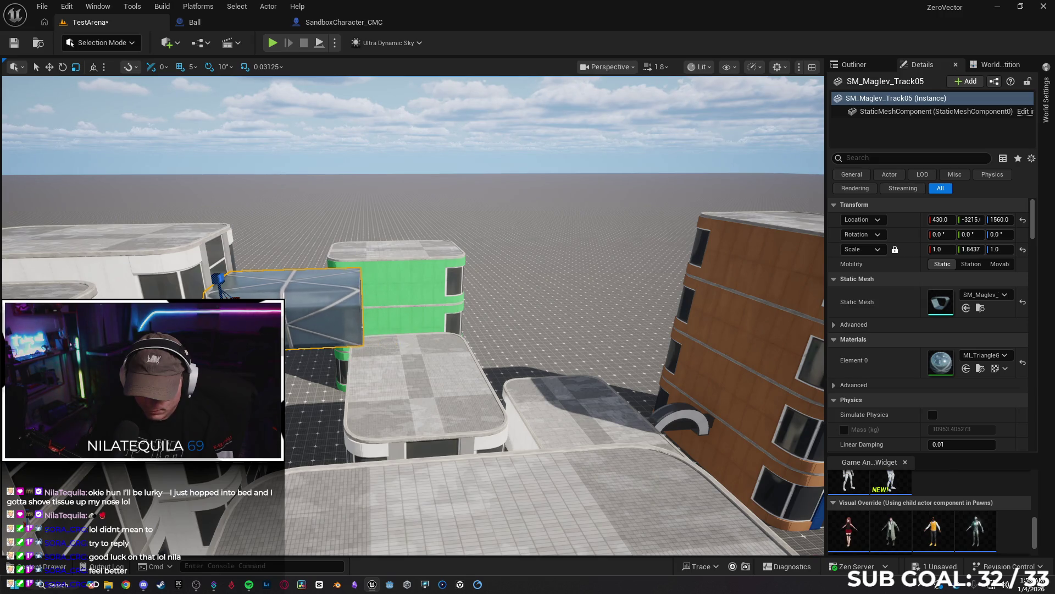
Alt-drag the glass track along Y to create the Track8 section.
{"action": "key", "text": "f"}
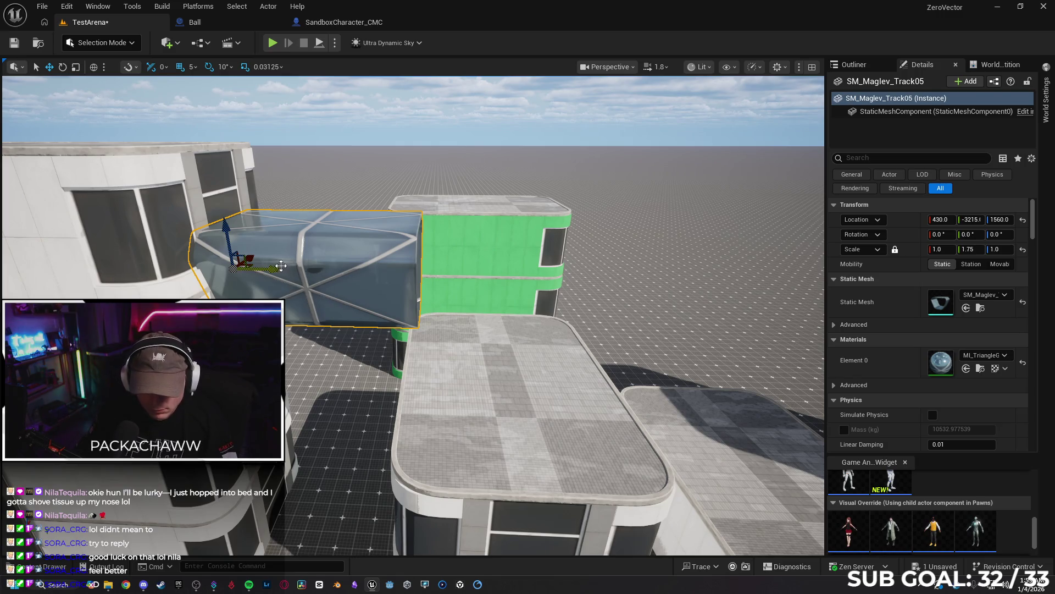
{"action": "mouse_move", "coordinate": [280, 267]}
{"action": "left_mouse_down", "text": "alt"}
{"action": "mouse_move", "coordinate": [490, 283]}
{"action": "mouse_move", "coordinate": [468, 281]}
{"action": "left_mouse_up", "text": "alt"}
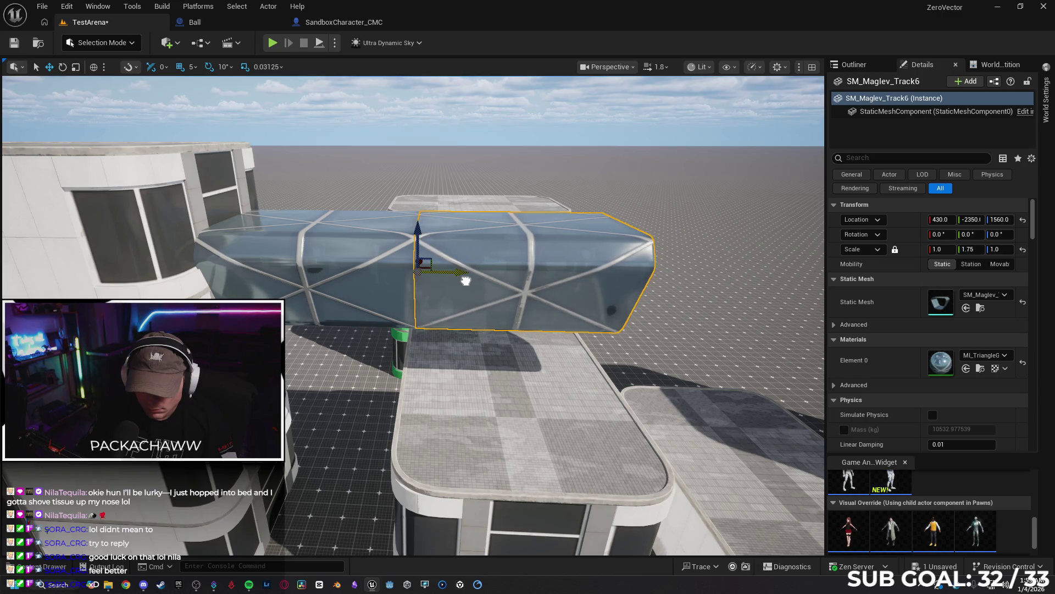
{"action": "scroll", "coordinate": [465, 281], "scroll_direction": "up", "scroll_amount": 6}
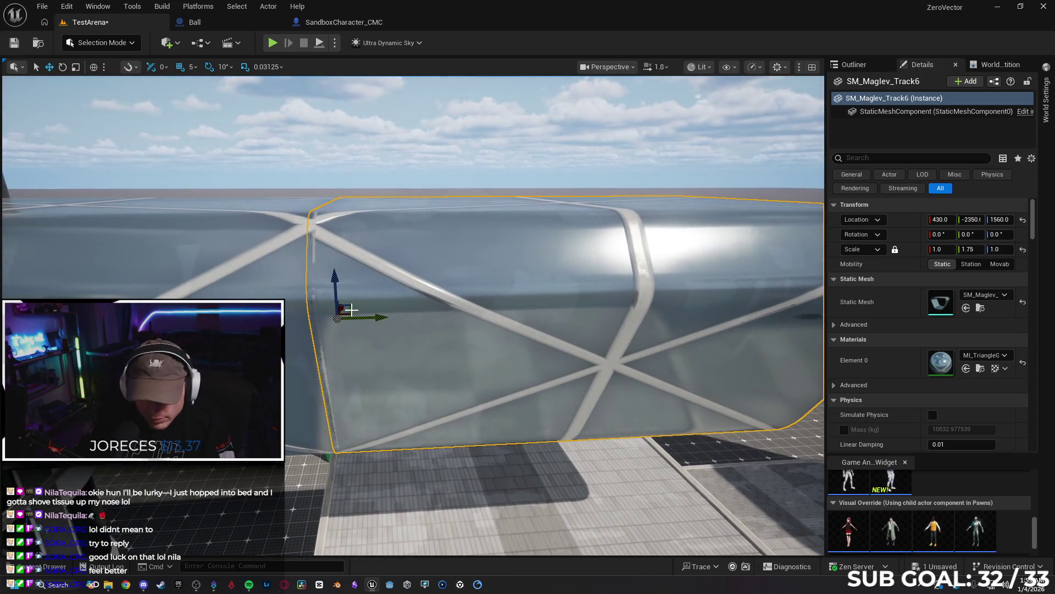
{"action": "scroll", "coordinate": [352, 309], "scroll_direction": "down", "scroll_amount": 5}
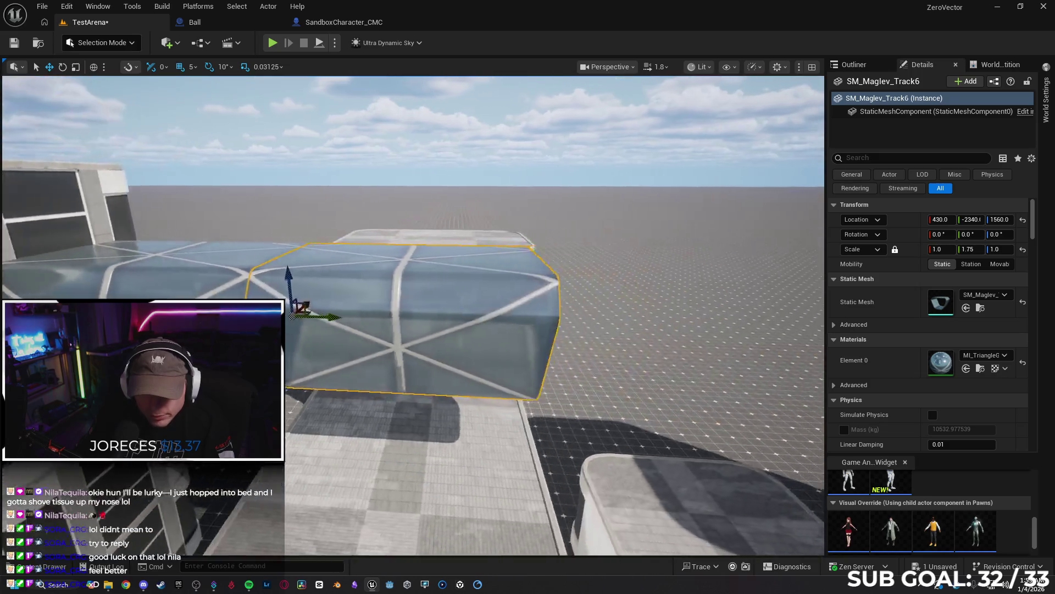
{"action": "key", "text": "d"}
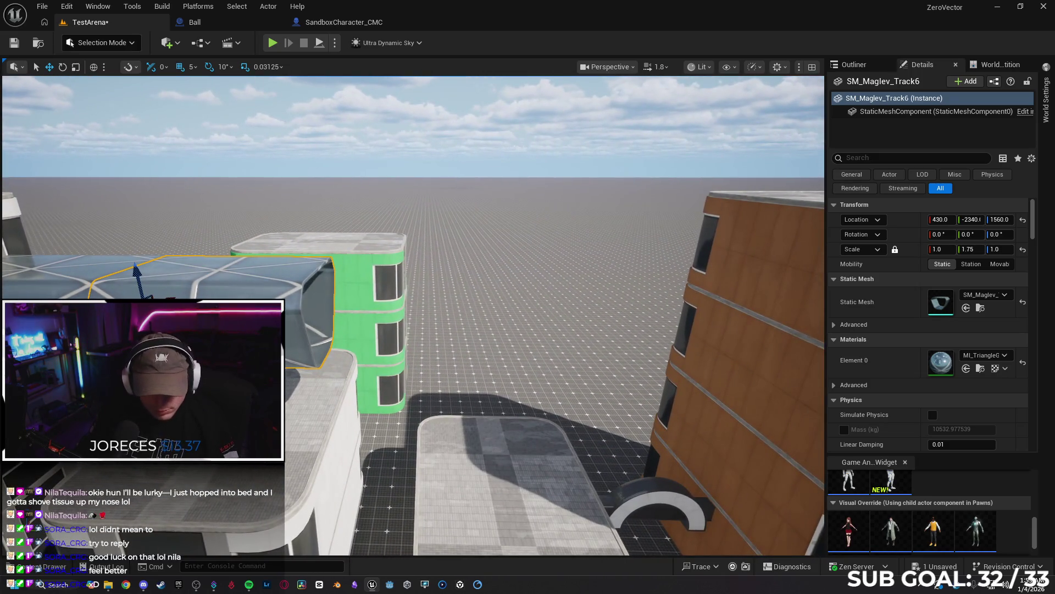
{"action": "mouse_move", "coordinate": [159, 297]}
{"action": "left_mouse_down"}
{"action": "mouse_move", "coordinate": [372, 313]}
{"action": "mouse_move", "coordinate": [396, 297]}
{"action": "mouse_move", "coordinate": [419, 300]}
{"action": "mouse_move", "coordinate": [389, 295]}
{"action": "left_mouse_up"}
{"action": "scroll", "coordinate": [367, 302], "scroll_direction": "up", "scroll_amount": 3}
{"action": "scroll", "coordinate": [358, 297], "scroll_direction": "down", "scroll_amount": 5}
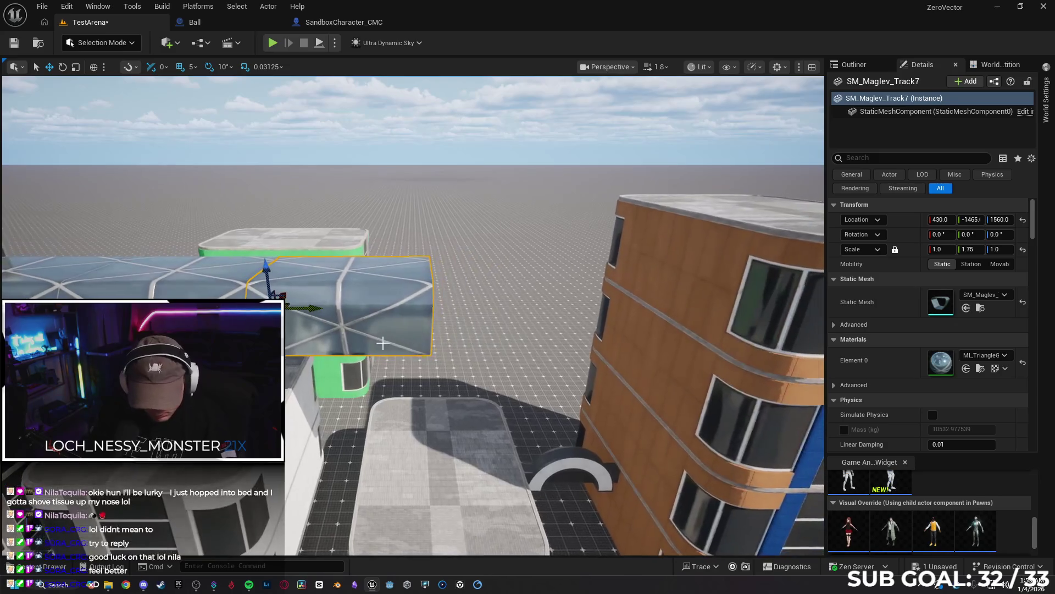
Add Track9 butted against Track8, reaching the orange building at 430, 285, 1560.
{"action": "left_click_drag", "start_coordinate": [312, 308], "coordinate": [504, 313]}
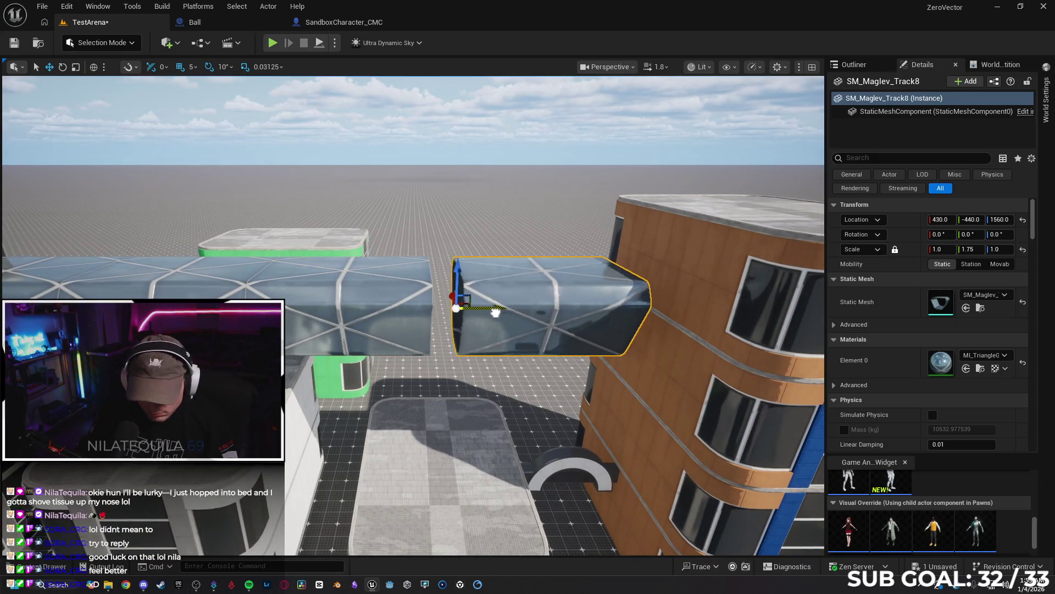
{"action": "scroll", "coordinate": [544, 375], "scroll_direction": "up", "scroll_amount": 8}
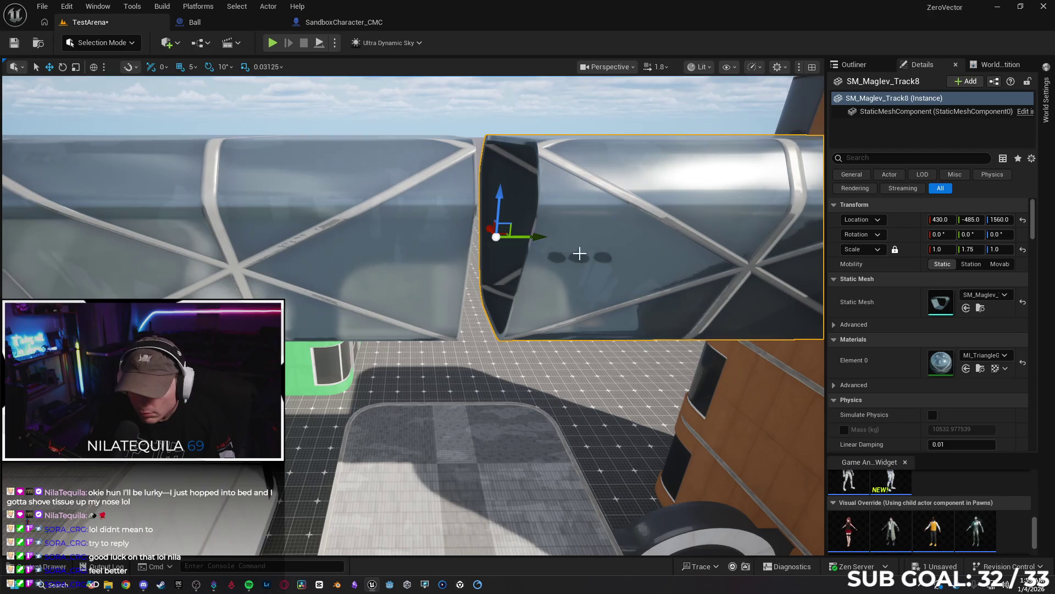
{"action": "left_click_drag", "start_coordinate": [496, 237], "coordinate": [452, 236]}
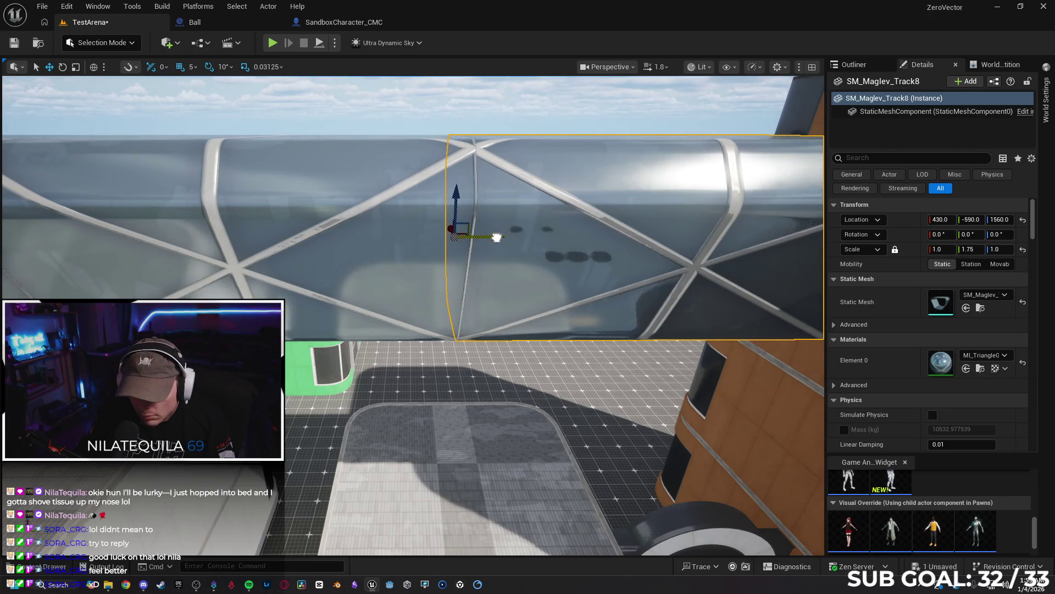
{"action": "scroll", "coordinate": [471, 318], "scroll_direction": "down", "scroll_amount": 8}
{"action": "mouse_move", "coordinate": [345, 273]}
{"action": "left_mouse_down"}
{"action": "mouse_move", "coordinate": [599, 272]}
{"action": "mouse_move", "coordinate": [437, 247]}
{"action": "left_mouse_up"}
{"action": "scroll", "coordinate": [525, 264], "scroll_direction": "up", "scroll_amount": 5}
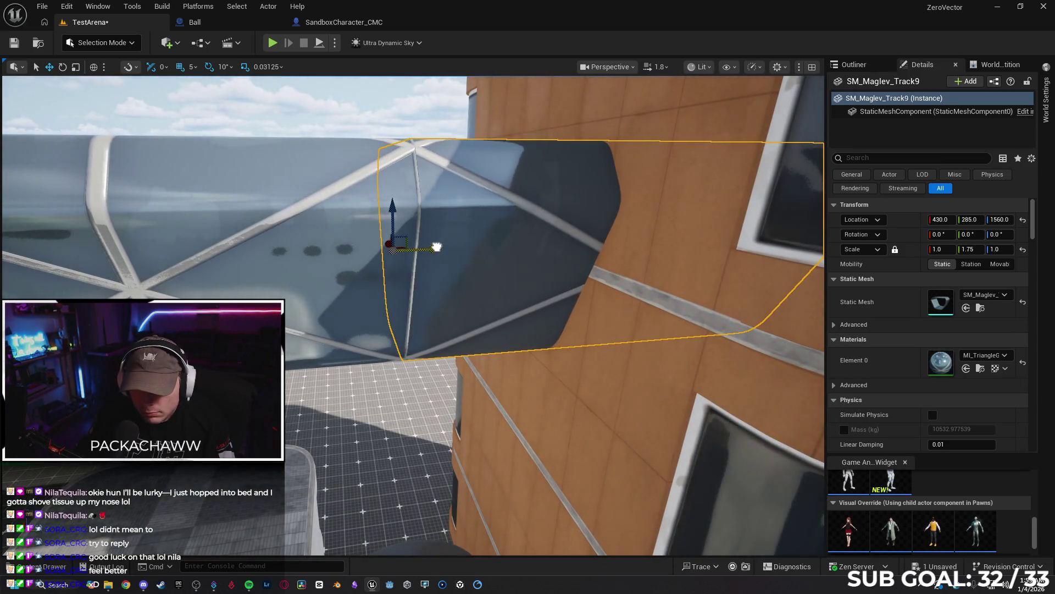
{"action": "scroll", "coordinate": [450, 282], "scroll_direction": "down", "scroll_amount": 10}
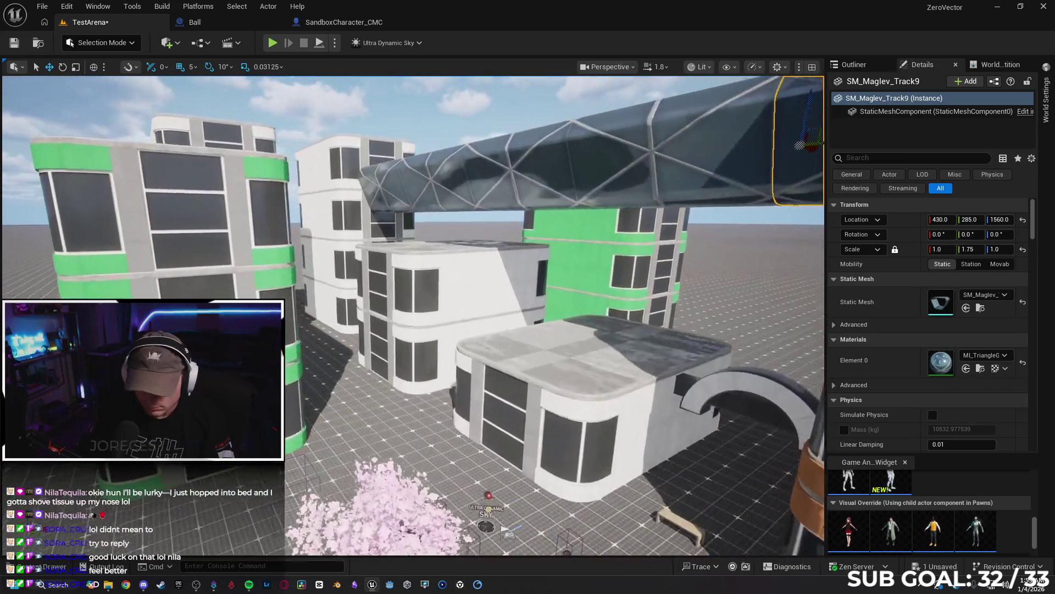
{"action": "left_click_drag", "start_coordinate": [450, 282], "coordinate": [516, 220]}
{"action": "left_click", "coordinate": [43, 566]}
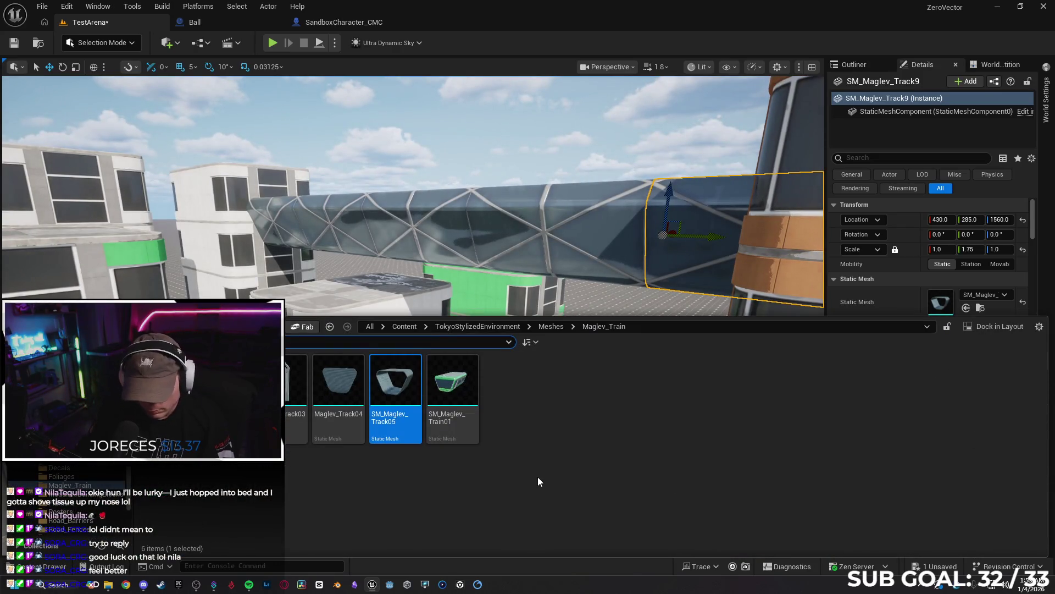
Open the Modular_BuildingBlocks folder, drop a balcony piece into the level, then undo it.
{"action": "key", "text": "alt+Left"}
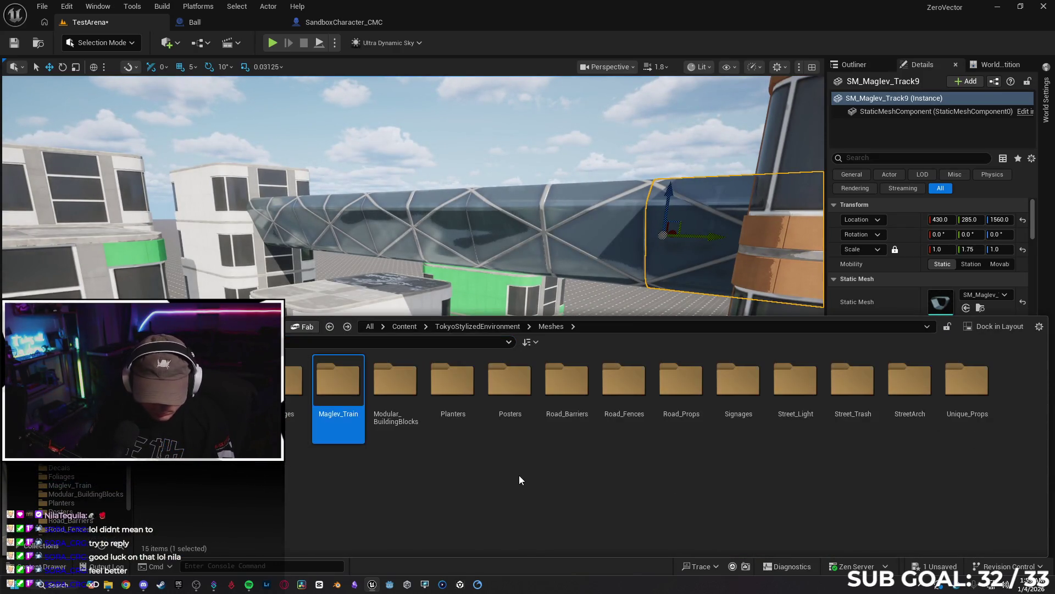
{"action": "double_click", "coordinate": [396, 384]}
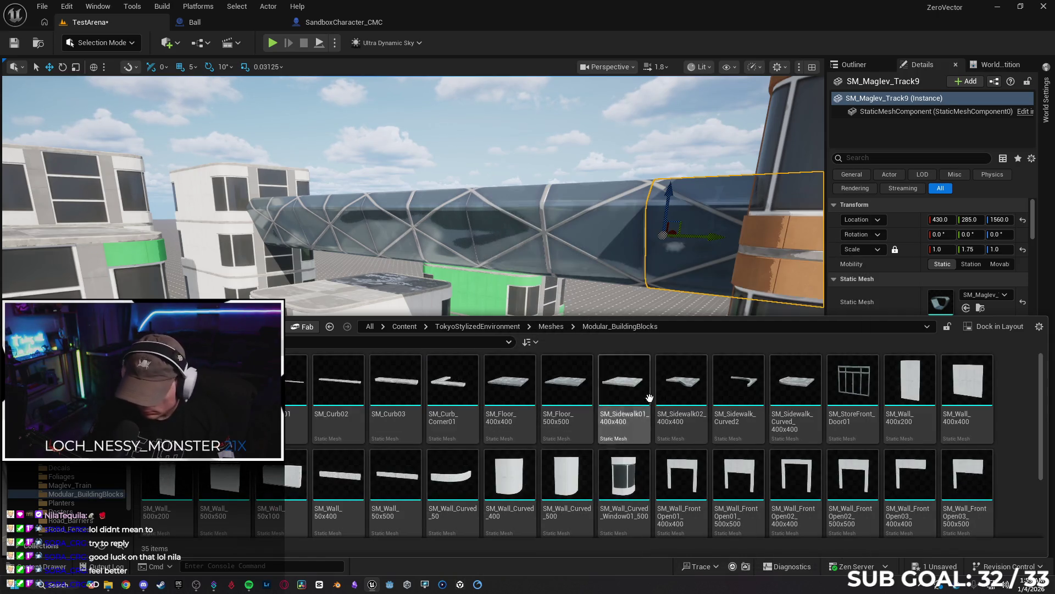
{"action": "scroll", "coordinate": [626, 478], "scroll_direction": "down", "scroll_amount": 2}
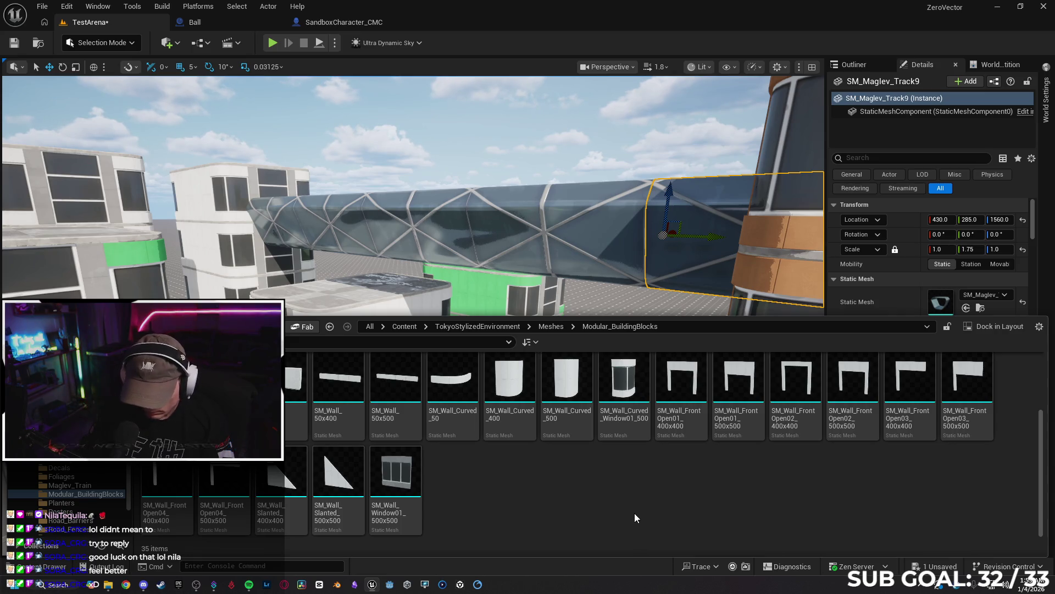
{"action": "scroll", "coordinate": [596, 514], "scroll_direction": "up", "scroll_amount": 2}
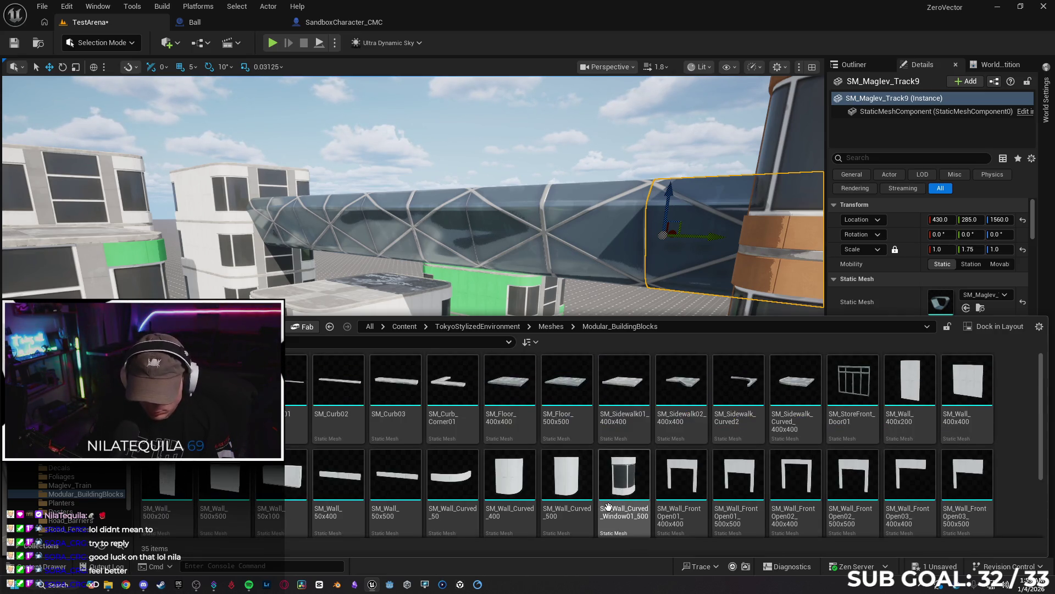
{"action": "key", "text": "alt+Left"}
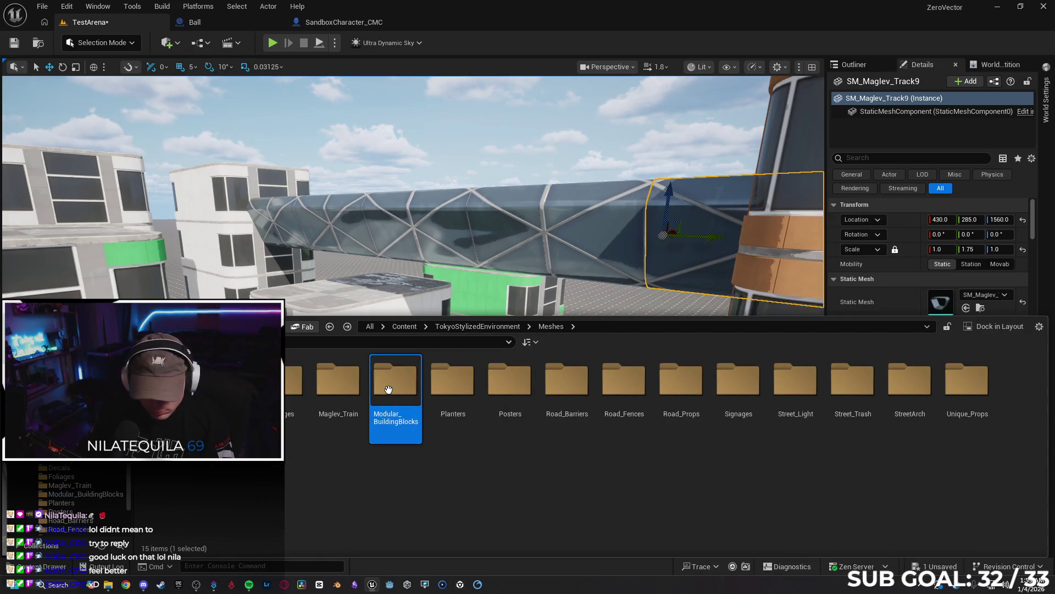
{"action": "double_click", "coordinate": [388, 389]}
{"action": "mouse_move", "coordinate": [582, 478]}
{"action": "left_mouse_down"}
{"action": "mouse_move", "coordinate": [714, 308]}
{"action": "mouse_move", "coordinate": [776, 373]}
{"action": "left_mouse_up"}
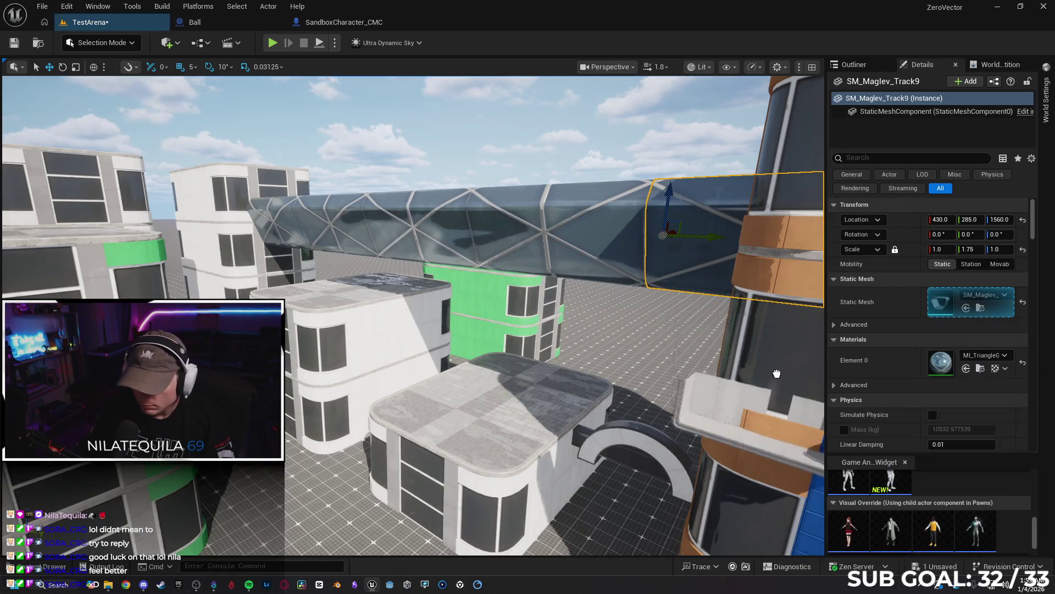
{"action": "left_click", "coordinate": [777, 373]}
{"action": "key", "text": "f"}
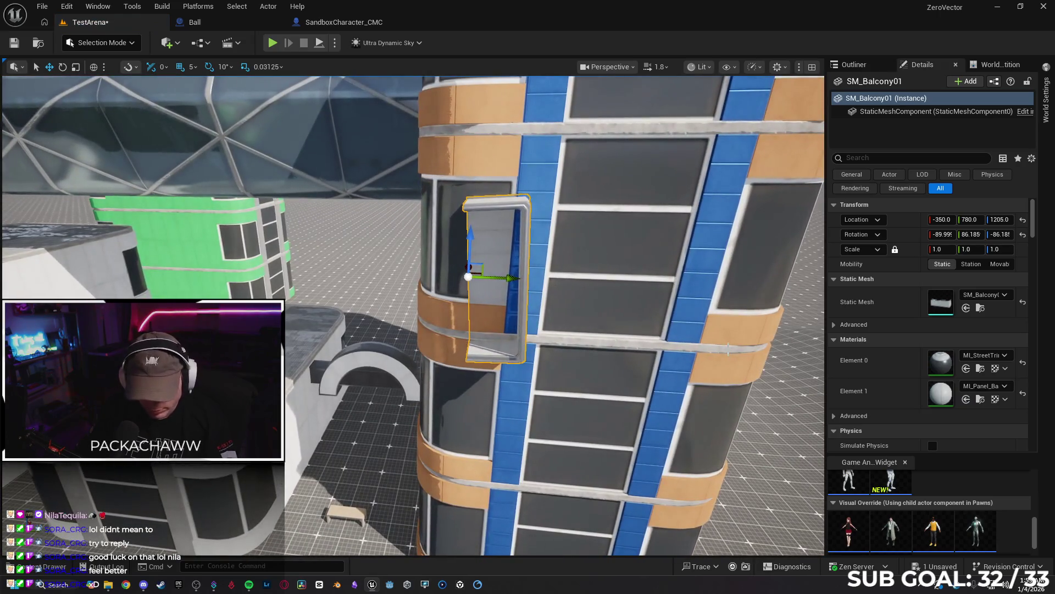
{"action": "key", "text": "ctrl+z"}
Place SM_Balcony01 on the tower face and rotate it 90° to face outward.
{"action": "left_click", "coordinate": [59, 569]}
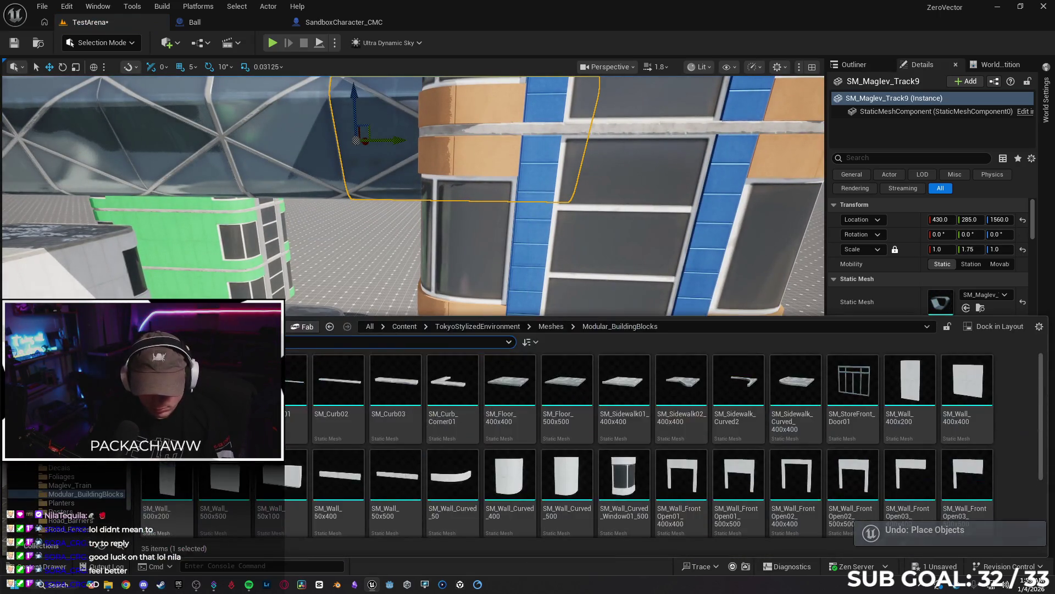
{"action": "mouse_move", "coordinate": [440, 379]}
{"action": "left_mouse_down"}
{"action": "mouse_move", "coordinate": [456, 341]}
{"action": "mouse_move", "coordinate": [318, 503]}
{"action": "mouse_move", "coordinate": [385, 523]}
{"action": "left_mouse_up"}
{"action": "key", "text": "f"}
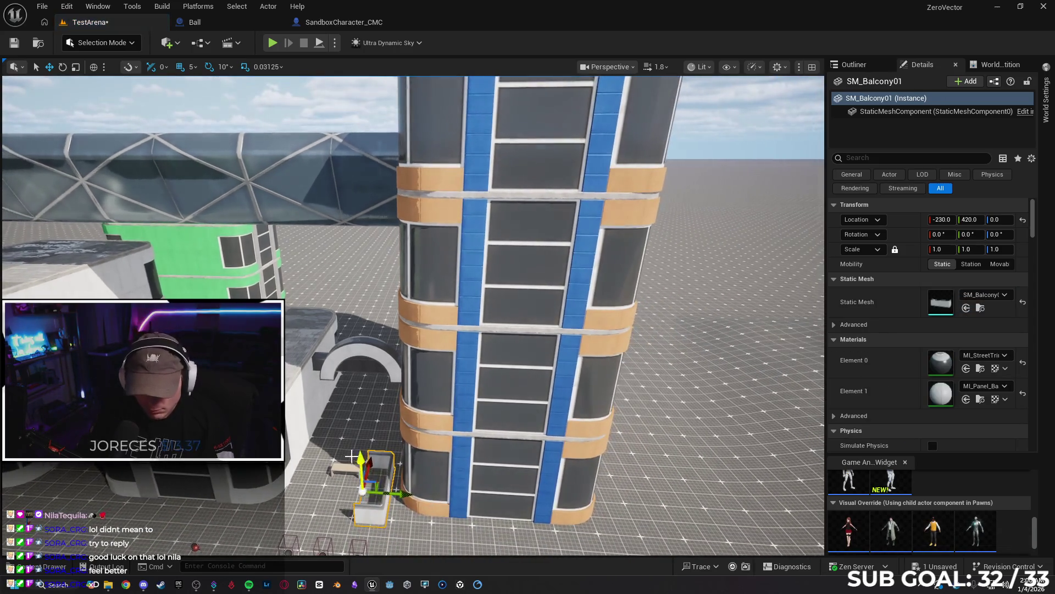
{"action": "left_click_drag", "start_coordinate": [358, 455], "coordinate": [358, 318]}
{"action": "left_click_drag", "start_coordinate": [395, 367], "coordinate": [534, 388]}
{"action": "left_click_drag", "start_coordinate": [458, 398], "coordinate": [583, 418]}
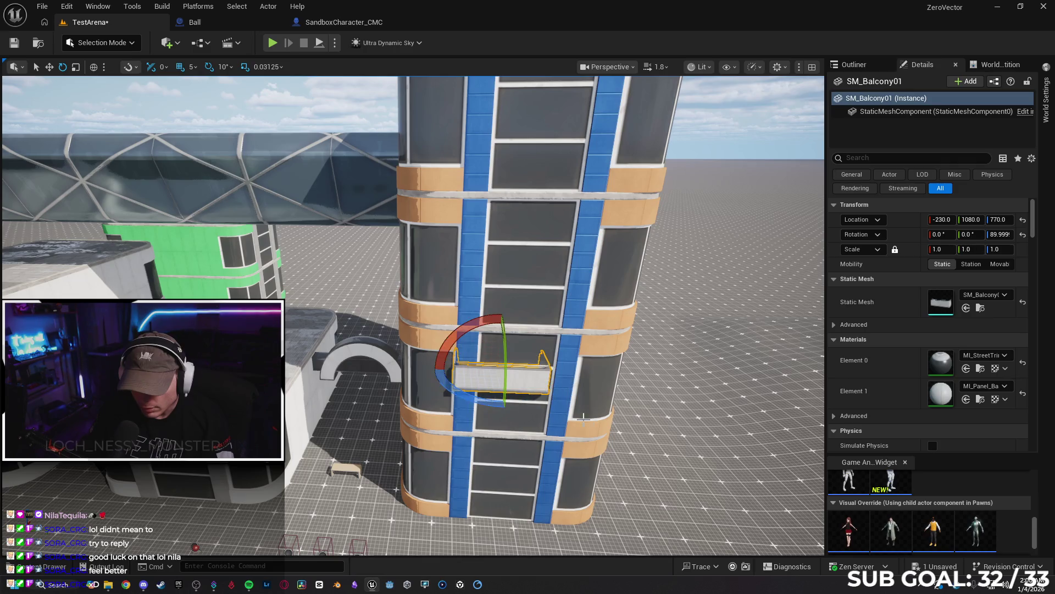
{"action": "scroll", "coordinate": [583, 418], "scroll_direction": "up", "scroll_amount": 3}
{"action": "key", "text": "w"}
{"action": "left_click_drag", "start_coordinate": [528, 355], "coordinate": [555, 356]}
Fine-tune the balcony's sideways position, height and depth against the blue-striped facade.
{"action": "scroll", "coordinate": [559, 357], "scroll_direction": "up", "scroll_amount": 5}
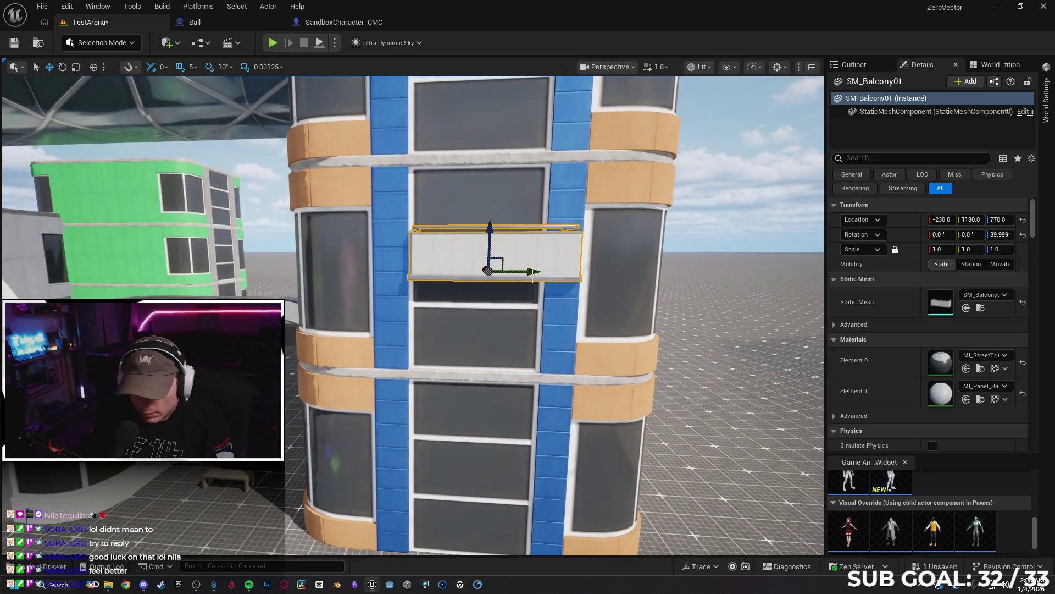
{"action": "left_click_drag", "start_coordinate": [533, 278], "coordinate": [520, 271]}
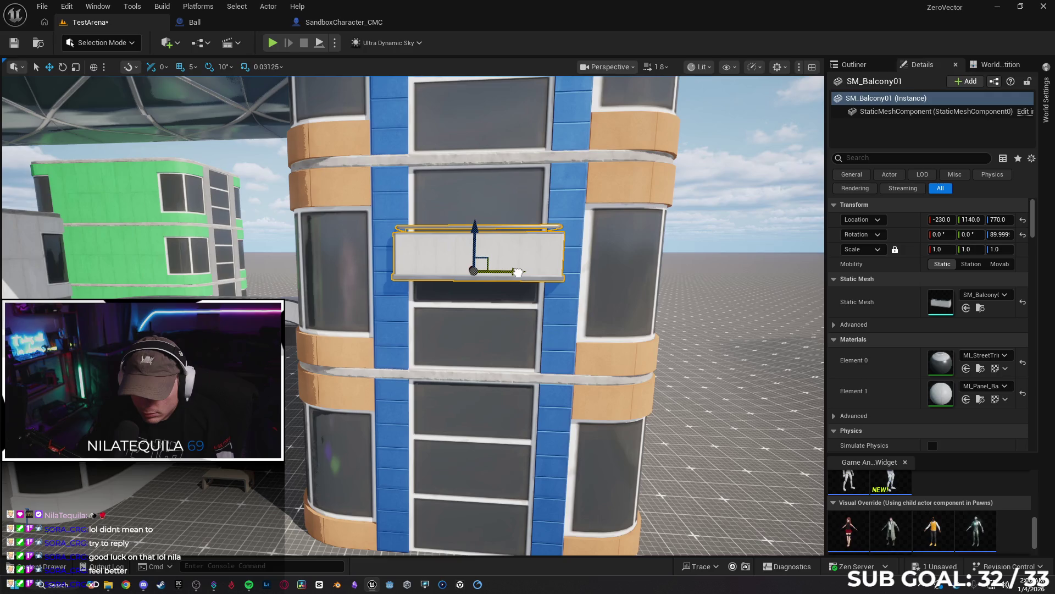
{"action": "left_click_drag", "start_coordinate": [472, 229], "coordinate": [478, 259]}
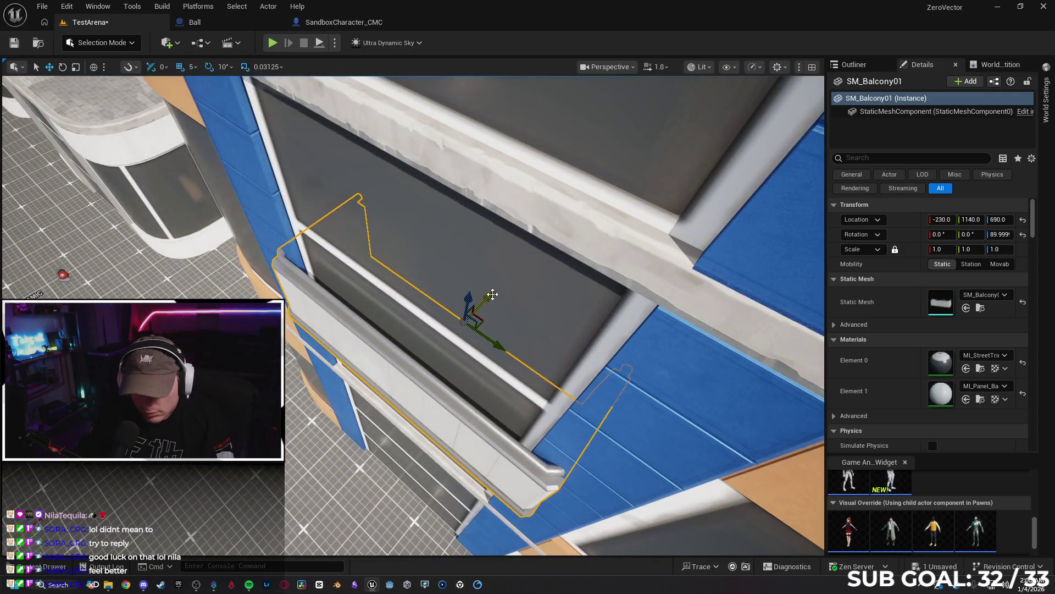
{"action": "mouse_move", "coordinate": [493, 294]}
{"action": "left_mouse_down"}
{"action": "mouse_move", "coordinate": [424, 354]}
{"action": "mouse_move", "coordinate": [444, 355]}
{"action": "mouse_move", "coordinate": [409, 407]}
{"action": "left_mouse_up"}
{"action": "scroll", "coordinate": [401, 282], "scroll_direction": "up", "scroll_amount": 3}
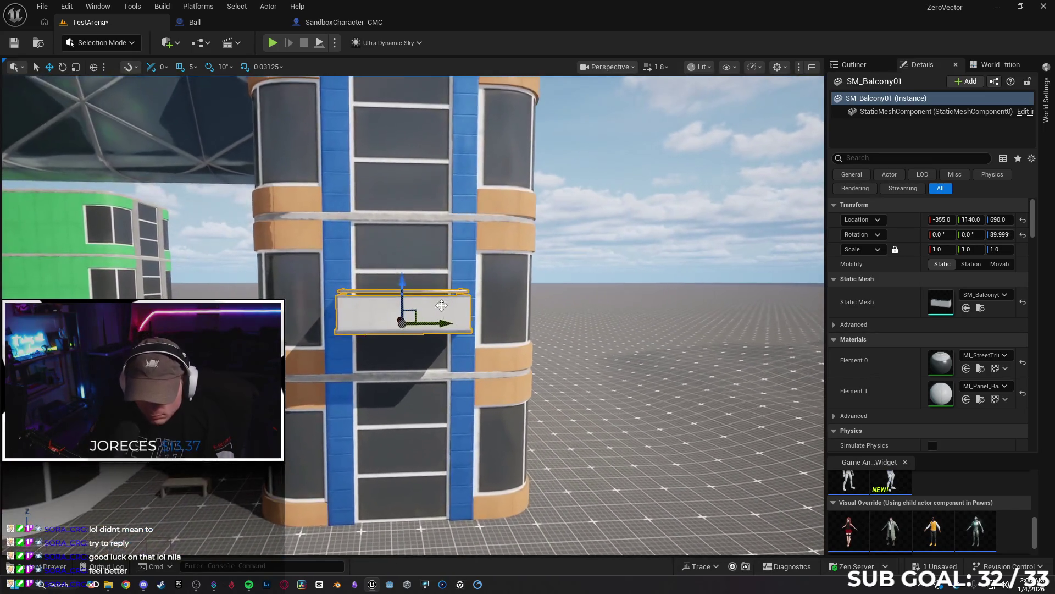
{"action": "left_click_drag", "start_coordinate": [401, 329], "coordinate": [389, 329]}
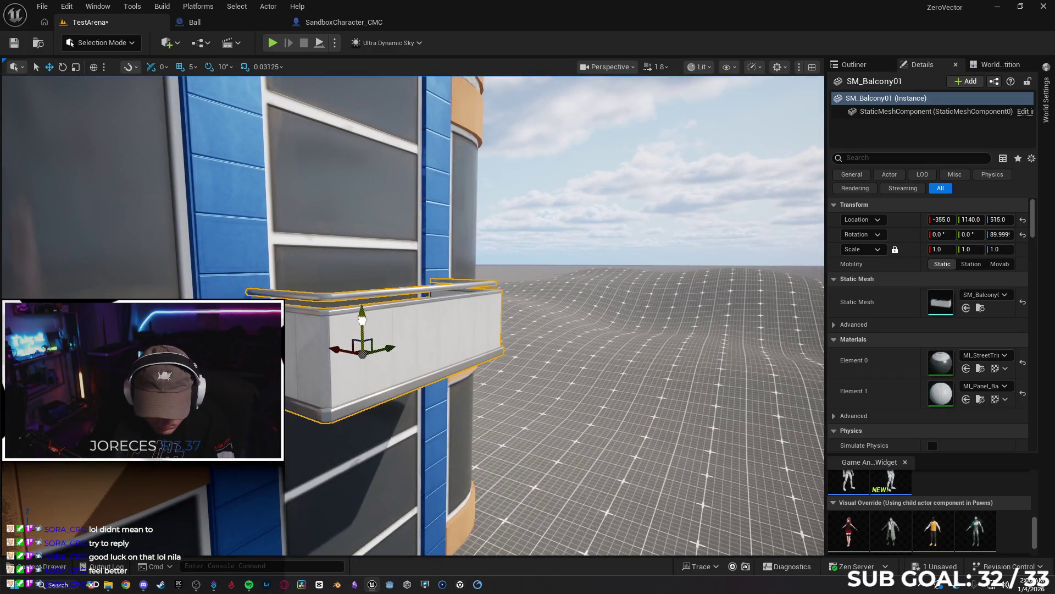
Raise the top balcony to height 1565 above the one at 1040.
{"action": "mouse_move", "coordinate": [446, 392]}
{"action": "left_mouse_down"}
{"action": "mouse_move", "coordinate": [434, 428]}
{"action": "mouse_move", "coordinate": [446, 397]}
{"action": "left_mouse_up"}
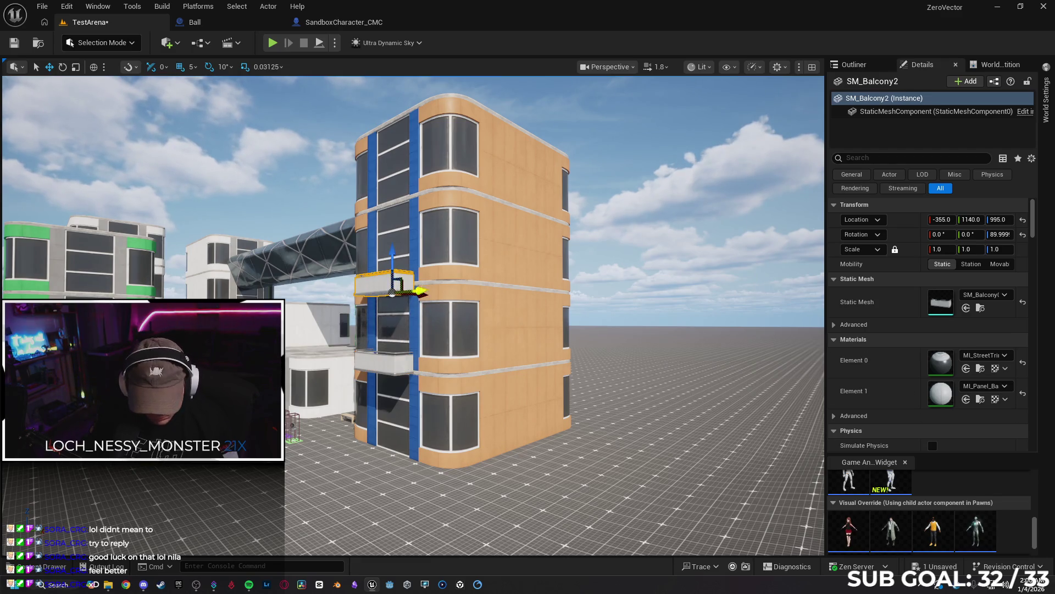
{"action": "key", "text": "f"}
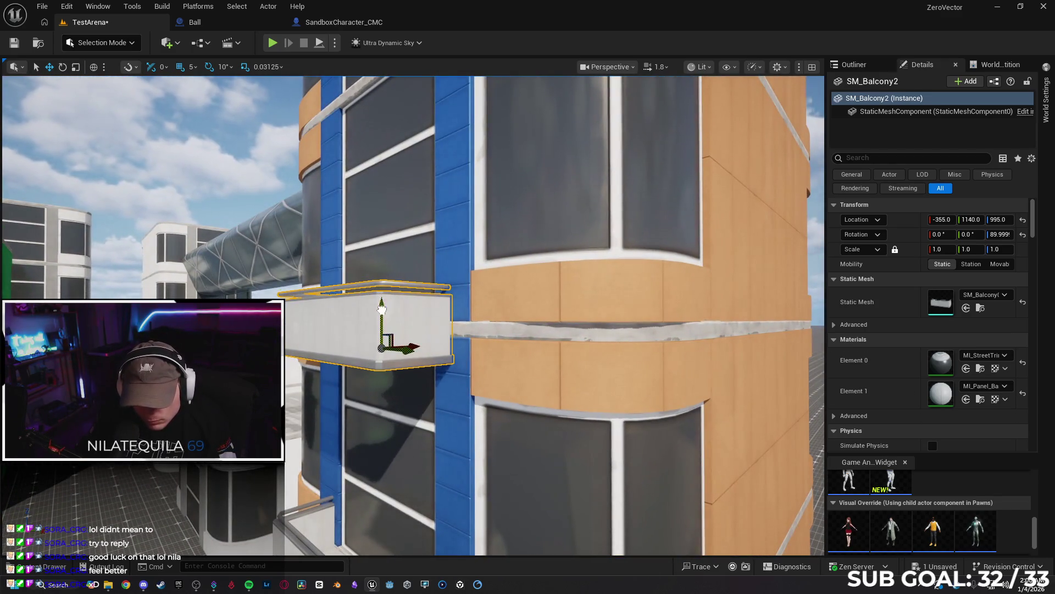
{"action": "left_click_drag", "start_coordinate": [446, 407], "coordinate": [447, 435]}
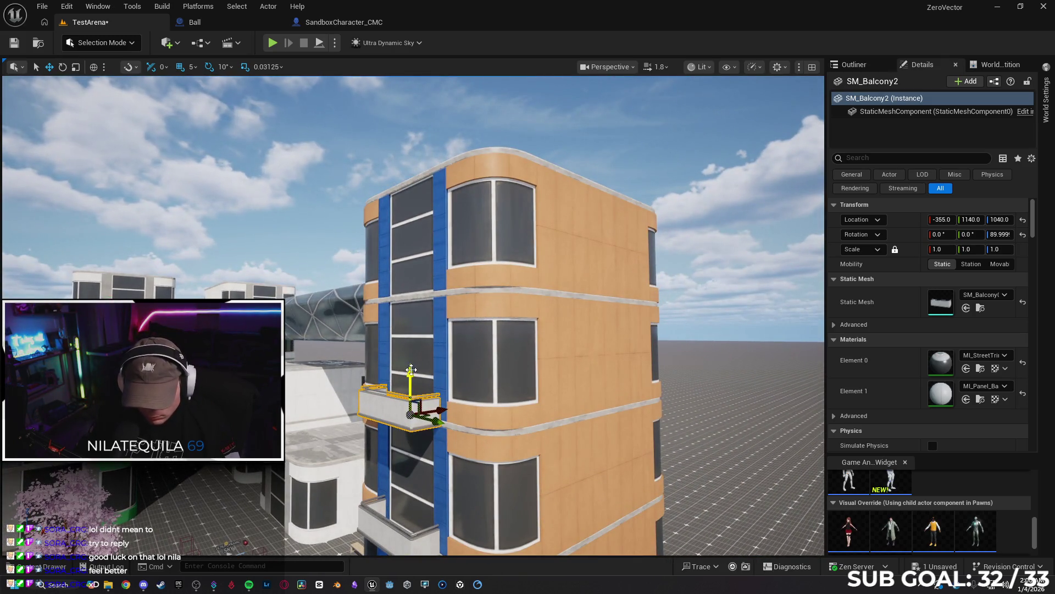
{"action": "key", "text": "f"}
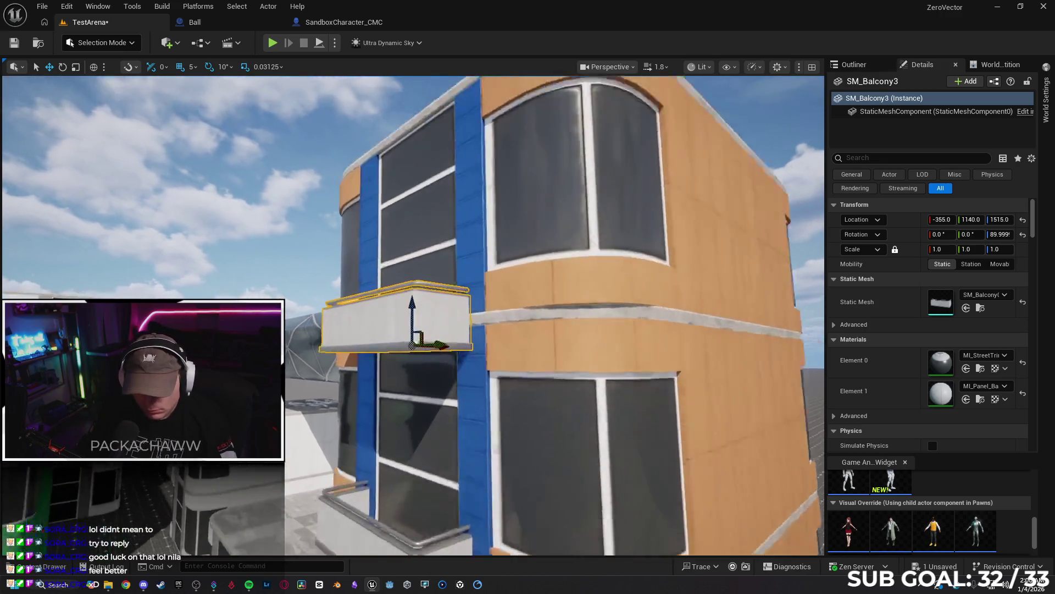
{"action": "mouse_move", "coordinate": [410, 305]}
{"action": "left_mouse_down"}
{"action": "mouse_move", "coordinate": [411, 283]}
{"action": "mouse_move", "coordinate": [411, 357]}
{"action": "mouse_move", "coordinate": [352, 358]}
{"action": "left_mouse_up"}
{"action": "left_click", "coordinate": [64, 572]}
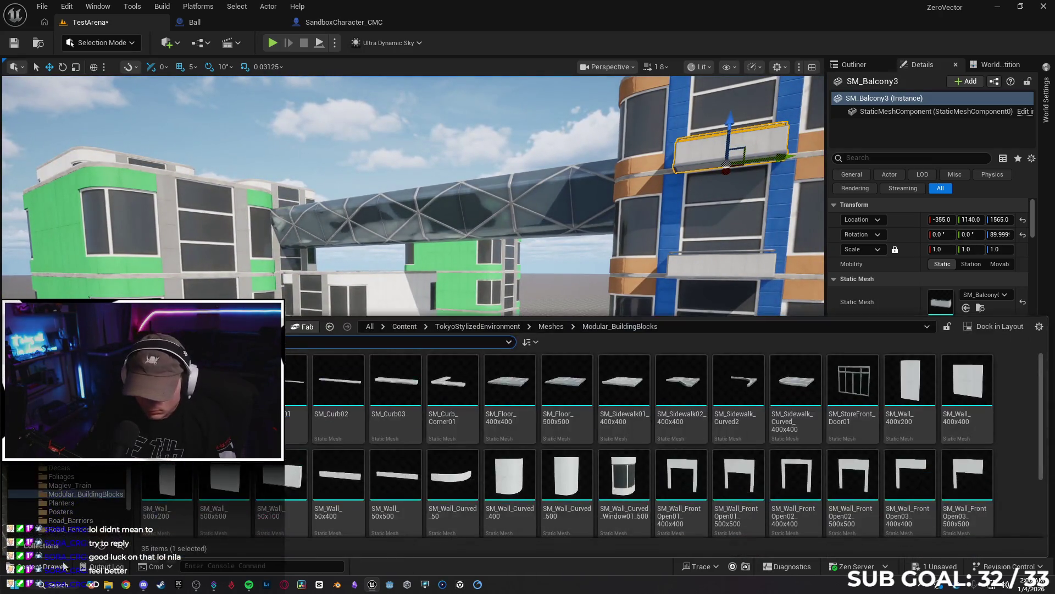
Browse the Road_Props, Signages and Street_Light mesh folders.
{"action": "scroll", "coordinate": [390, 428], "scroll_direction": "down", "scroll_amount": 1}
{"action": "key", "text": "alt+Left"}
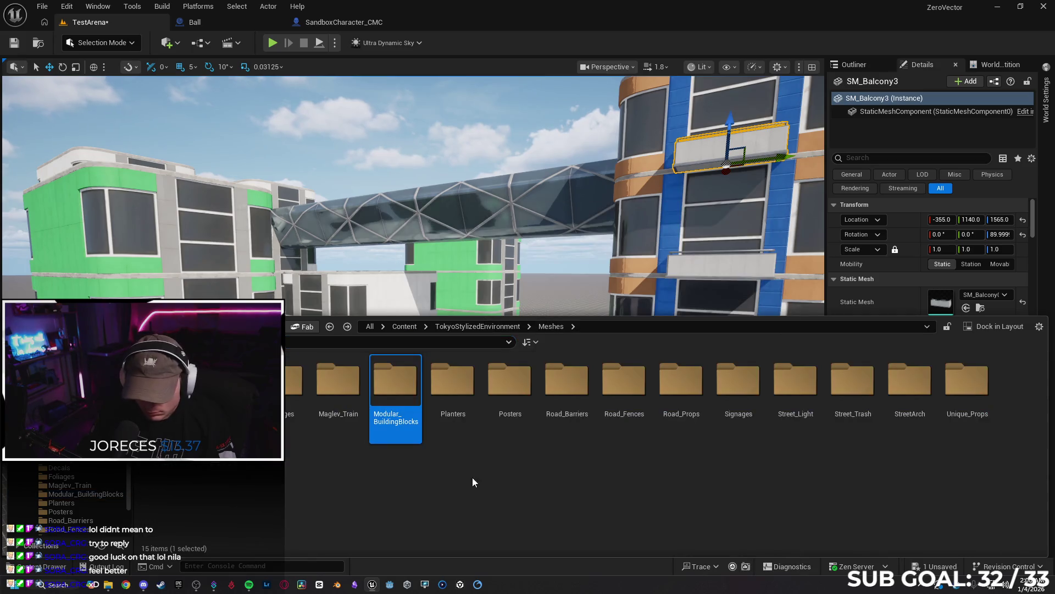
{"action": "double_click", "coordinate": [673, 397]}
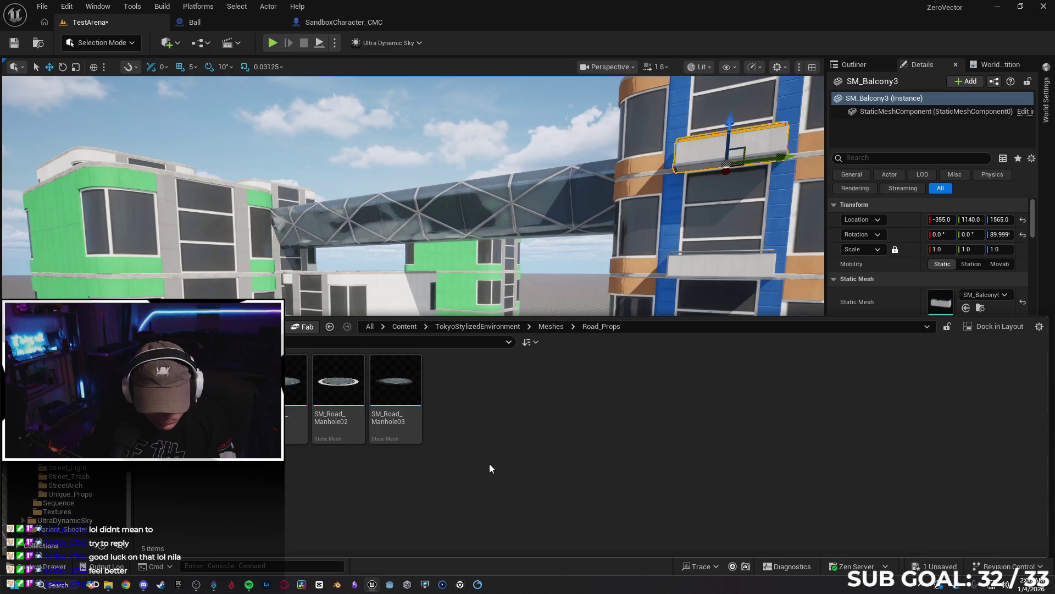
{"action": "key", "text": "alt+Left"}
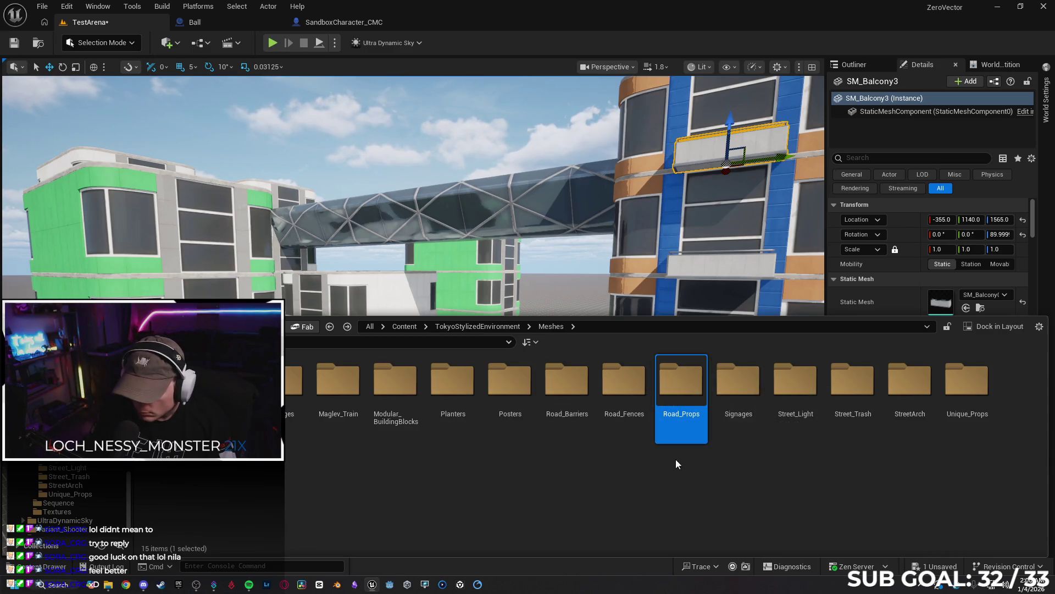
{"action": "double_click", "coordinate": [738, 381]}
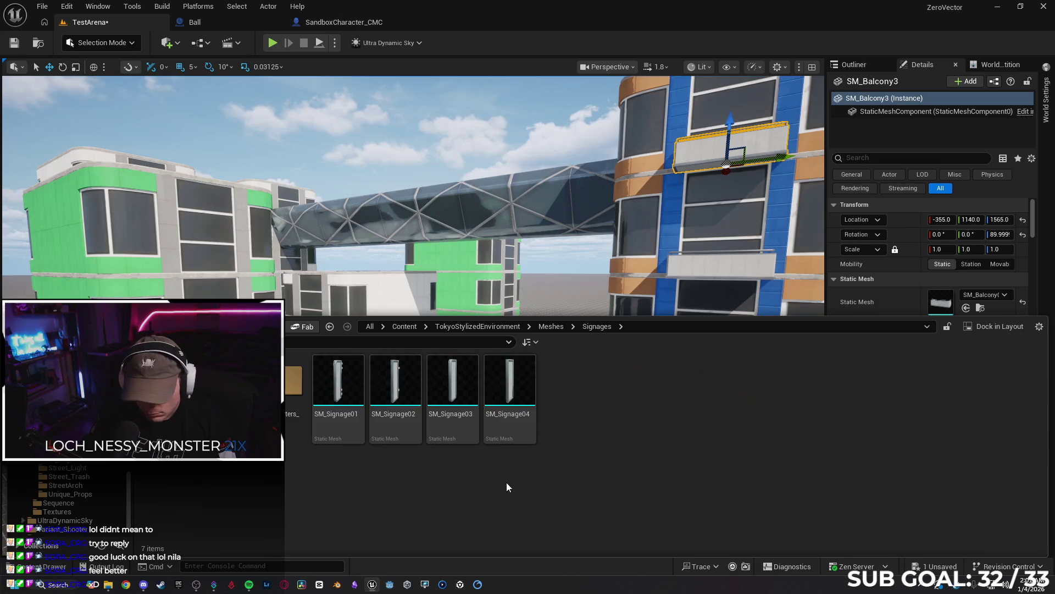
{"action": "key", "text": "alt+Left"}
{"action": "key", "text": "Right"}
{"action": "key", "text": "Return"}
{"action": "key", "text": "alt+Left"}
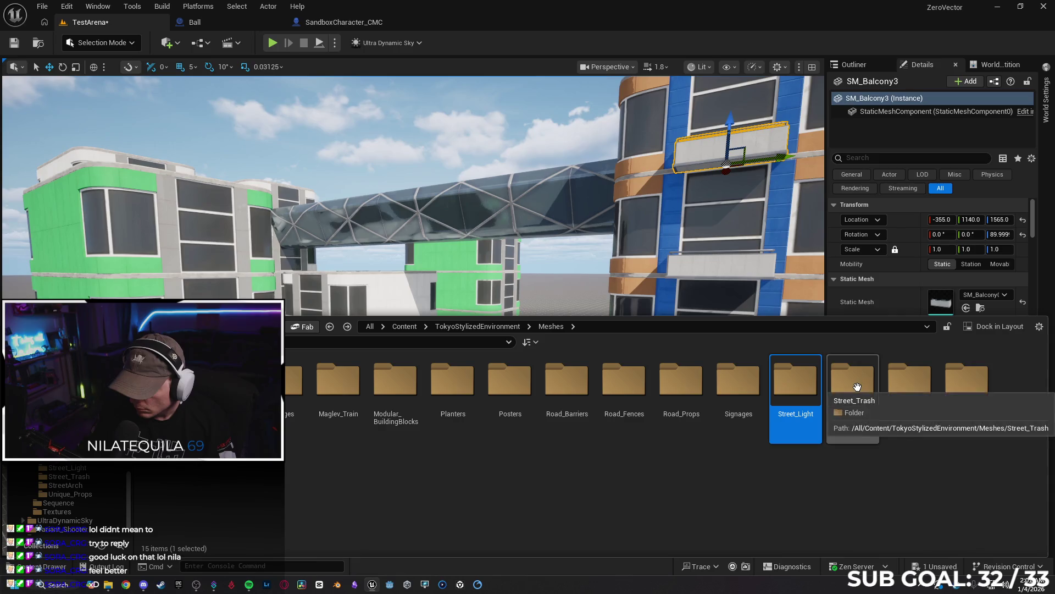
{"action": "key", "text": "alt+Left"}
Look through the Decals, Materials and Textures folders of TokyoStylizedEnvironment.
{"action": "double_click", "coordinate": [336, 381]}
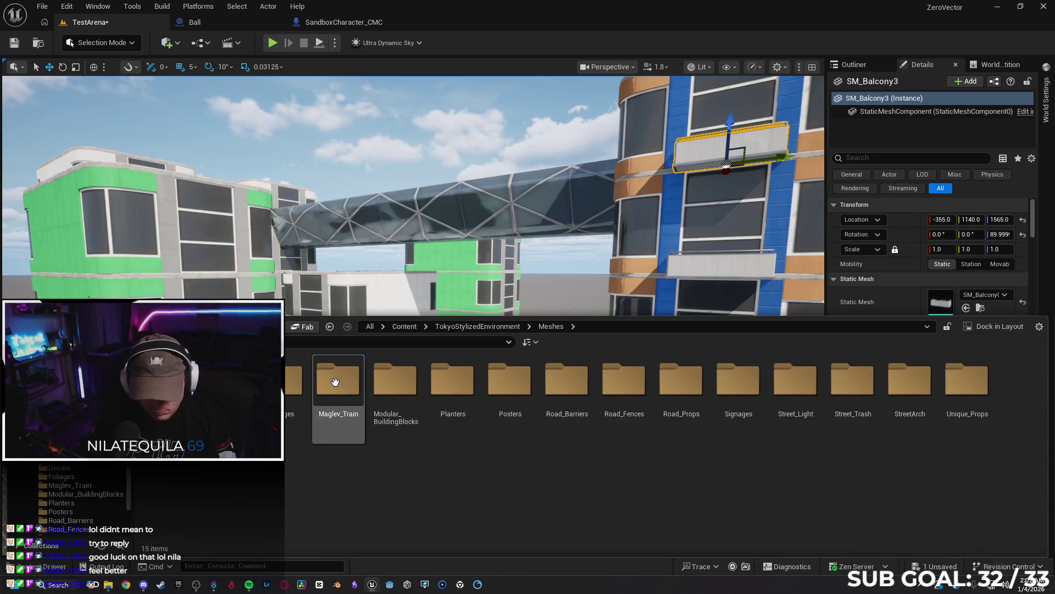
{"action": "double_click", "coordinate": [292, 379]}
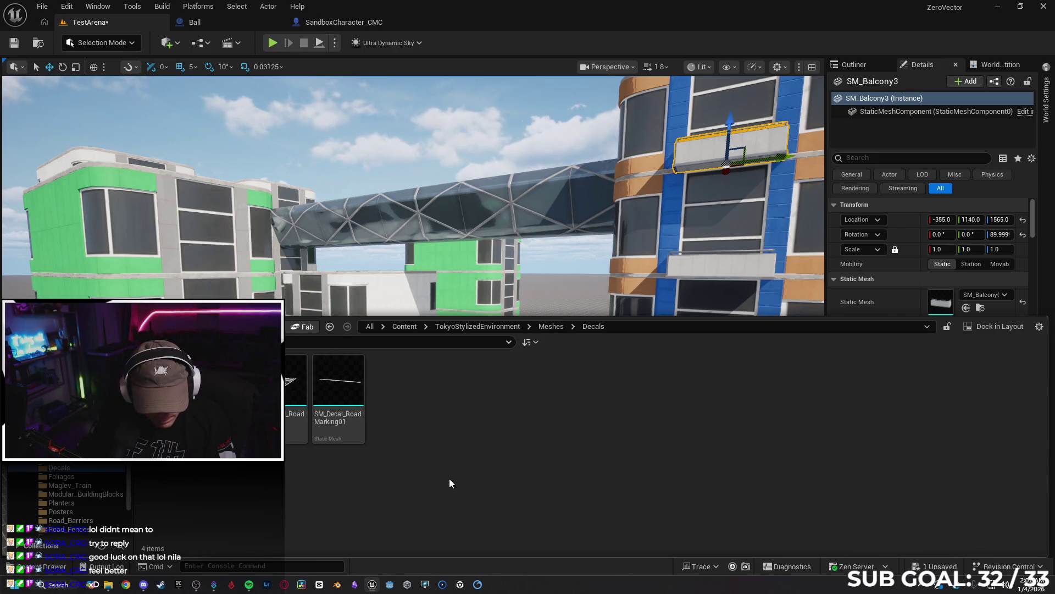
{"action": "key", "text": "alt+Left"}
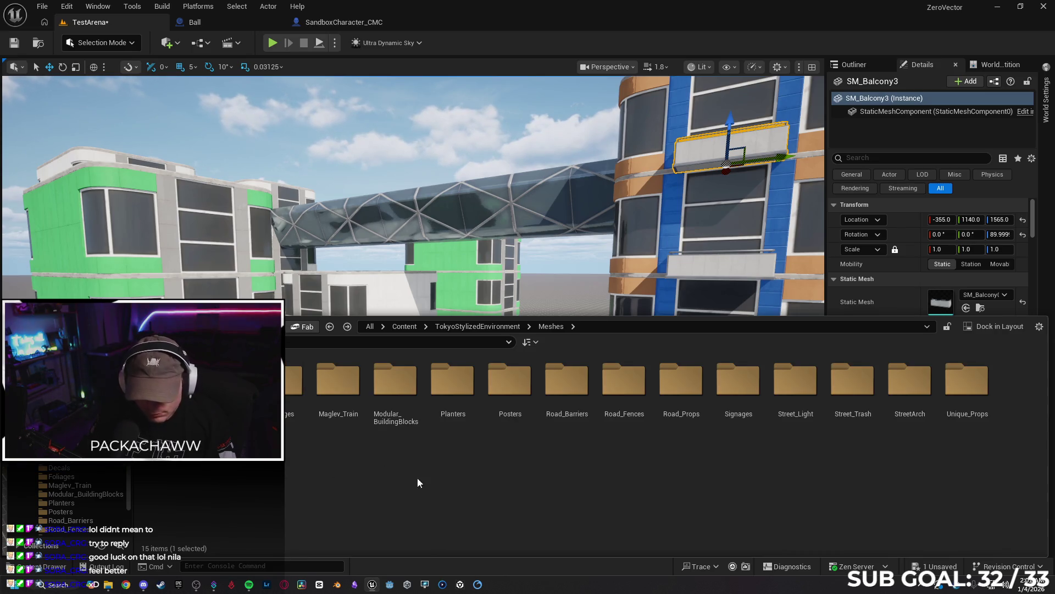
{"action": "key", "text": "alt+Left"}
{"action": "double_click", "coordinate": [294, 384]}
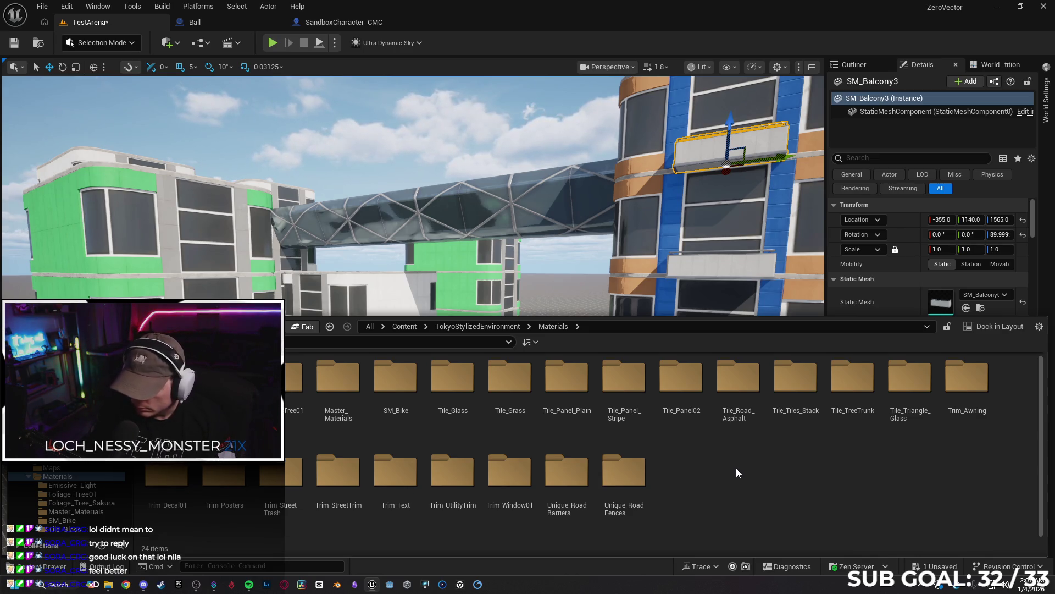
{"action": "key", "text": "alt+Left"}
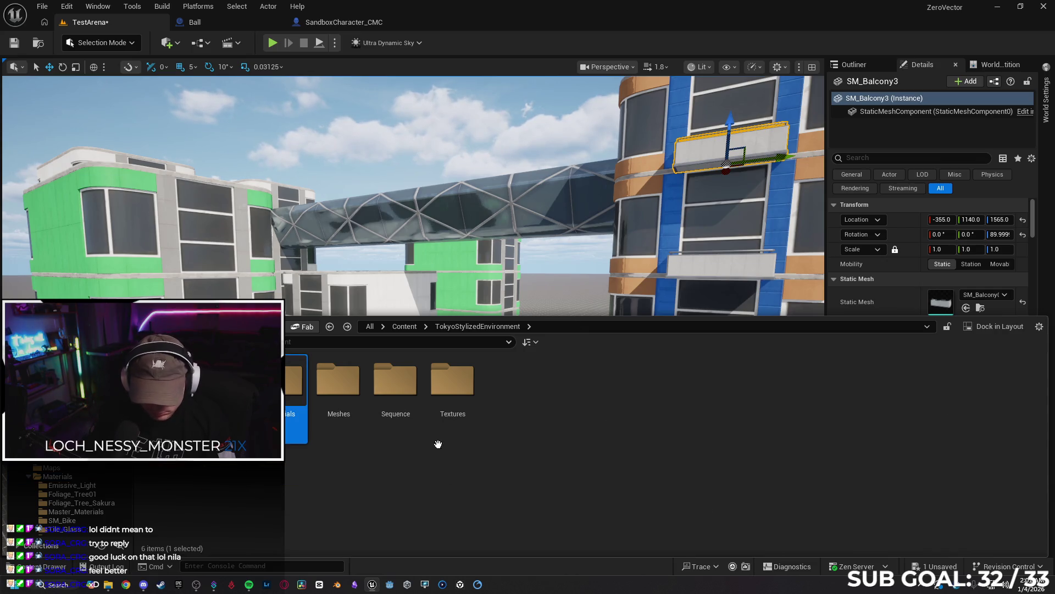
{"action": "double_click", "coordinate": [296, 385]}
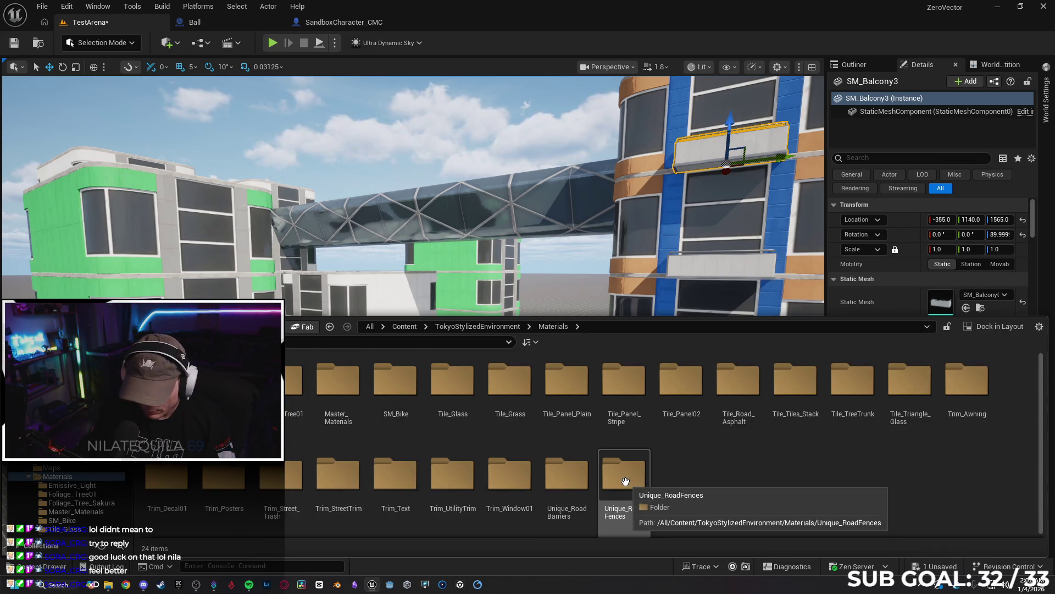
{"action": "key", "text": "alt+Left"}
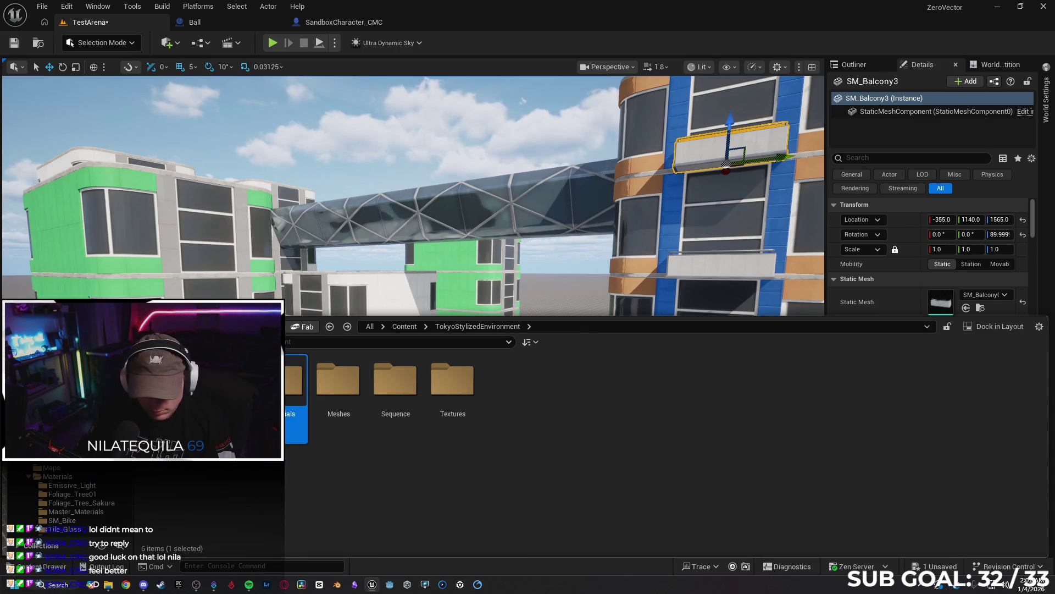
{"action": "double_click", "coordinate": [454, 383]}
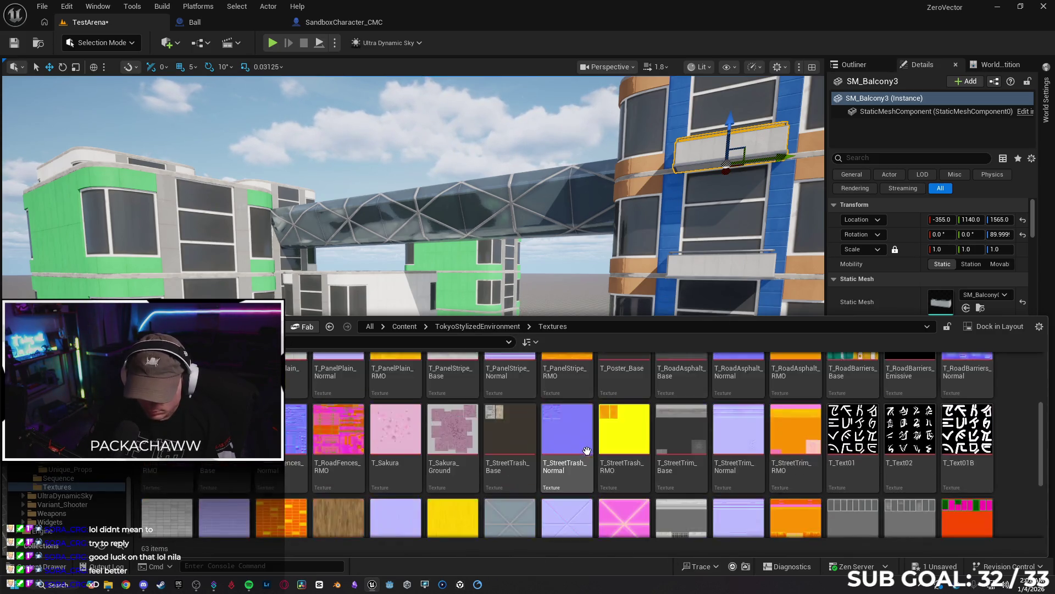
{"action": "key", "text": "alt+Left"}
{"action": "key", "text": "alt+Left"}
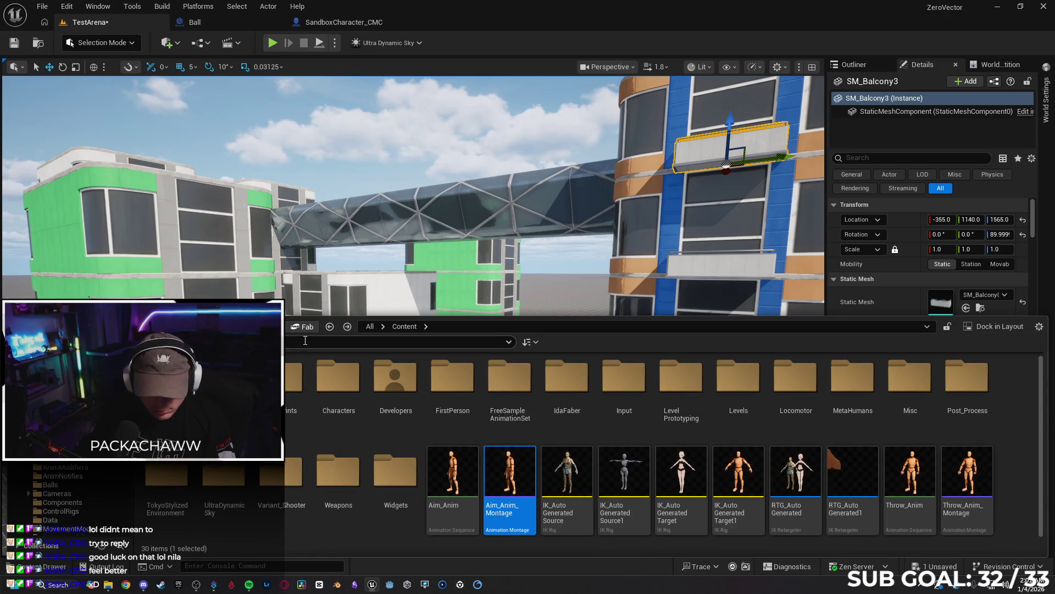
Search the assets for 'road' and fly the view to the cherry-tree courtyard.
{"action": "type", "text": "road"}
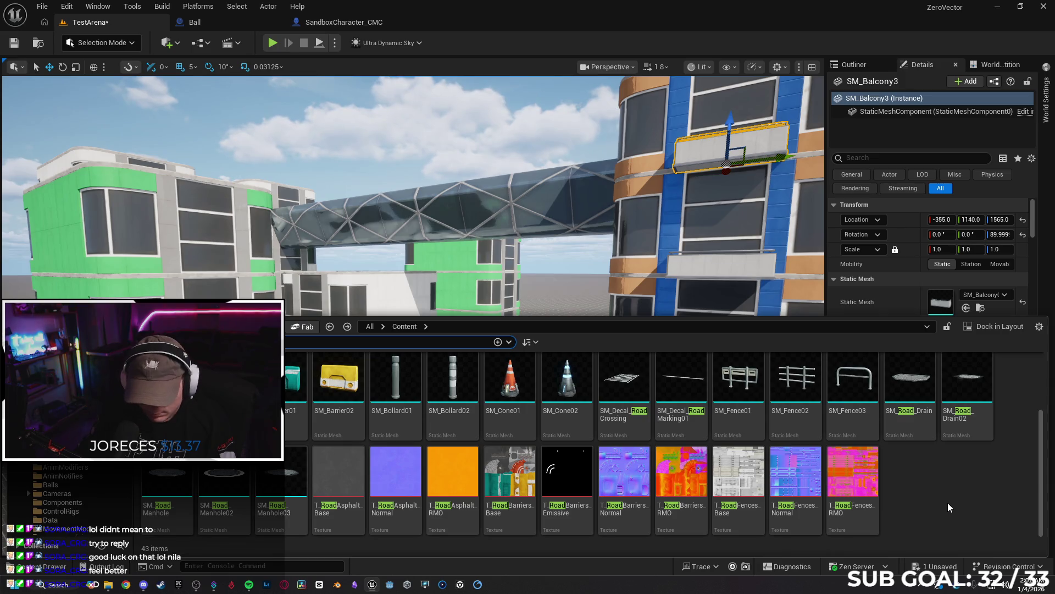
{"action": "scroll", "coordinate": [947, 504], "scroll_direction": "up", "scroll_amount": 2}
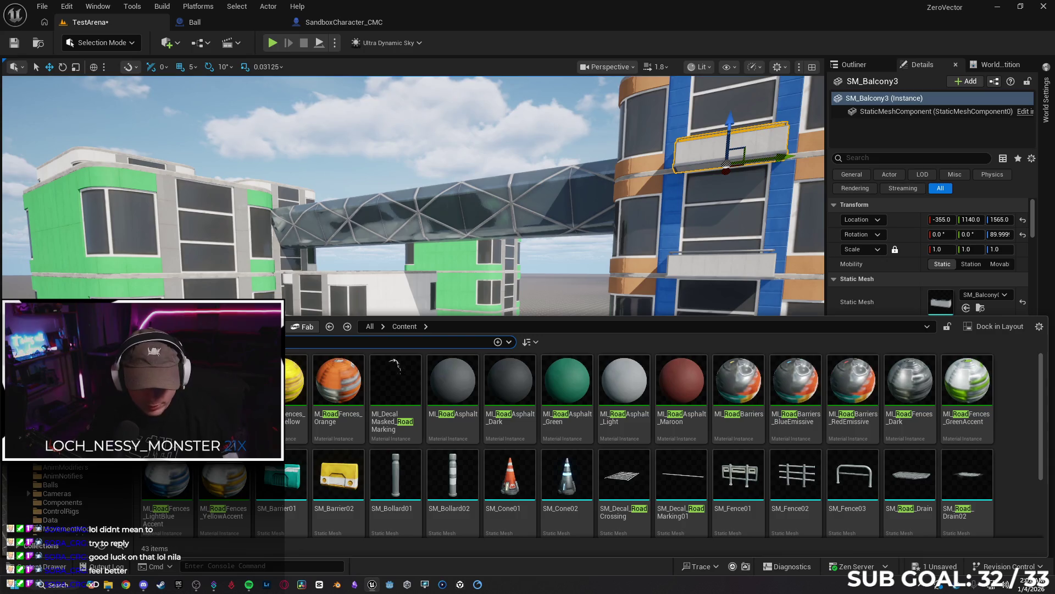
{"action": "left_click_drag", "start_coordinate": [413, 272], "coordinate": [414, 272]}
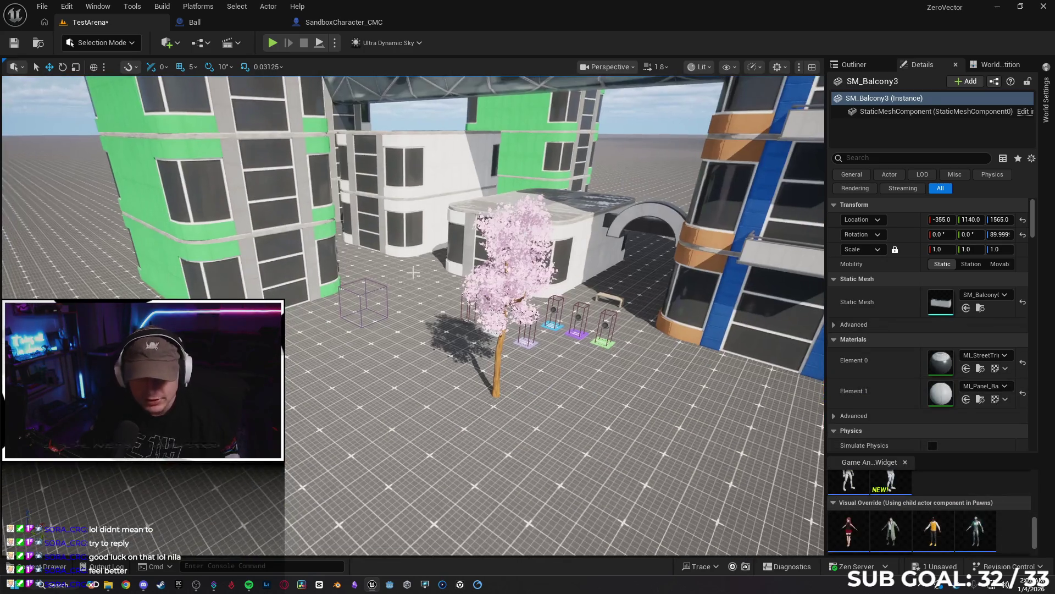
Add a 200×200×200 Box brush from Quick Add Geometry beside the sakura tree.
{"action": "left_click", "coordinate": [180, 44]}
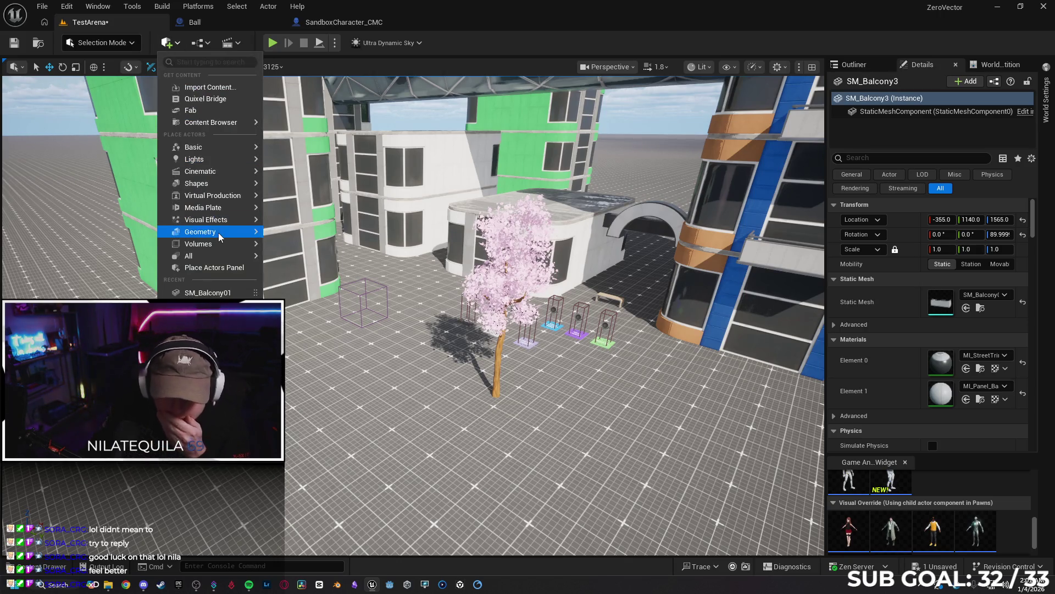
{"action": "mouse_move", "coordinate": [220, 233]}
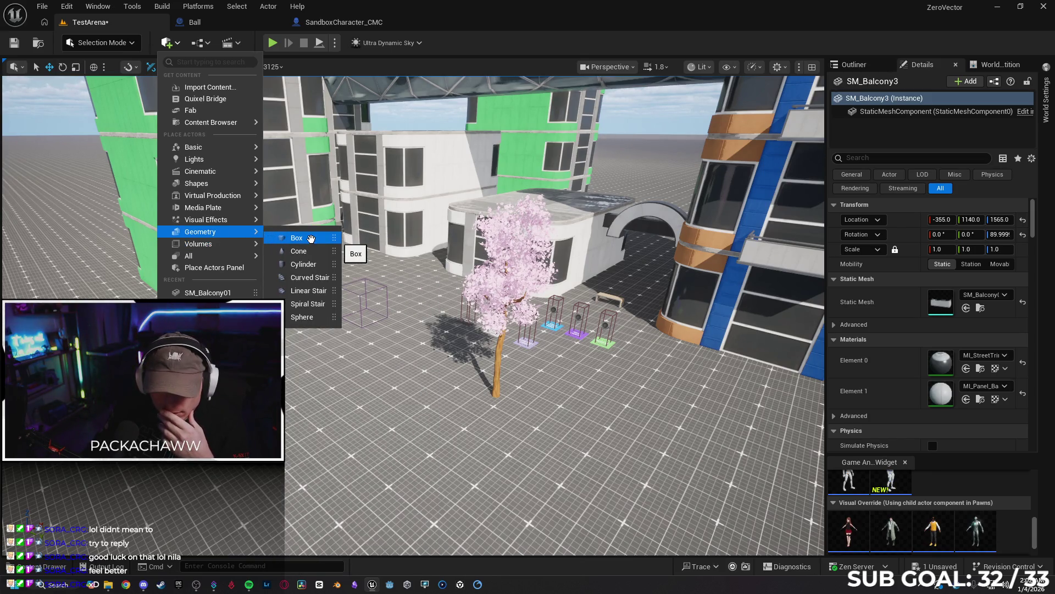
{"action": "left_click", "coordinate": [311, 238]}
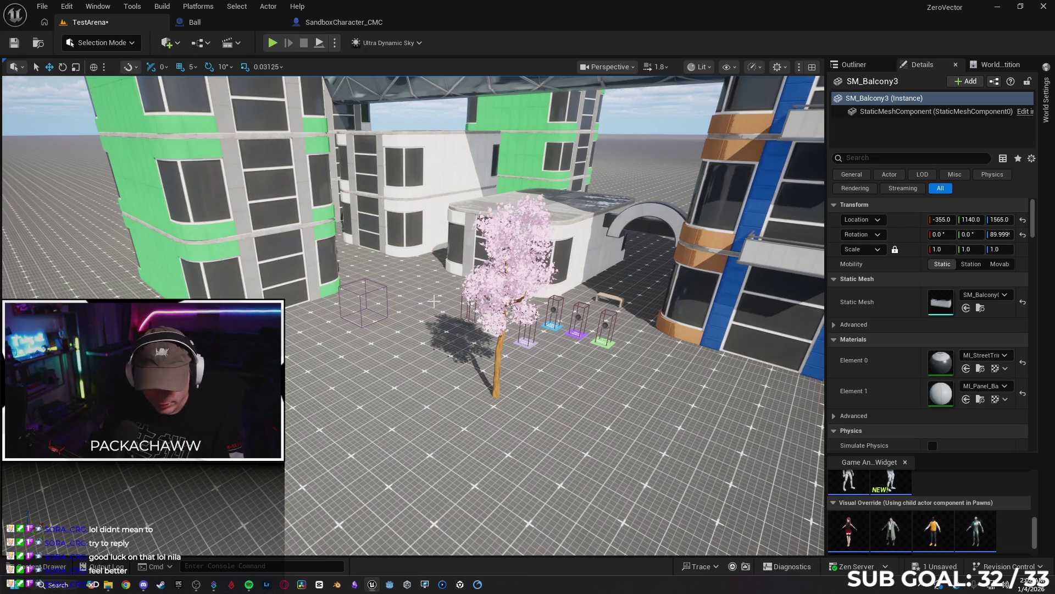
{"action": "left_click_drag", "start_coordinate": [417, 309], "coordinate": [395, 264]}
{"action": "left_click", "coordinate": [167, 42]}
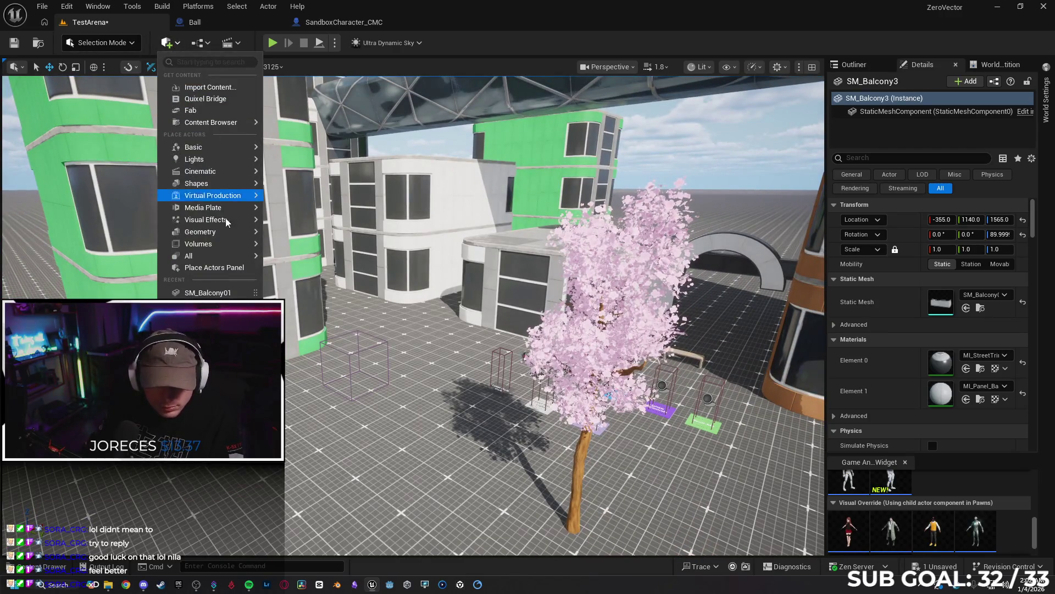
{"action": "mouse_move", "coordinate": [225, 234]}
{"action": "mouse_move", "coordinate": [297, 237]}
{"action": "left_mouse_down"}
{"action": "mouse_move", "coordinate": [354, 366]}
{"action": "mouse_move", "coordinate": [366, 437]}
{"action": "mouse_move", "coordinate": [388, 449]}
{"action": "mouse_move", "coordinate": [450, 416]}
{"action": "left_mouse_up"}
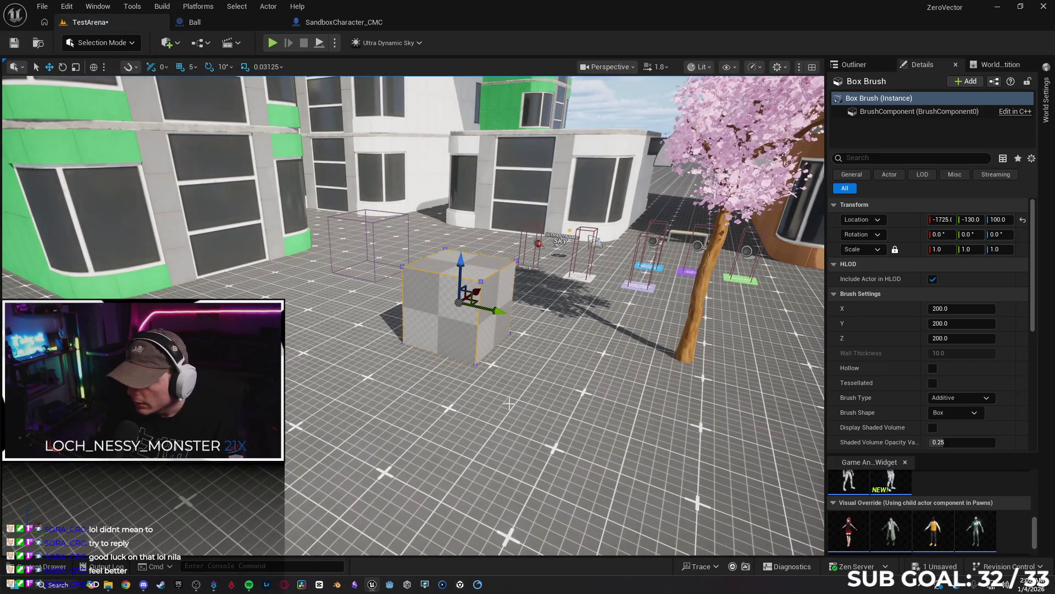
Inspect the BrushComponent and Box Brush (Instance) details, then open the Content Drawer at Content root.
{"action": "scroll", "coordinate": [951, 365], "scroll_direction": "down", "scroll_amount": 5}
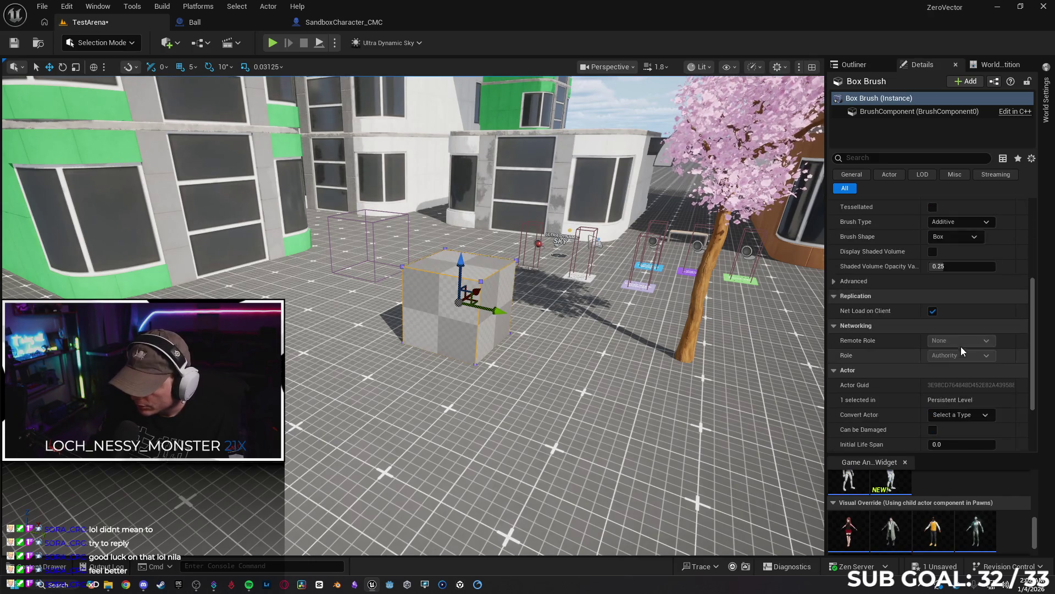
{"action": "scroll", "coordinate": [961, 347], "scroll_direction": "up", "scroll_amount": 5}
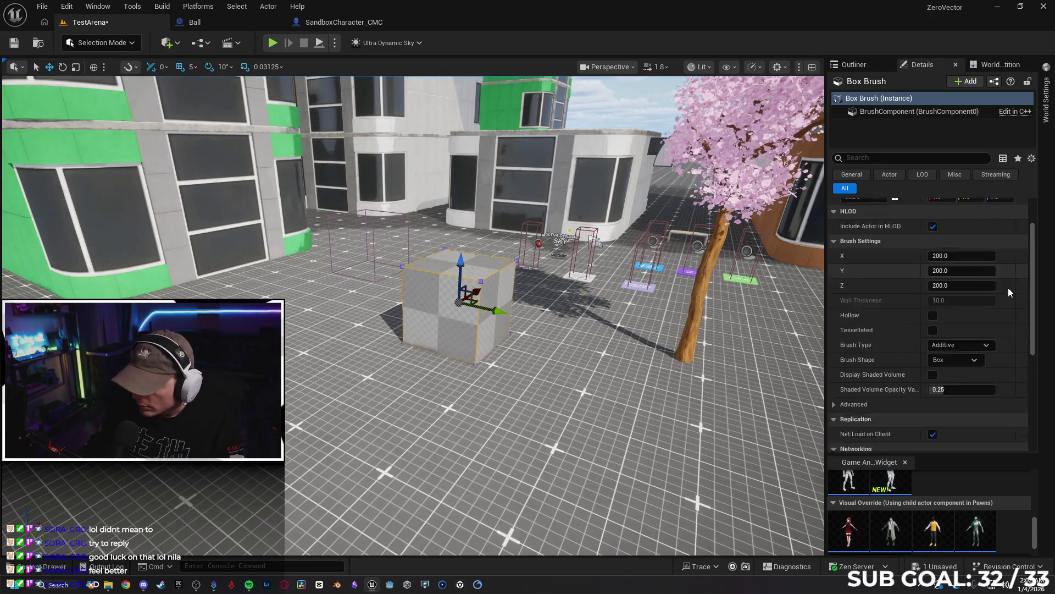
{"action": "scroll", "coordinate": [1003, 296], "scroll_direction": "down", "scroll_amount": 4}
{"action": "scroll", "coordinate": [886, 372], "scroll_direction": "up", "scroll_amount": 6}
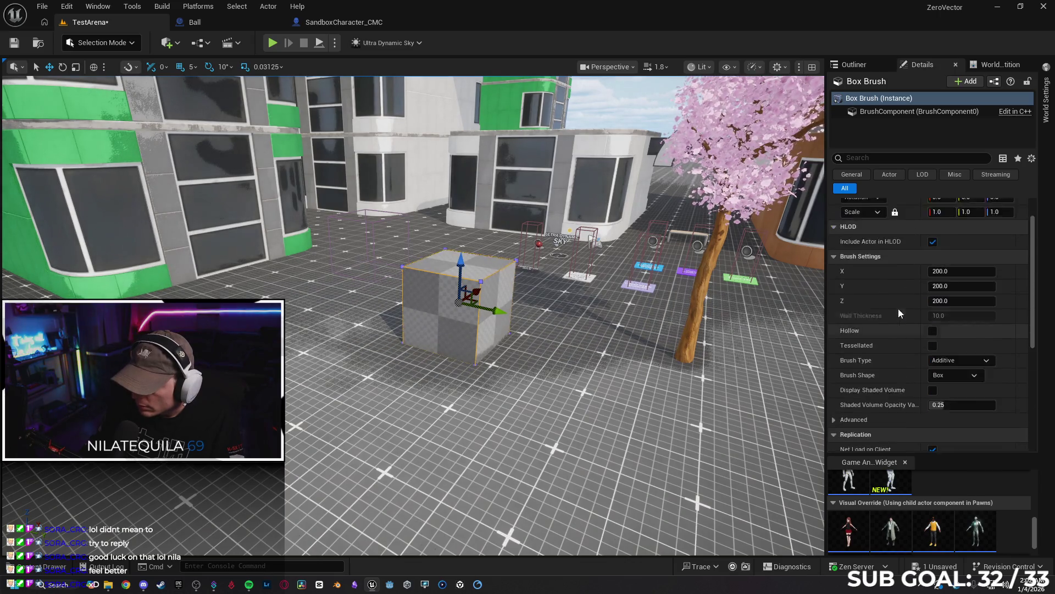
{"action": "left_click", "coordinate": [888, 113]}
{"action": "scroll", "coordinate": [907, 326], "scroll_direction": "down", "scroll_amount": 1}
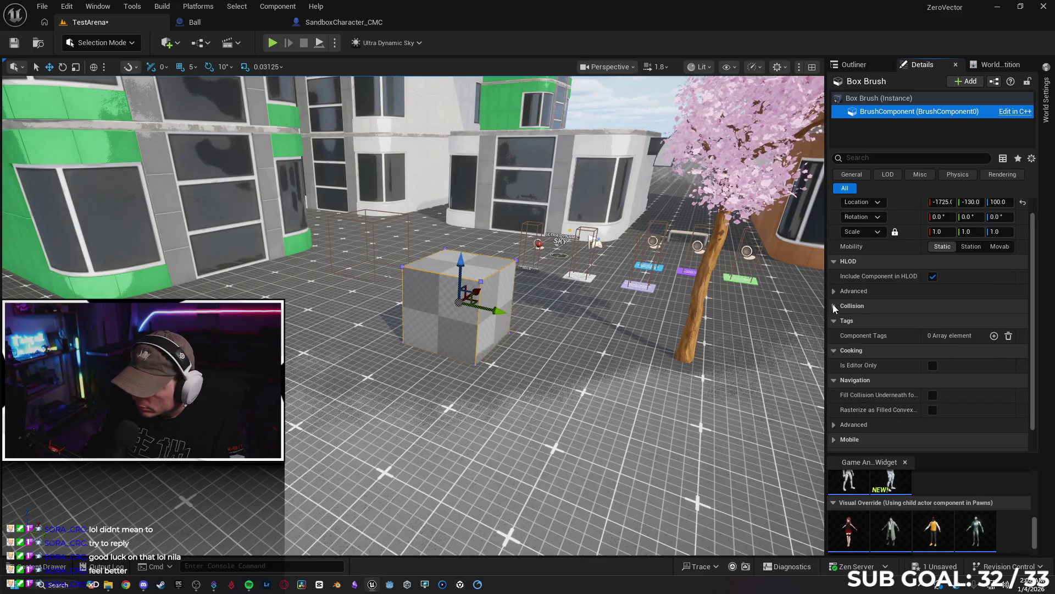
{"action": "scroll", "coordinate": [865, 294], "scroll_direction": "down", "scroll_amount": 1}
{"action": "scroll", "coordinate": [888, 292], "scroll_direction": "up", "scroll_amount": 1}
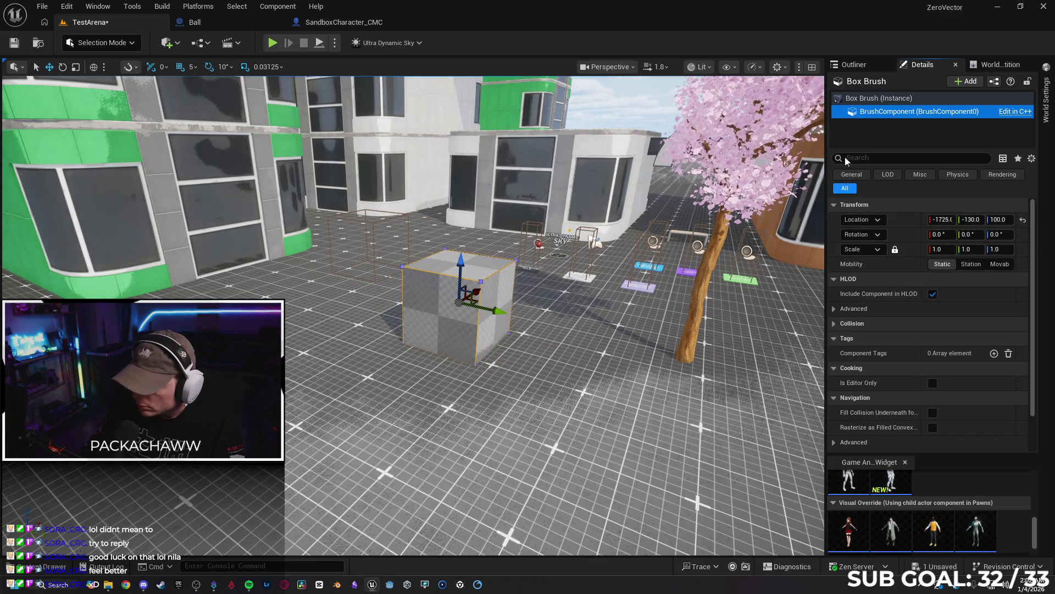
{"action": "left_click", "coordinate": [869, 98]}
{"action": "scroll", "coordinate": [882, 350], "scroll_direction": "down", "scroll_amount": 10}
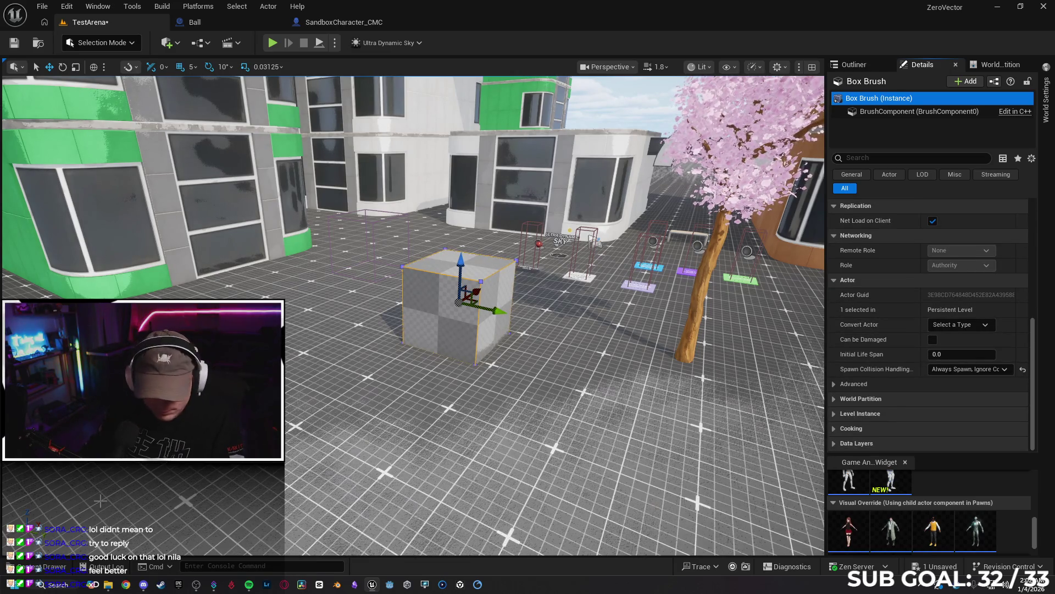
{"action": "left_click", "coordinate": [43, 568]}
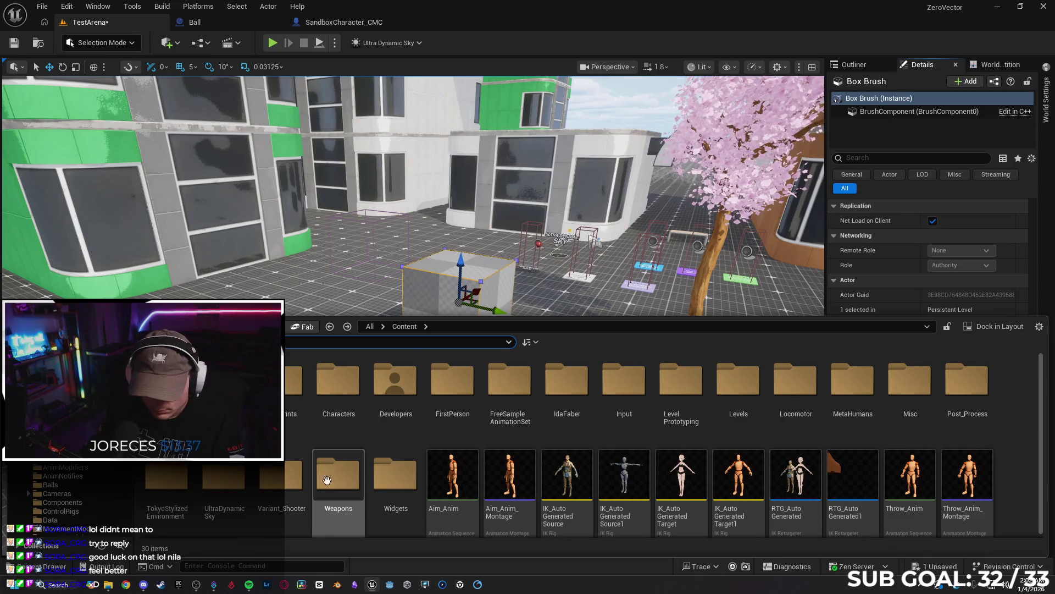
Search 'road' and drag MI_RoadAsphalt_Dark onto the box, then undo it.
{"action": "key", "text": "alt+Left"}
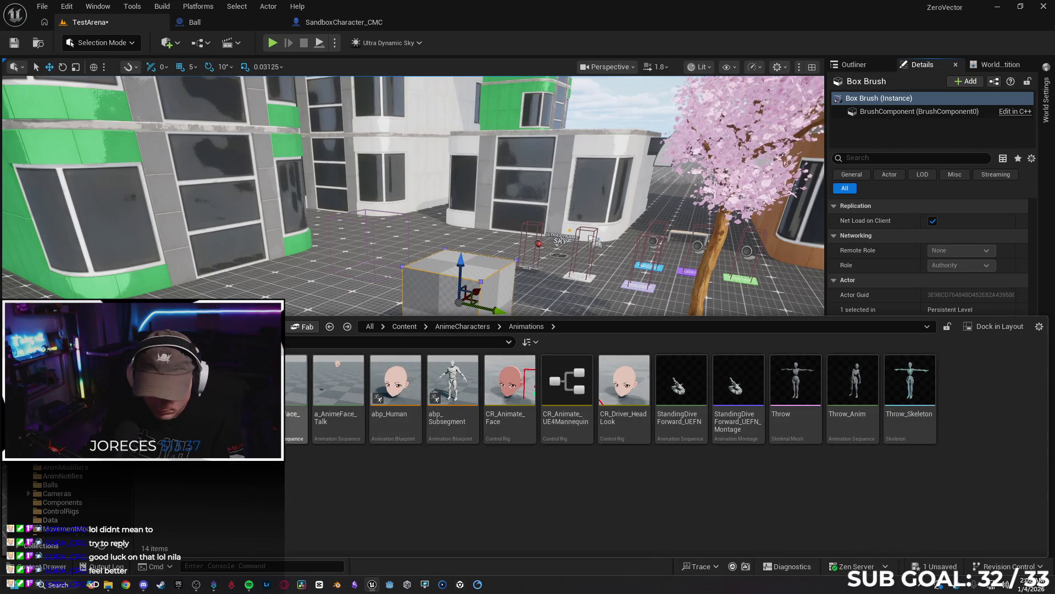
{"action": "key", "text": "alt+Left"}
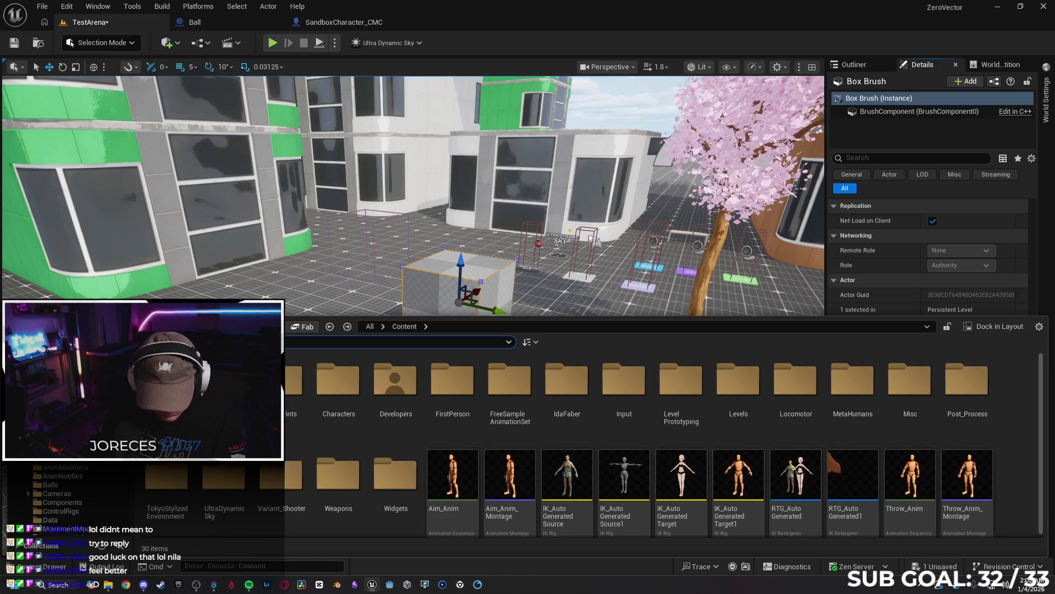
{"action": "type", "text": "road"}
{"action": "mouse_move", "coordinate": [510, 385]}
{"action": "left_mouse_down"}
{"action": "mouse_move", "coordinate": [495, 329]}
{"action": "mouse_move", "coordinate": [473, 305]}
{"action": "left_mouse_up"}
{"action": "mouse_move", "coordinate": [412, 316]}
{"action": "left_mouse_down"}
{"action": "mouse_move", "coordinate": [385, 308]}
{"action": "mouse_move", "coordinate": [451, 308]}
{"action": "mouse_move", "coordinate": [418, 319]}
{"action": "mouse_move", "coordinate": [440, 316]}
{"action": "mouse_move", "coordinate": [440, 341]}
{"action": "left_mouse_up"}
{"action": "key", "text": "ctrl+z"}
Apply MI_RoadAsphalt_Dark to the box's top face and flatten it into a low slab.
{"action": "key", "text": "ctrl+space"}
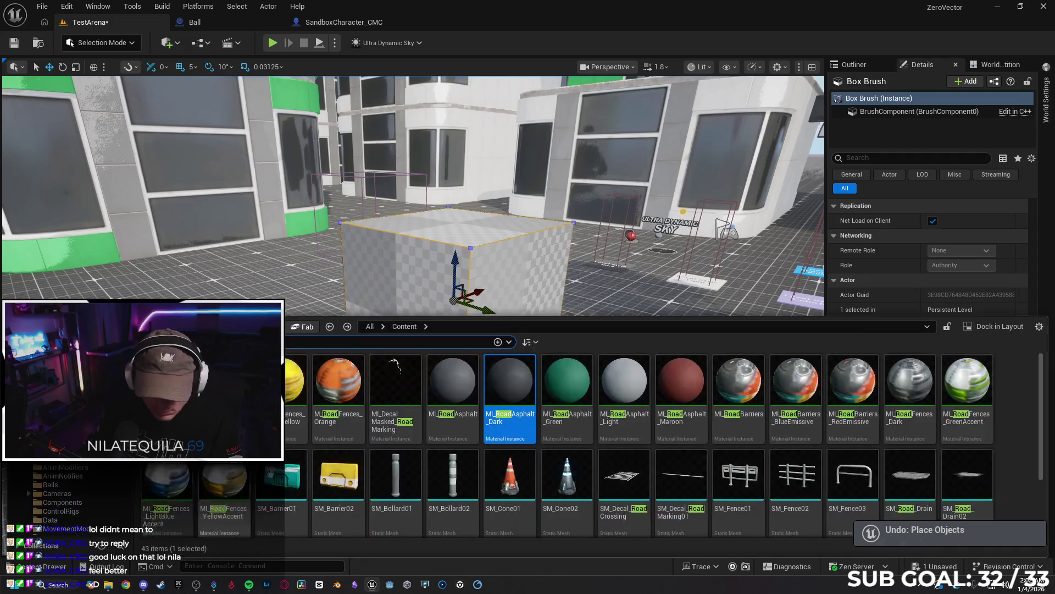
{"action": "mouse_move", "coordinate": [510, 385]}
{"action": "left_mouse_down"}
{"action": "mouse_move", "coordinate": [473, 236]}
{"action": "mouse_move", "coordinate": [468, 286]}
{"action": "left_mouse_up"}
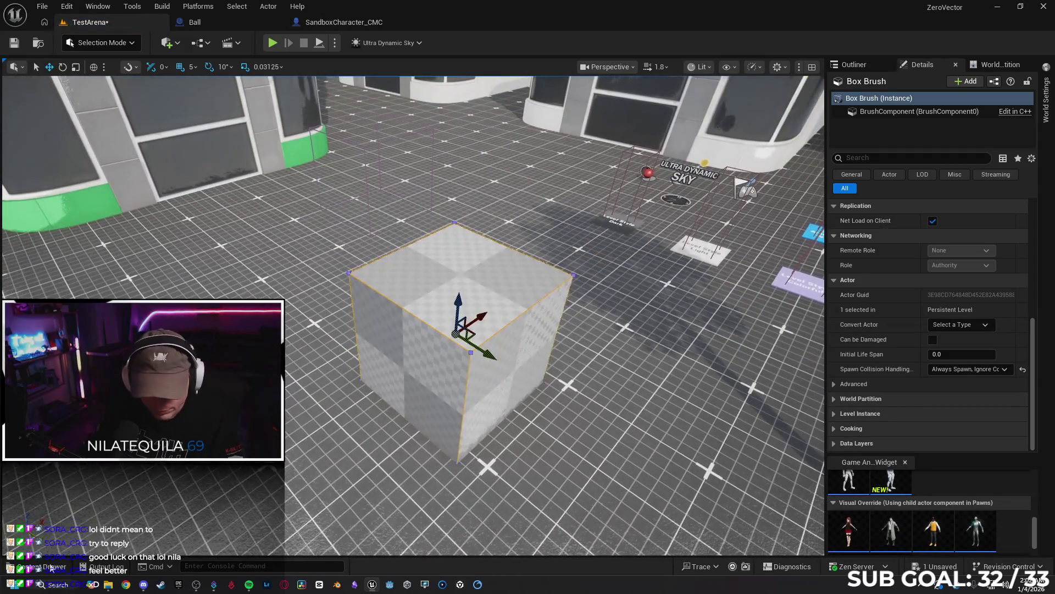
{"action": "key", "text": "ctrl+space"}
{"action": "left_click_drag", "start_coordinate": [514, 429], "coordinate": [470, 283]}
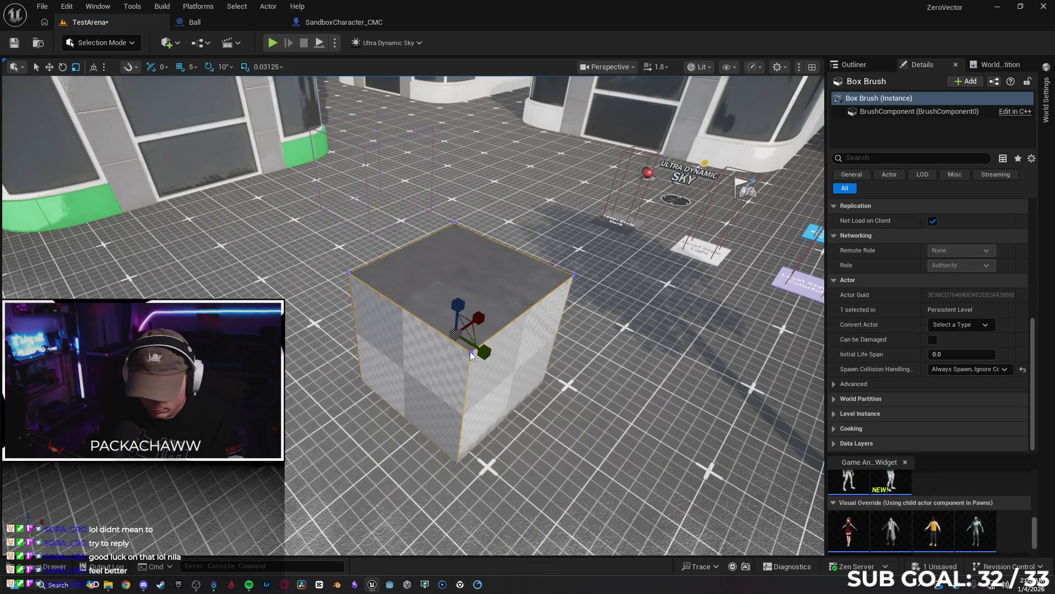
{"action": "mouse_move", "coordinate": [457, 304]}
{"action": "left_mouse_down"}
{"action": "mouse_move", "coordinate": [458, 351]}
{"action": "mouse_move", "coordinate": [473, 308]}
{"action": "left_mouse_up"}
{"action": "mouse_move", "coordinate": [406, 198]}
{"action": "left_mouse_down"}
{"action": "mouse_move", "coordinate": [409, 168]}
{"action": "mouse_move", "coordinate": [473, 351]}
{"action": "mouse_move", "coordinate": [420, 250]}
{"action": "mouse_move", "coordinate": [500, 332]}
{"action": "left_mouse_up"}
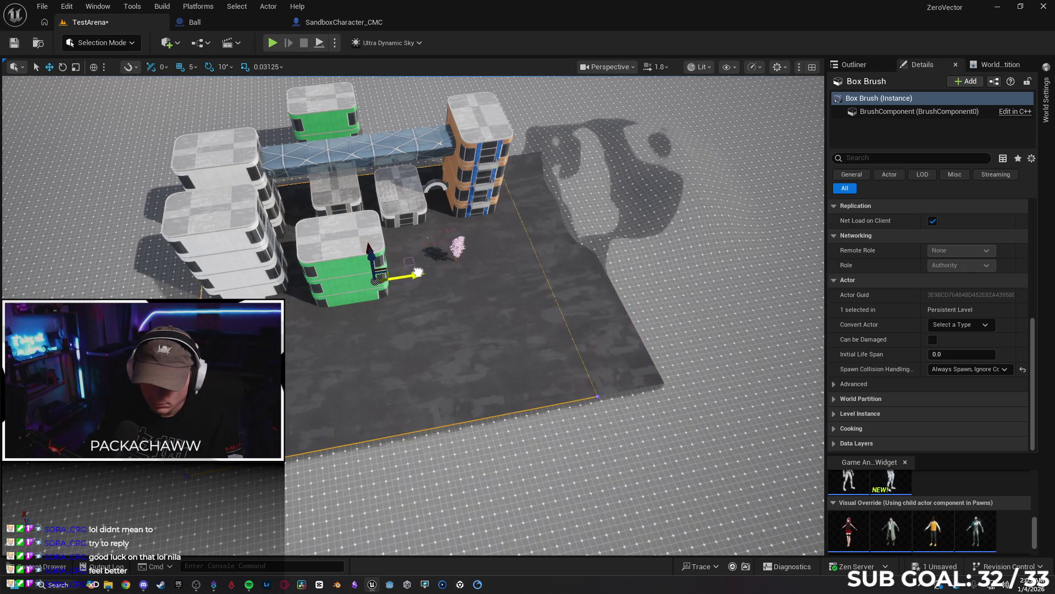
{"action": "left_click_drag", "start_coordinate": [422, 271], "coordinate": [357, 284]}
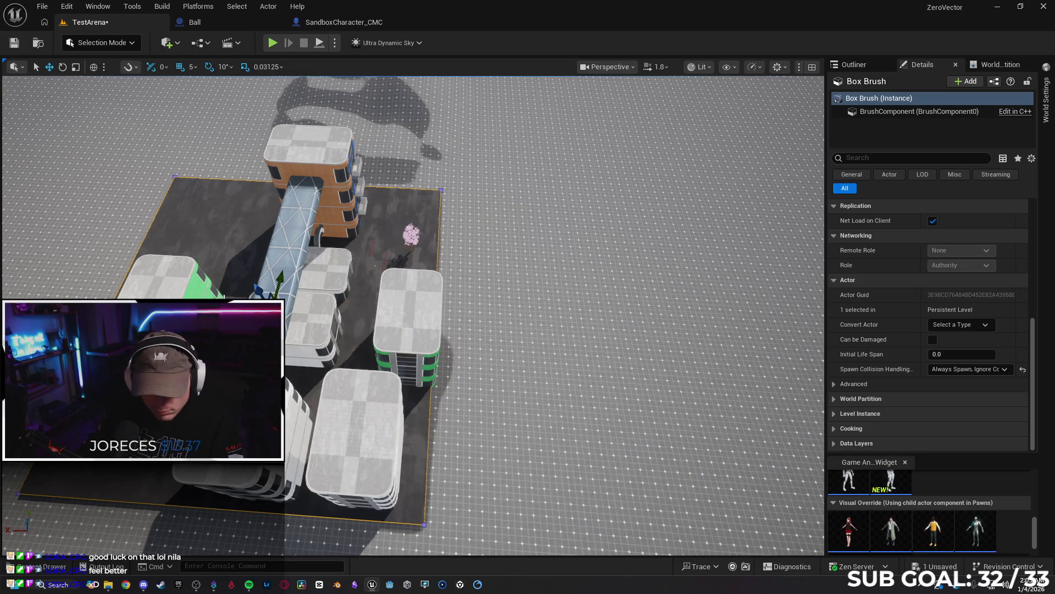
{"action": "mouse_move", "coordinate": [357, 285]}
{"action": "left_mouse_down"}
{"action": "mouse_move", "coordinate": [357, 269]}
{"action": "mouse_move", "coordinate": [302, 286]}
{"action": "mouse_move", "coordinate": [321, 248]}
{"action": "mouse_move", "coordinate": [552, 162]}
{"action": "left_mouse_up"}
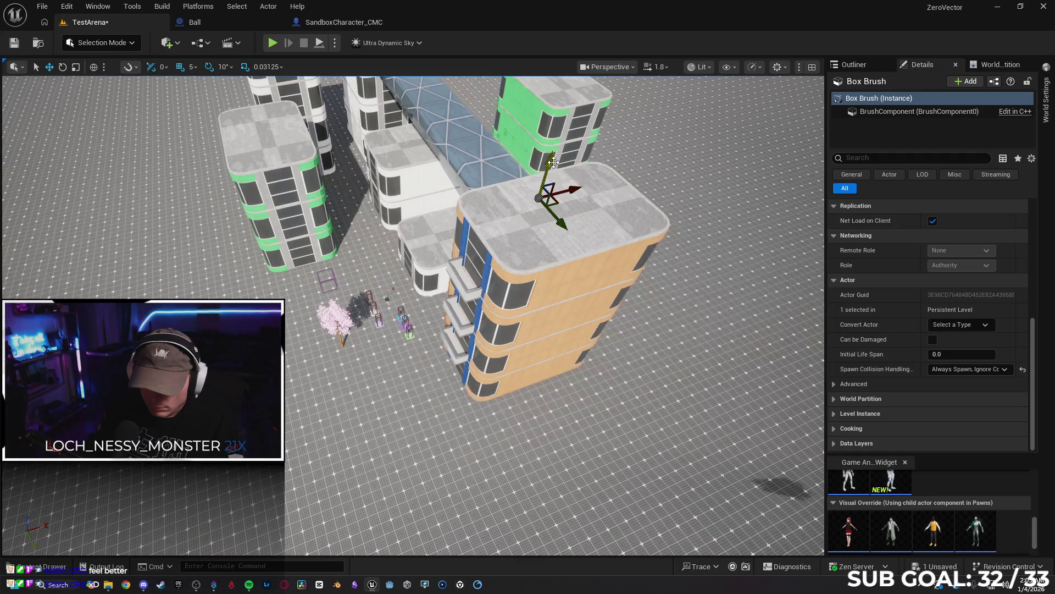
{"action": "left_click", "coordinate": [768, 200]}
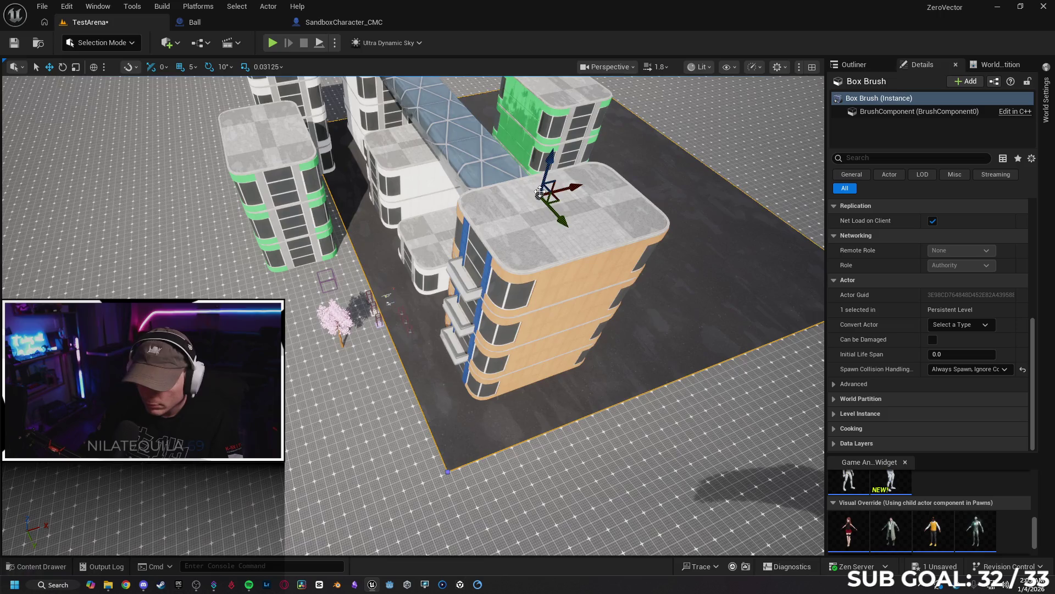
{"action": "scroll", "coordinate": [768, 200], "scroll_direction": "up", "scroll_amount": 6}
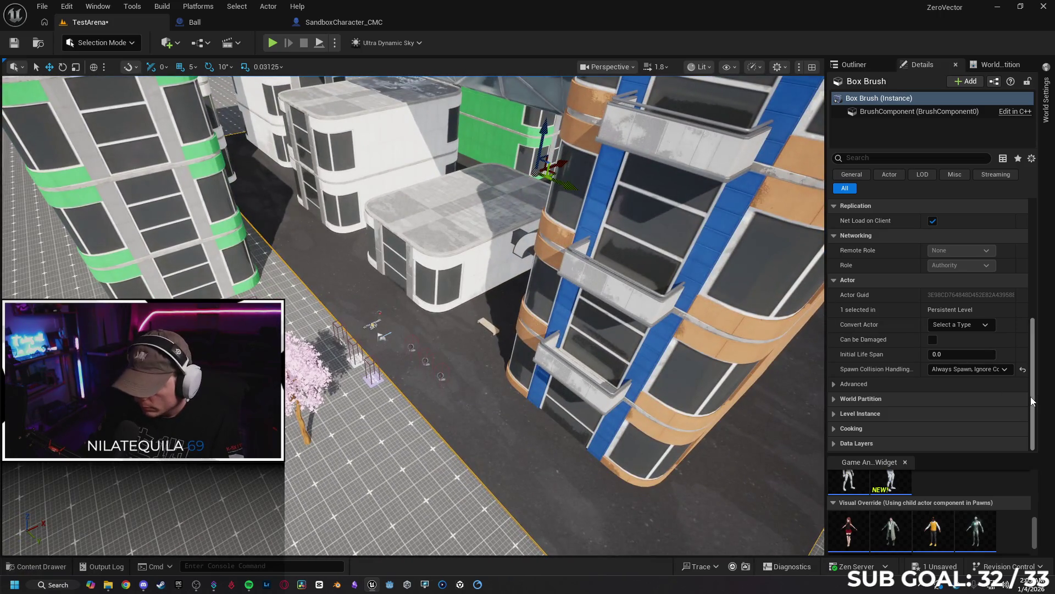
{"action": "scroll", "coordinate": [934, 330], "scroll_direction": "up", "scroll_amount": 10}
{"action": "left_click", "coordinate": [999, 249]}
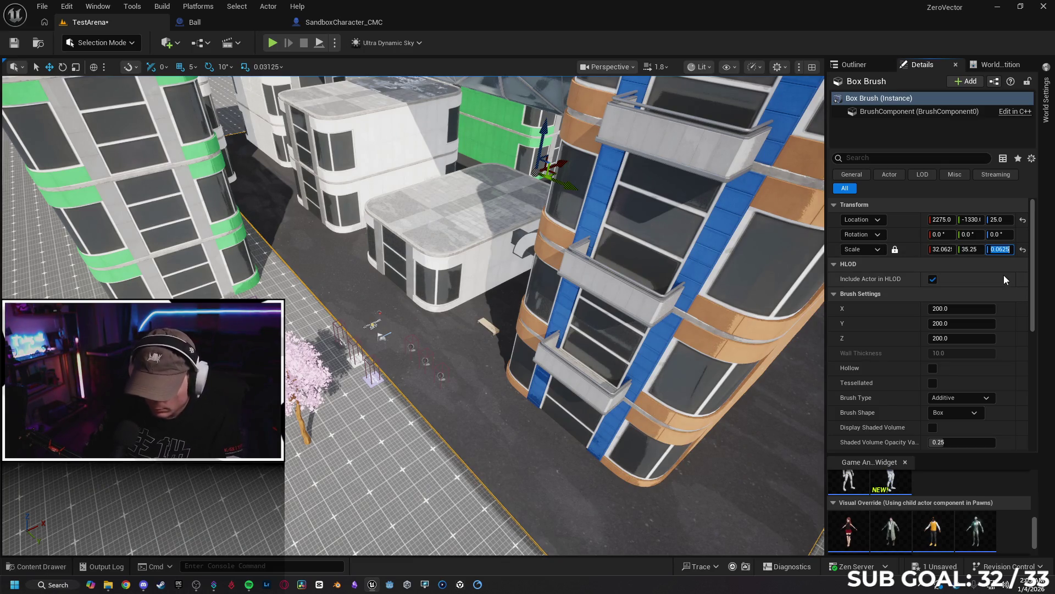
Try brush scales 0, 0.6, 1 and 2, then reset the scale to 1, 1, 1.
{"action": "type", "text": "0"}
{"action": "key", "text": "Return"}
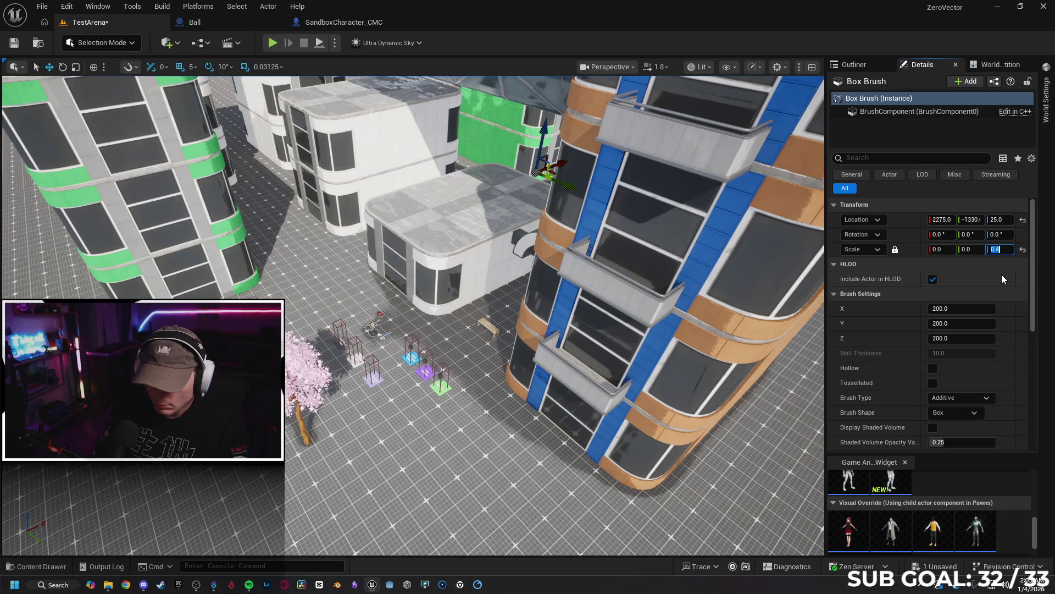
{"action": "type", "text": "0.6"}
{"action": "key", "text": "Return"}
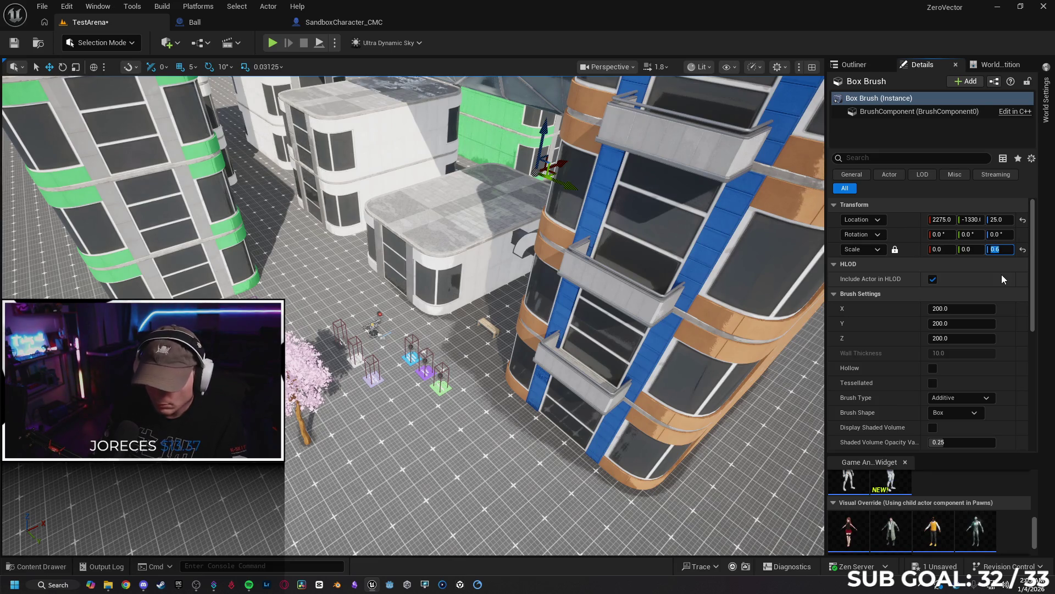
{"action": "type", "text": "1"}
{"action": "key", "text": "Return"}
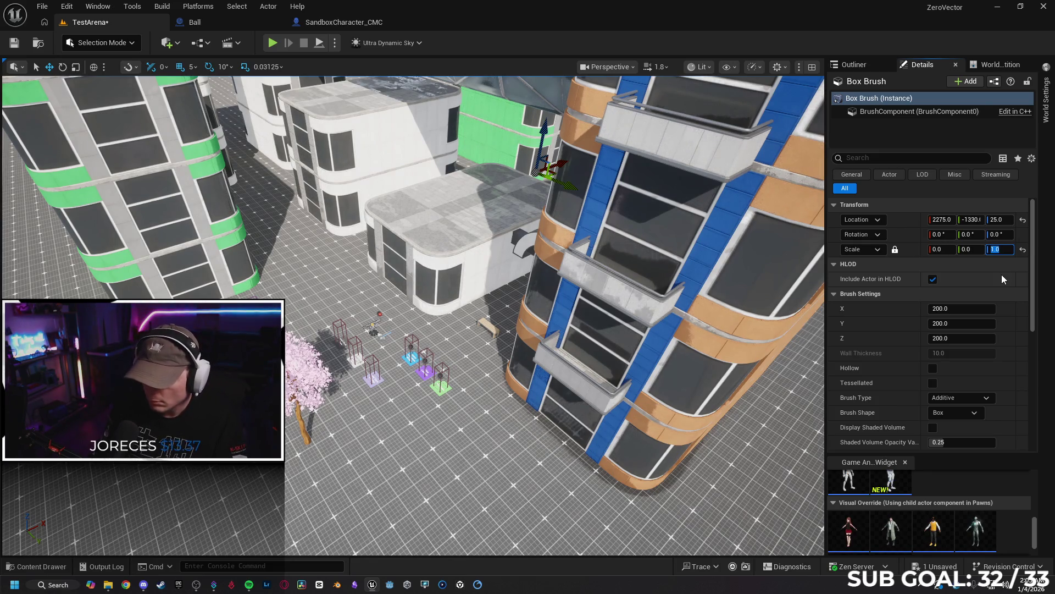
{"action": "type", "text": "2"}
{"action": "key", "text": "Return"}
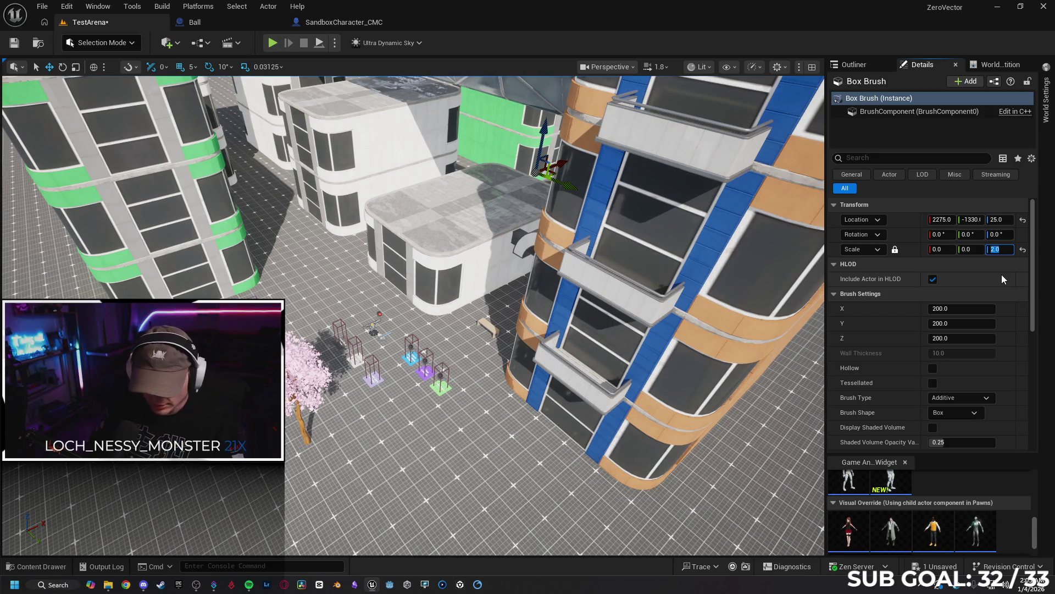
{"action": "left_click", "coordinate": [1022, 250]}
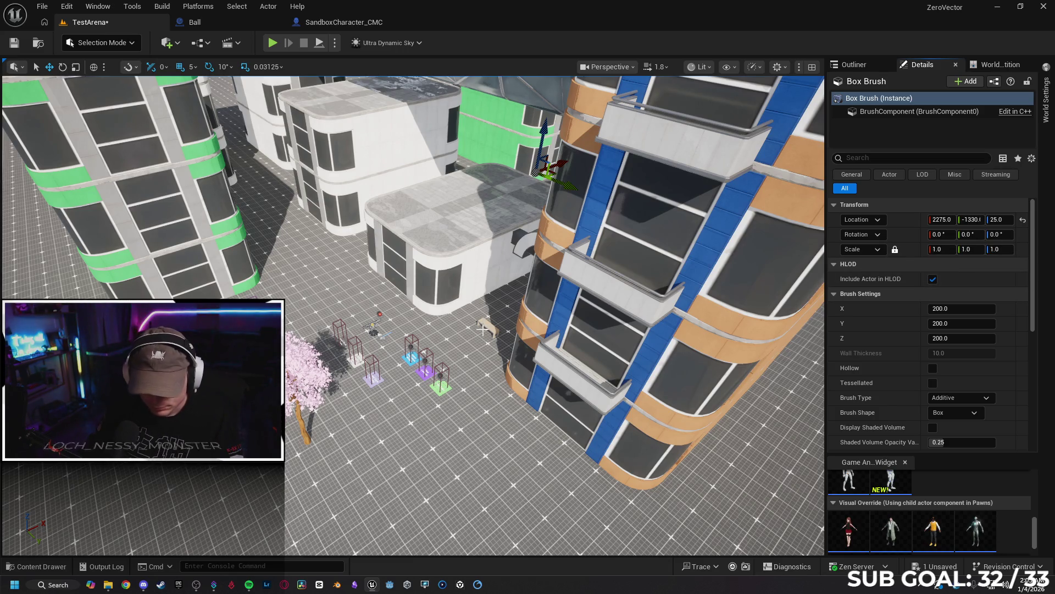
Move the brush beside the green building and set its Scale Z to 0.1.
{"action": "key", "text": "f"}
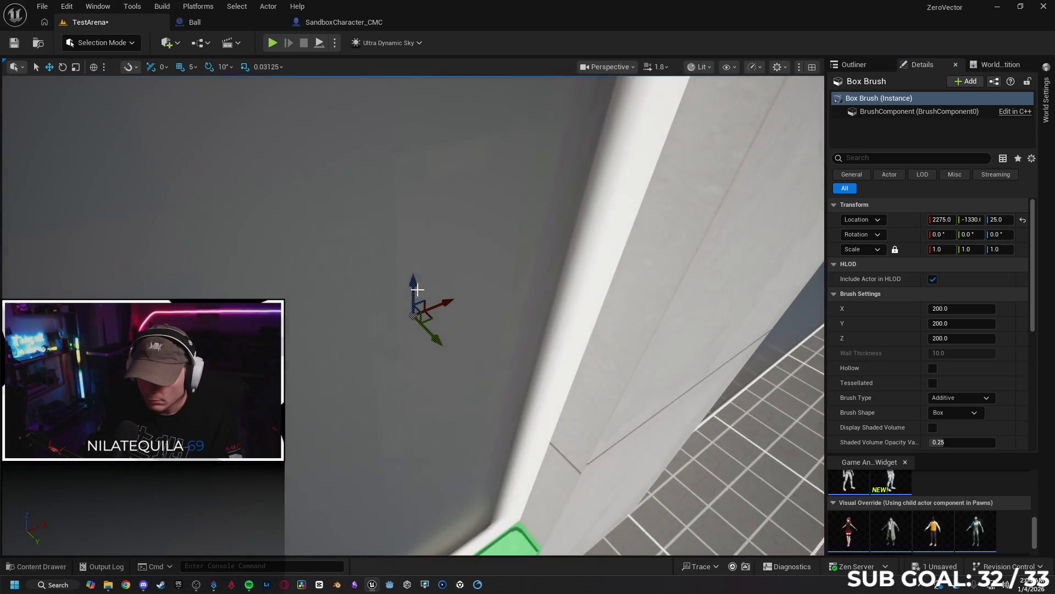
{"action": "left_click_drag", "start_coordinate": [411, 288], "coordinate": [417, 230]}
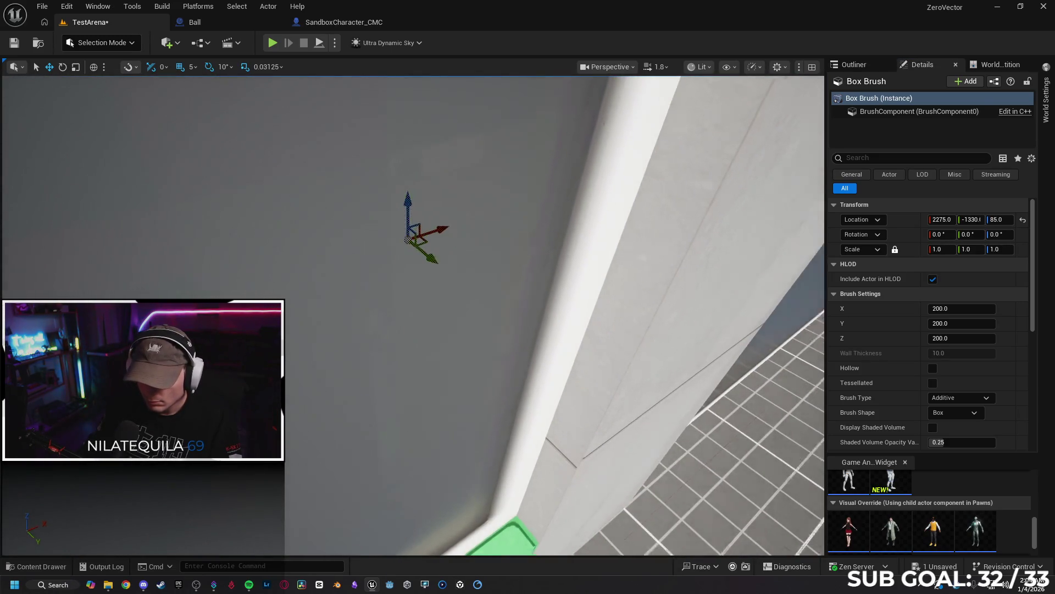
{"action": "scroll", "coordinate": [513, 275], "scroll_direction": "down", "scroll_amount": 5}
{"action": "mouse_move", "coordinate": [514, 275]}
{"action": "left_mouse_down"}
{"action": "mouse_move", "coordinate": [718, 334]}
{"action": "mouse_move", "coordinate": [603, 456]}
{"action": "mouse_move", "coordinate": [484, 423]}
{"action": "left_mouse_up"}
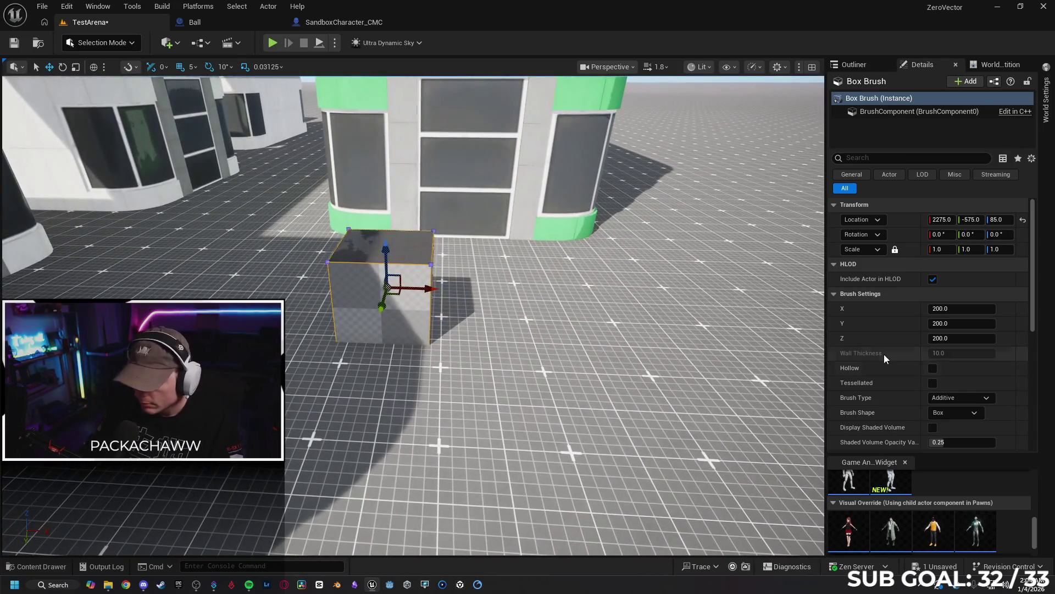
{"action": "left_click", "coordinate": [998, 250]}
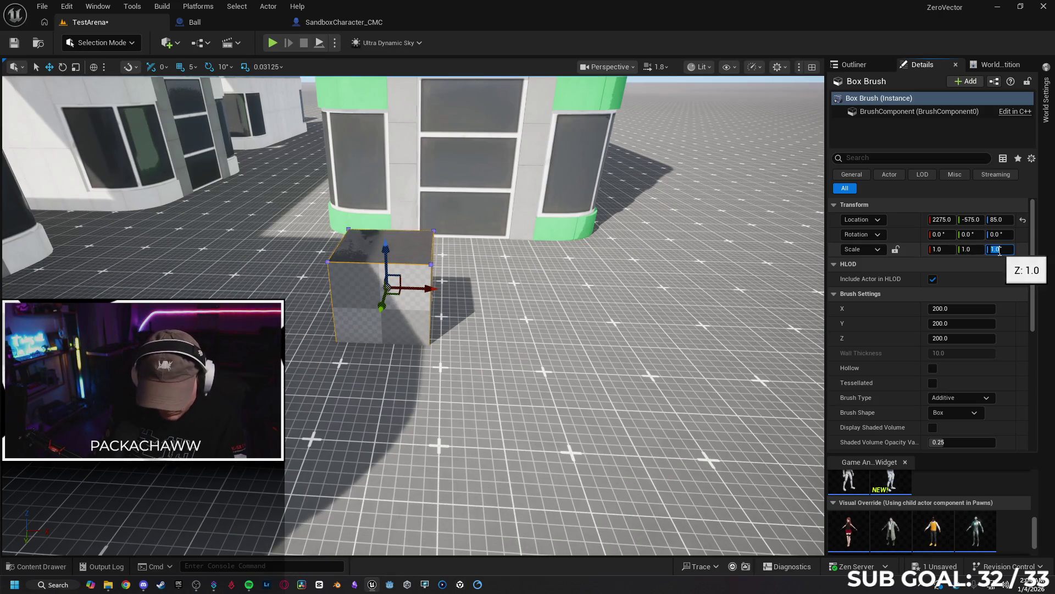
{"action": "type", "text": "0.5"}
{"action": "key", "text": "Return"}
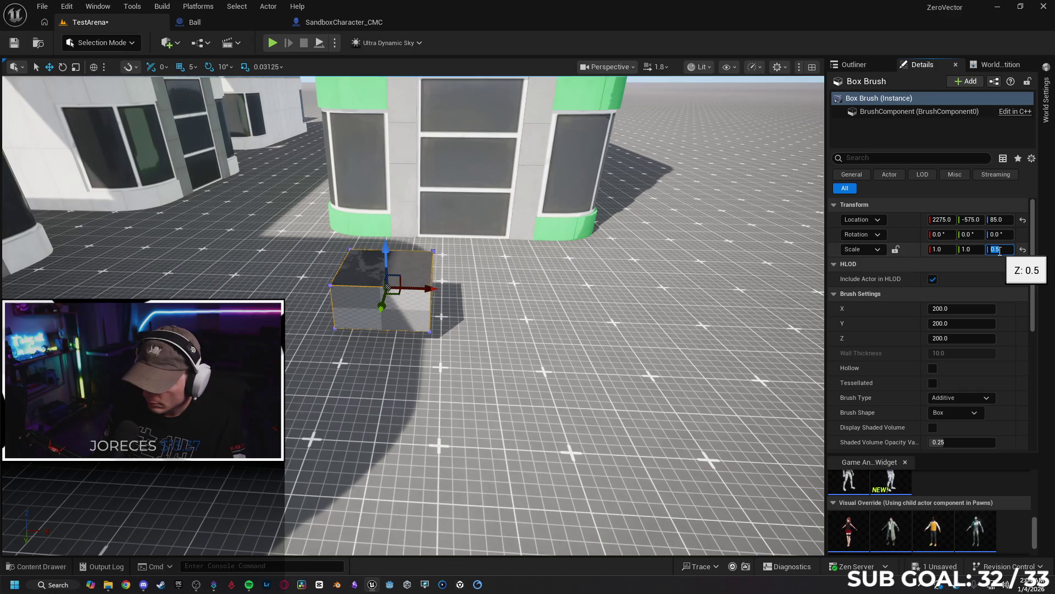
{"action": "type", "text": ".1"}
{"action": "key", "text": "Return"}
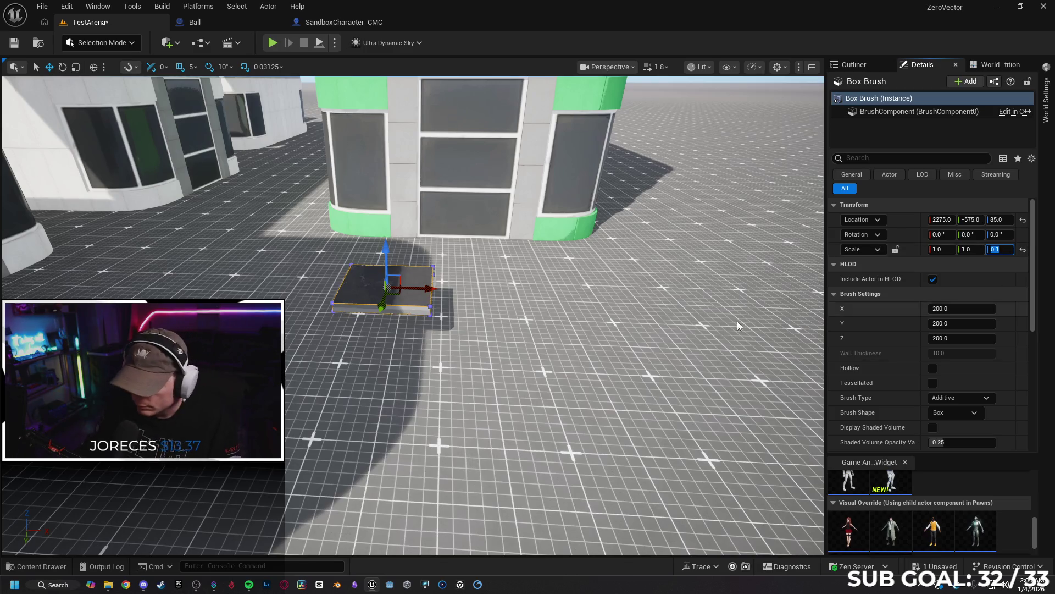
Lower the slab's Location Z until it sinks into the floor at -9.99.
{"action": "left_click_drag", "start_coordinate": [814, 259], "coordinate": [825, 257]}
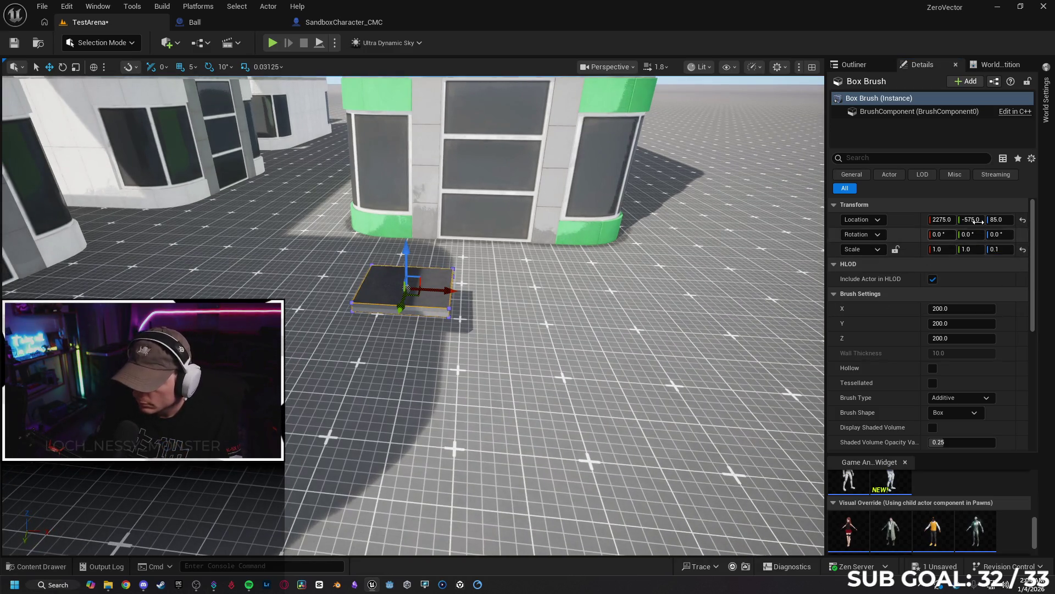
{"action": "left_click", "coordinate": [1004, 220]}
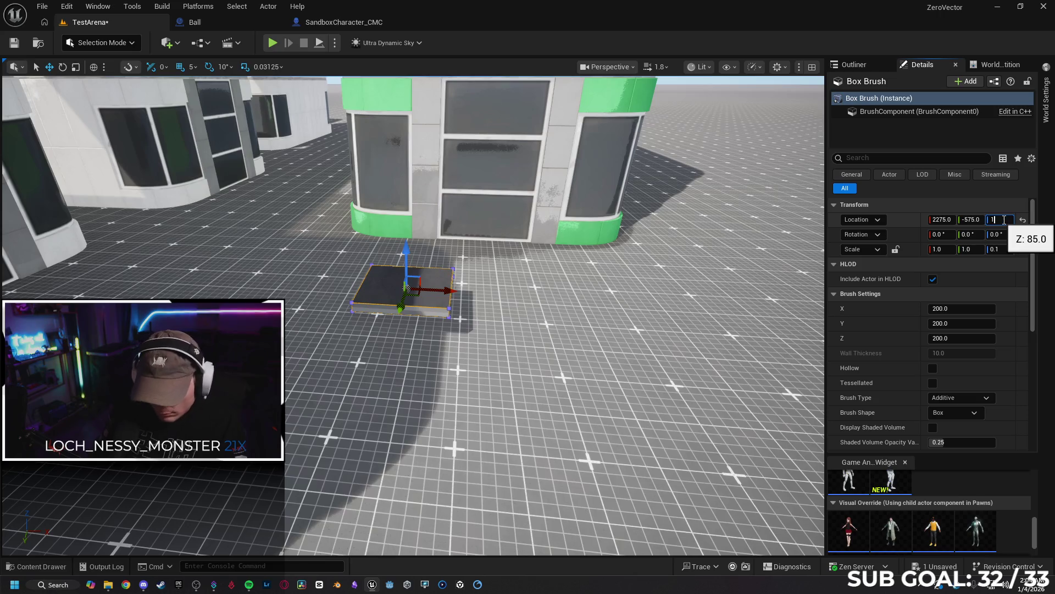
{"action": "key", "text": "Return"}
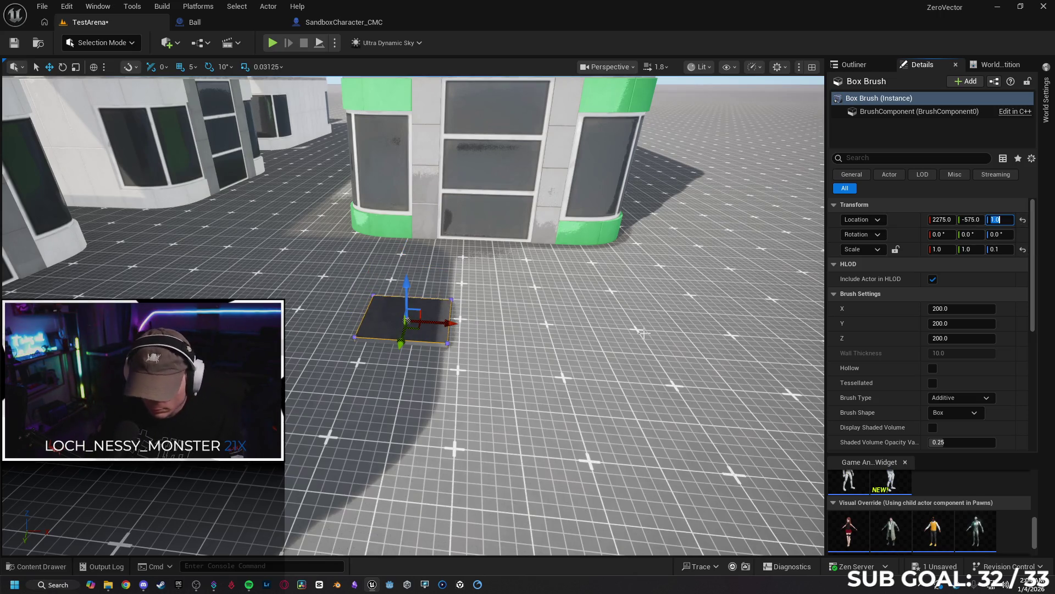
{"action": "mouse_move", "coordinate": [574, 368]}
{"action": "left_mouse_down"}
{"action": "mouse_move", "coordinate": [509, 355]}
{"action": "mouse_move", "coordinate": [508, 316]}
{"action": "left_mouse_up"}
{"action": "left_click", "coordinate": [1000, 220]}
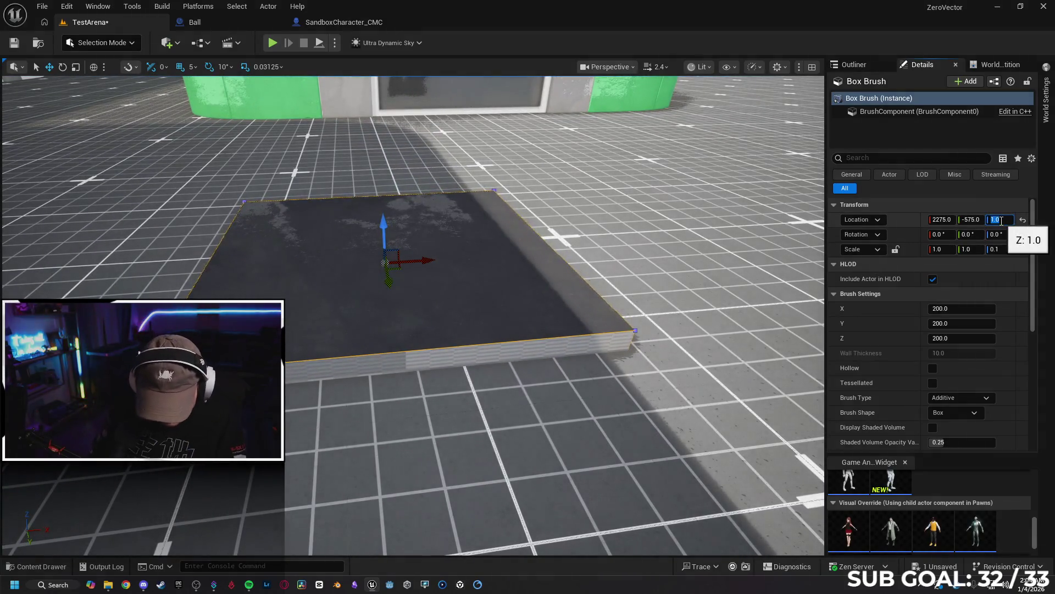
{"action": "type", "text": "1"}
{"action": "key", "text": "Return"}
{"action": "type", "text": ".01"}
{"action": "key", "text": "Return"}
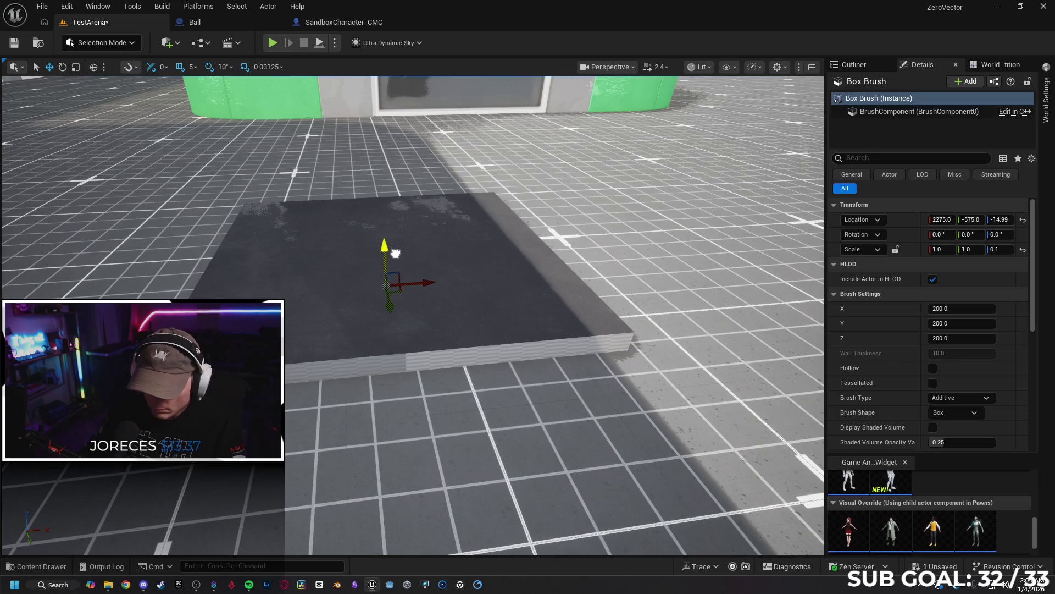
{"action": "left_click_drag", "start_coordinate": [399, 240], "coordinate": [384, 243]}
{"action": "scroll", "coordinate": [494, 297], "scroll_direction": "down", "scroll_amount": 10}
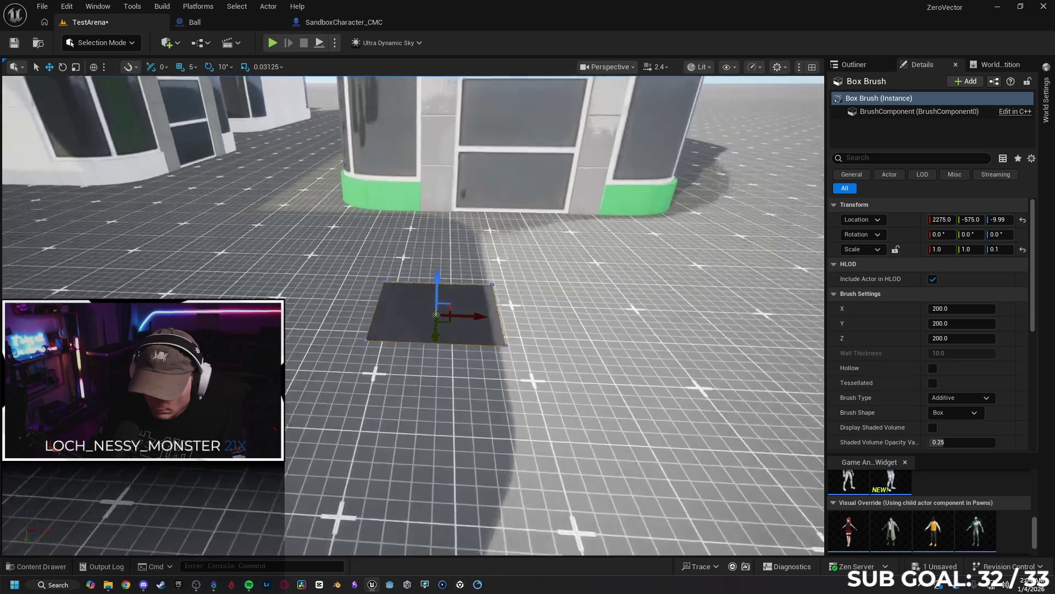
{"action": "scroll", "coordinate": [440, 299], "scroll_direction": "down", "scroll_amount": 8}
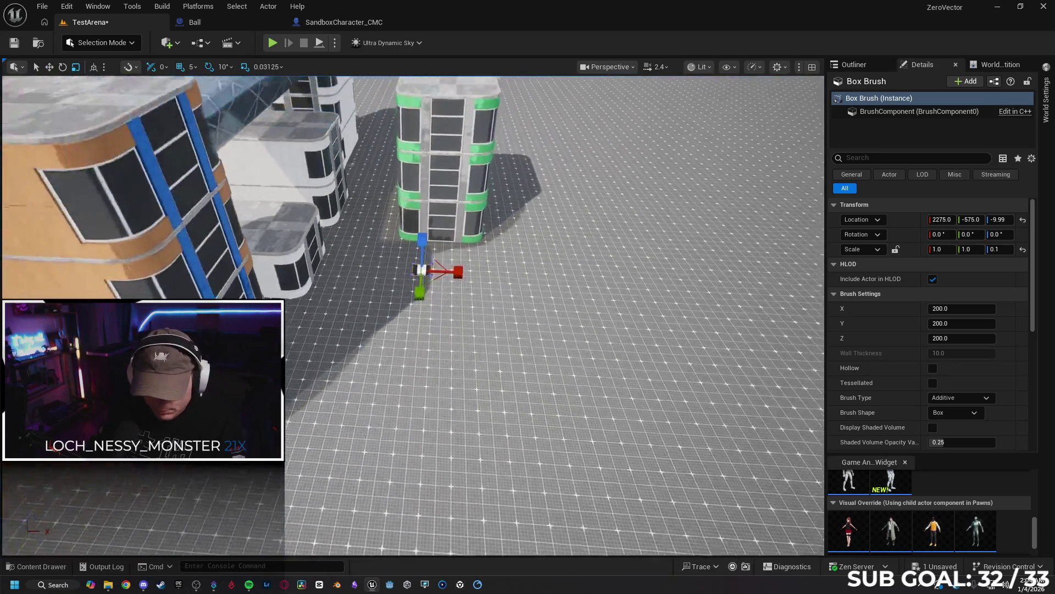
Move the slab along X and Y and stretch it lengthwise and widthwise under the buildings.
{"action": "mouse_move", "coordinate": [442, 287]}
{"action": "left_mouse_down"}
{"action": "mouse_move", "coordinate": [346, 287]}
{"action": "mouse_move", "coordinate": [424, 285]}
{"action": "left_mouse_up"}
{"action": "left_click_drag", "start_coordinate": [352, 284], "coordinate": [374, 285]}
{"action": "left_click_drag", "start_coordinate": [549, 329], "coordinate": [538, 286]}
{"action": "key", "text": "f"}
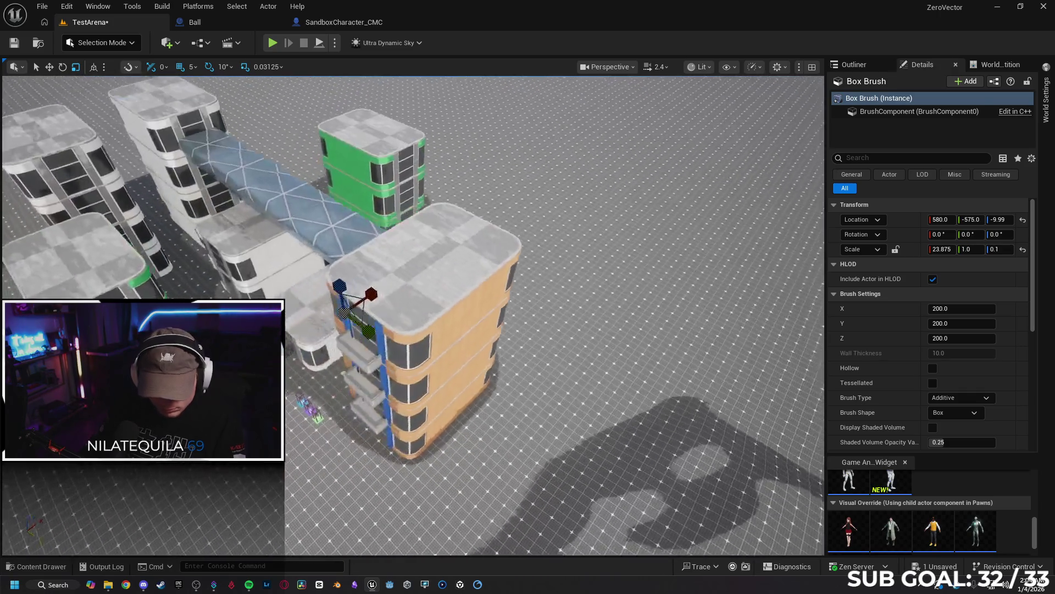
{"action": "left_click_drag", "start_coordinate": [438, 329], "coordinate": [506, 357]}
{"action": "key", "text": "w"}
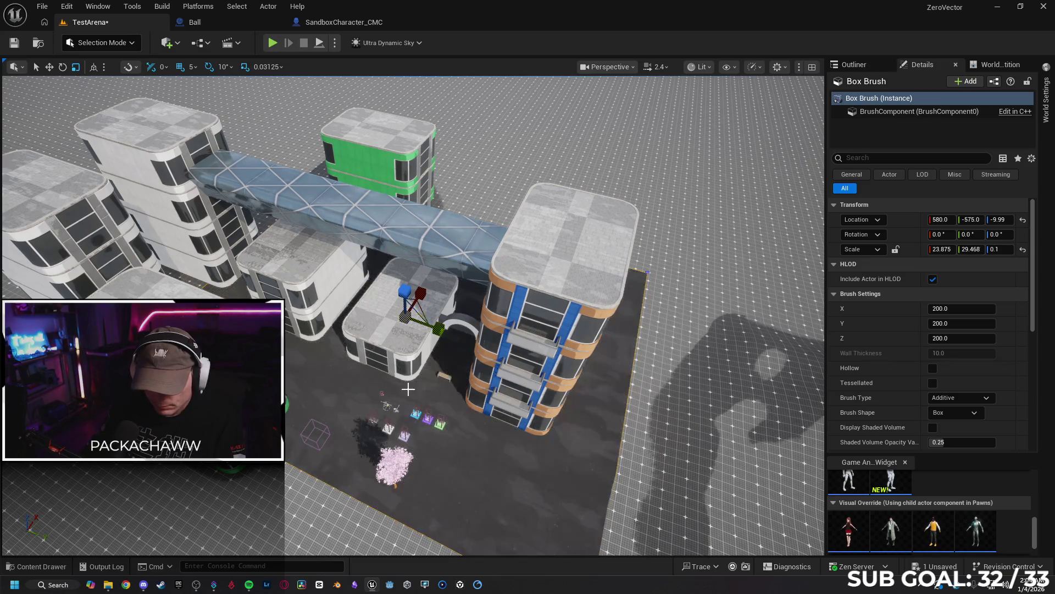
{"action": "mouse_move", "coordinate": [442, 336]}
{"action": "left_mouse_down"}
{"action": "mouse_move", "coordinate": [412, 319]}
{"action": "mouse_move", "coordinate": [443, 299]}
{"action": "left_mouse_up"}
Raise the slab slightly and scale it further to about 33.218 × 29.468 × 0.1.
{"action": "scroll", "coordinate": [412, 319], "scroll_direction": "up", "scroll_amount": 5}
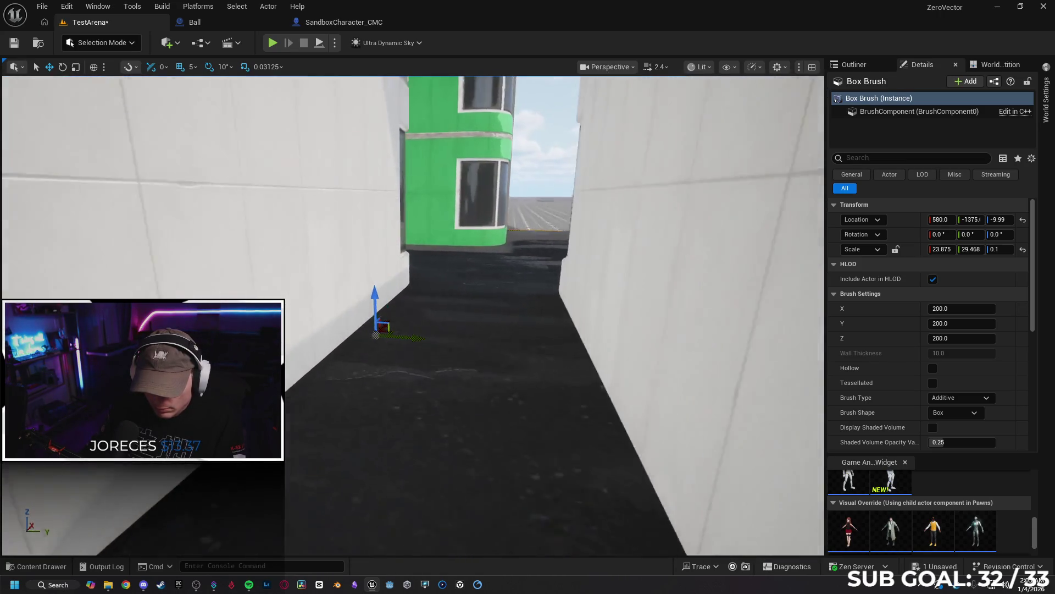
{"action": "scroll", "coordinate": [419, 290], "scroll_direction": "up", "scroll_amount": 3}
{"action": "left_click_drag", "start_coordinate": [376, 292], "coordinate": [376, 287]}
{"action": "mouse_move", "coordinate": [488, 273]}
{"action": "left_mouse_down"}
{"action": "mouse_move", "coordinate": [512, 278]}
{"action": "mouse_move", "coordinate": [501, 280]}
{"action": "left_mouse_up"}
{"action": "key", "text": "r"}
{"action": "left_click_drag", "start_coordinate": [462, 187], "coordinate": [464, 187]}
{"action": "key", "text": "w"}
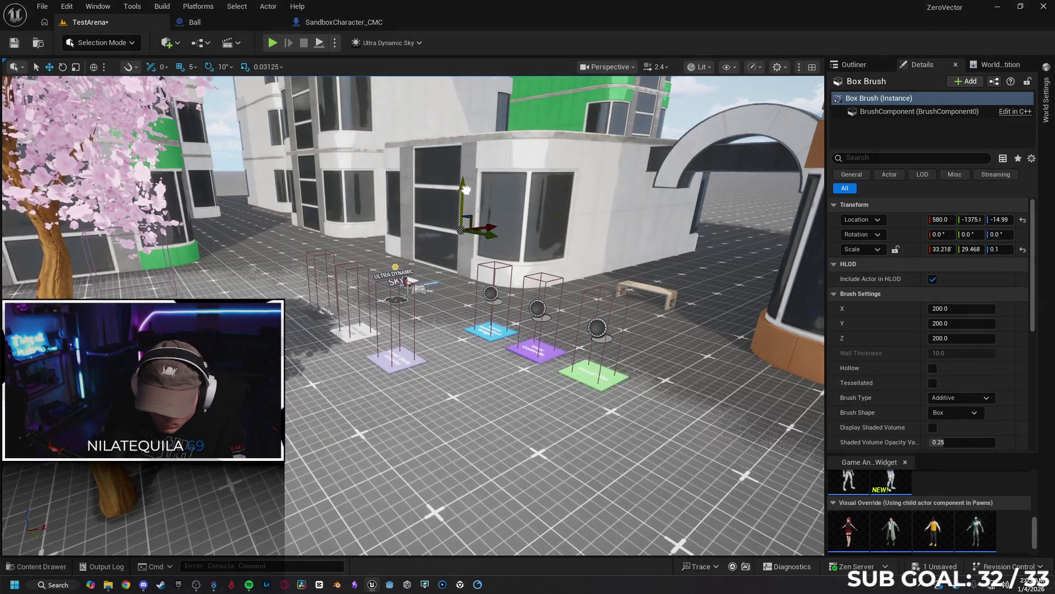
{"action": "left_click", "coordinate": [466, 189]}
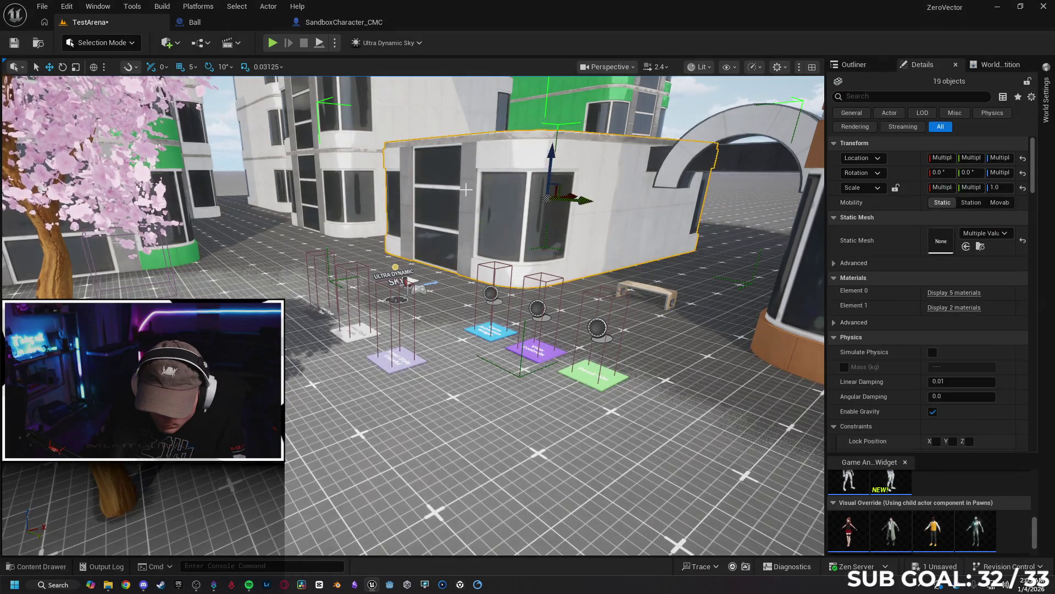
Undo the accidental building selection and set the slab's Location Z to -9.
{"action": "key", "text": "ctrl+z"}
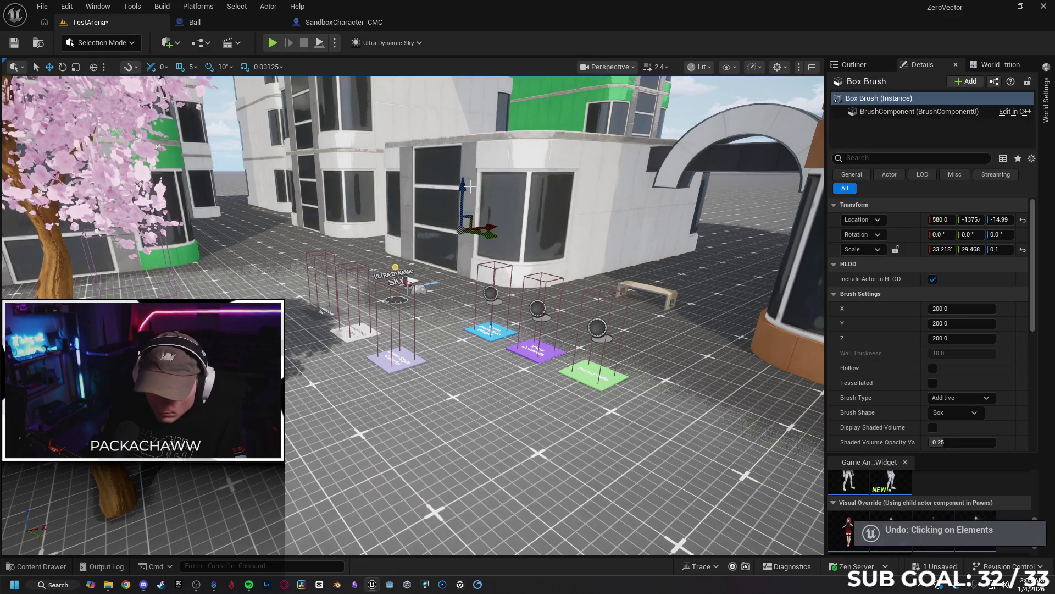
{"action": "left_click_drag", "start_coordinate": [464, 189], "coordinate": [463, 187]}
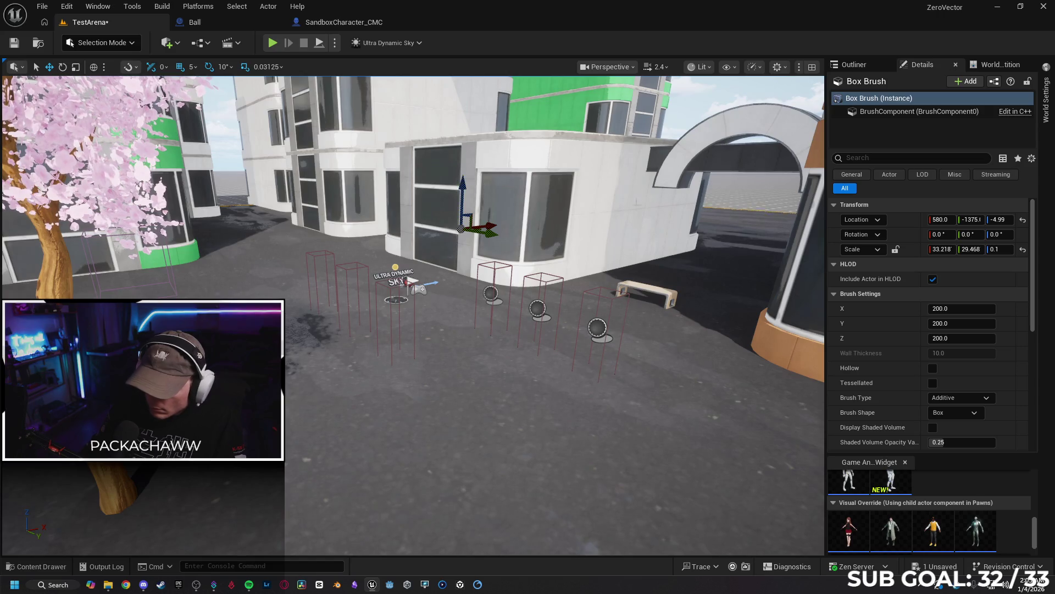
{"action": "double_click", "coordinate": [999, 219]}
{"action": "type", "text": "-10"}
{"action": "key", "text": "Return"}
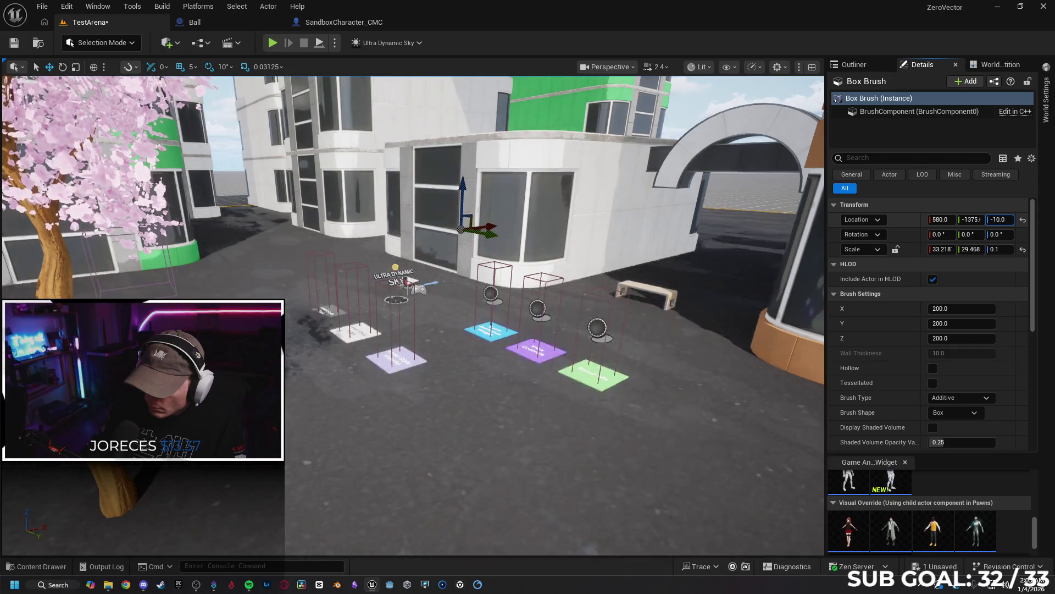
{"action": "type", "text": "-9"}
{"action": "key", "text": "Return"}
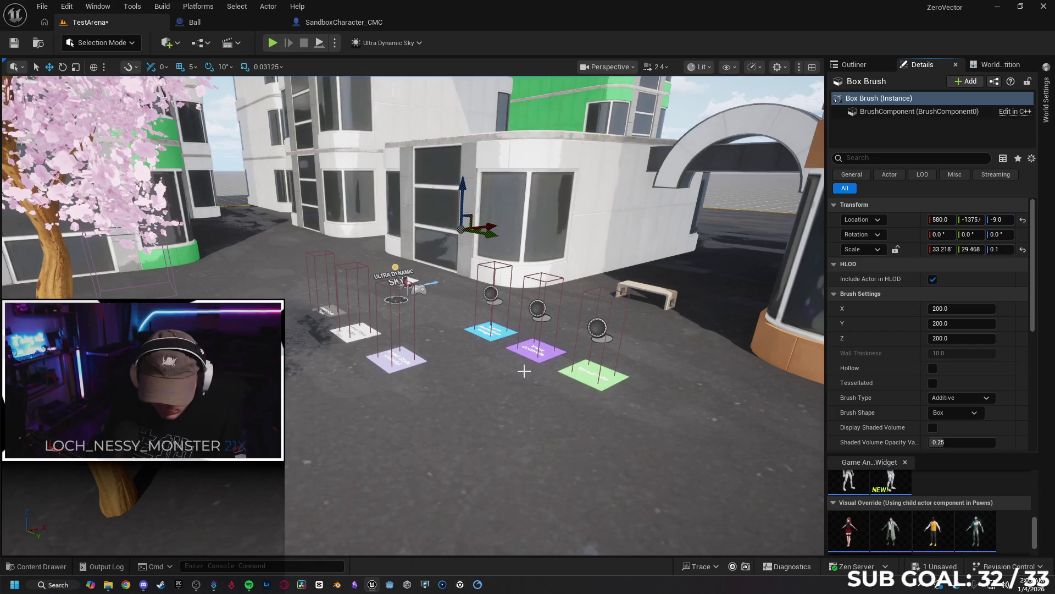
{"action": "scroll", "coordinate": [525, 371], "scroll_direction": "down", "scroll_amount": 8}
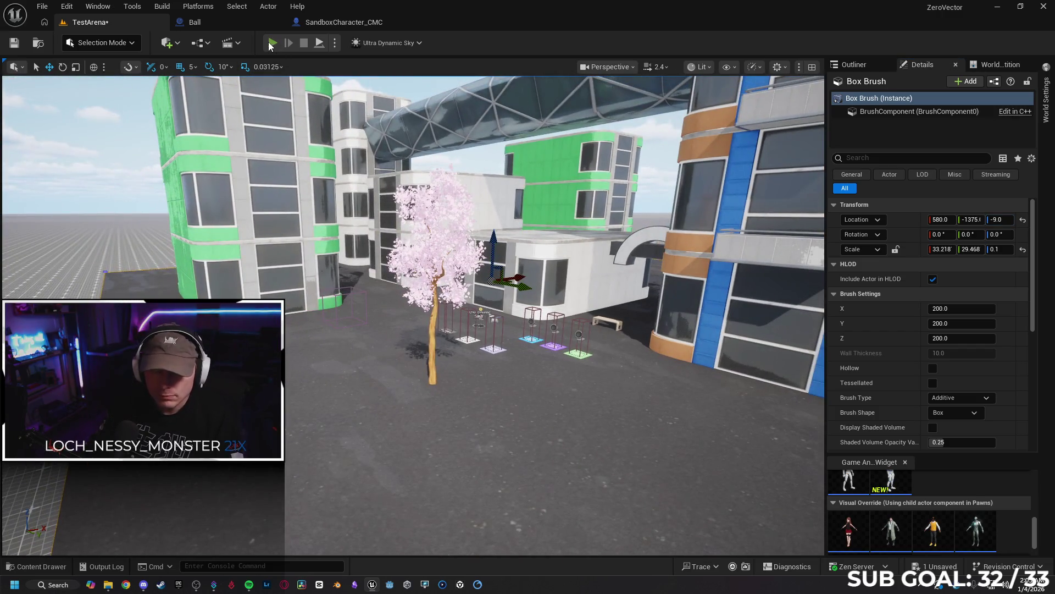
Start Play-in-Editor and run the character along the white building up onto its ledge.
{"action": "left_click", "coordinate": [272, 43]}
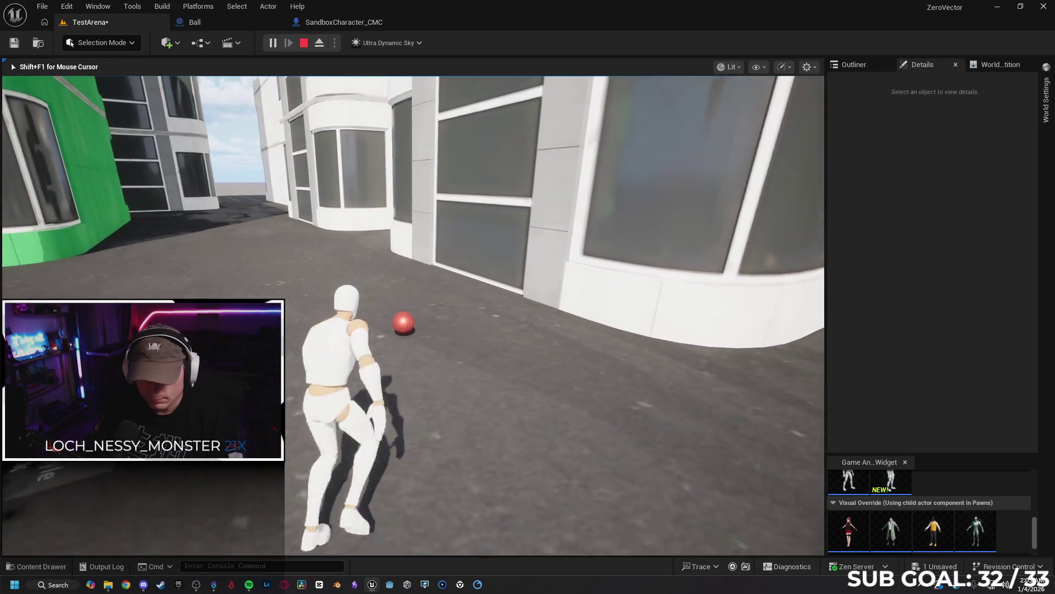
{"action": "key", "text": "w"}
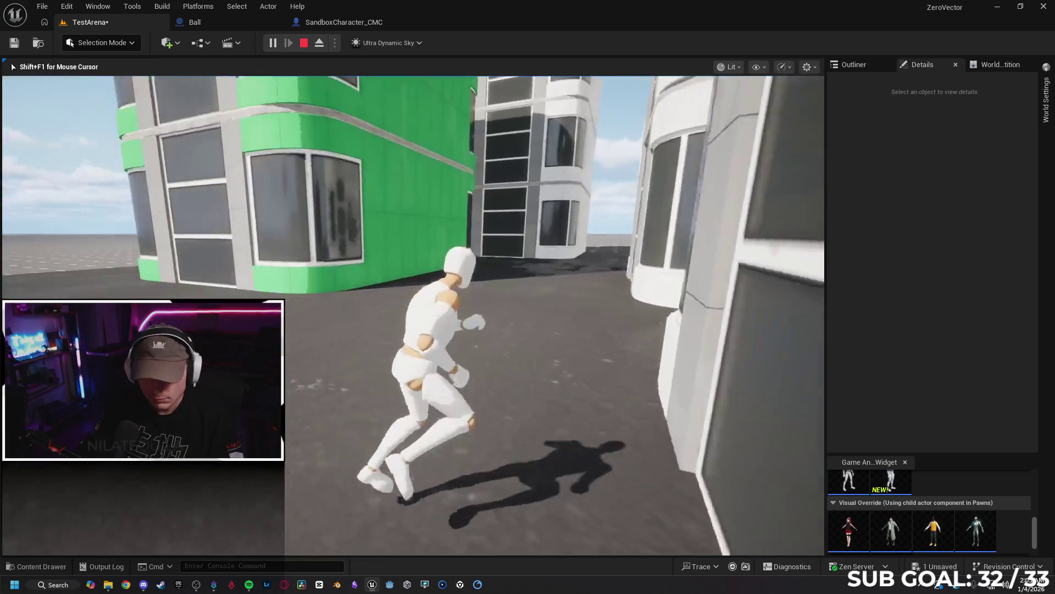
{"action": "key", "text": "w"}
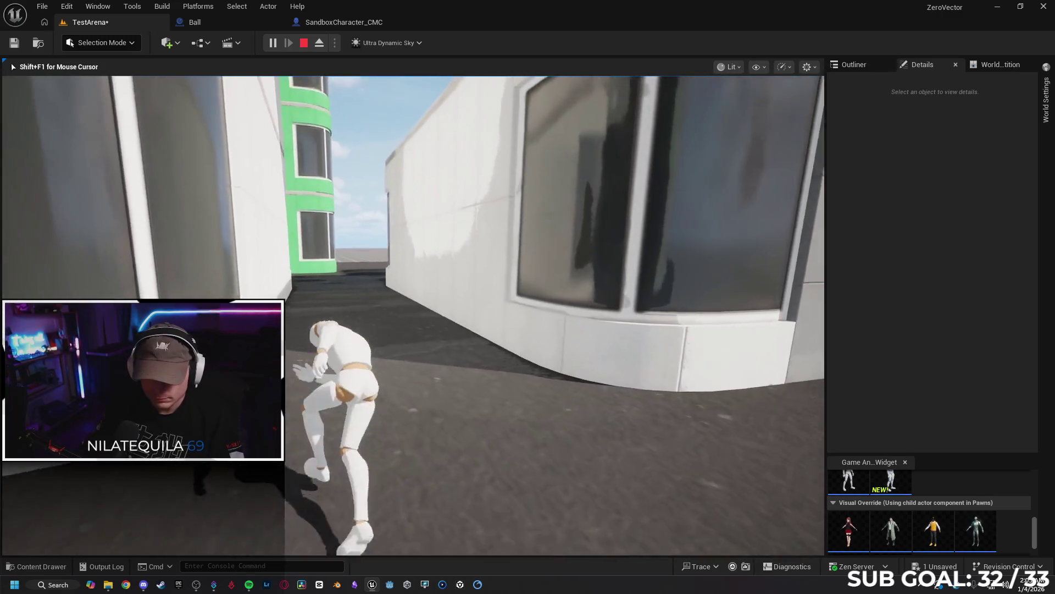
{"action": "key", "text": "space"}
Vault onto the rooftop, scale the green building's wall, and run toward the canopy.
{"action": "key", "text": "w"}
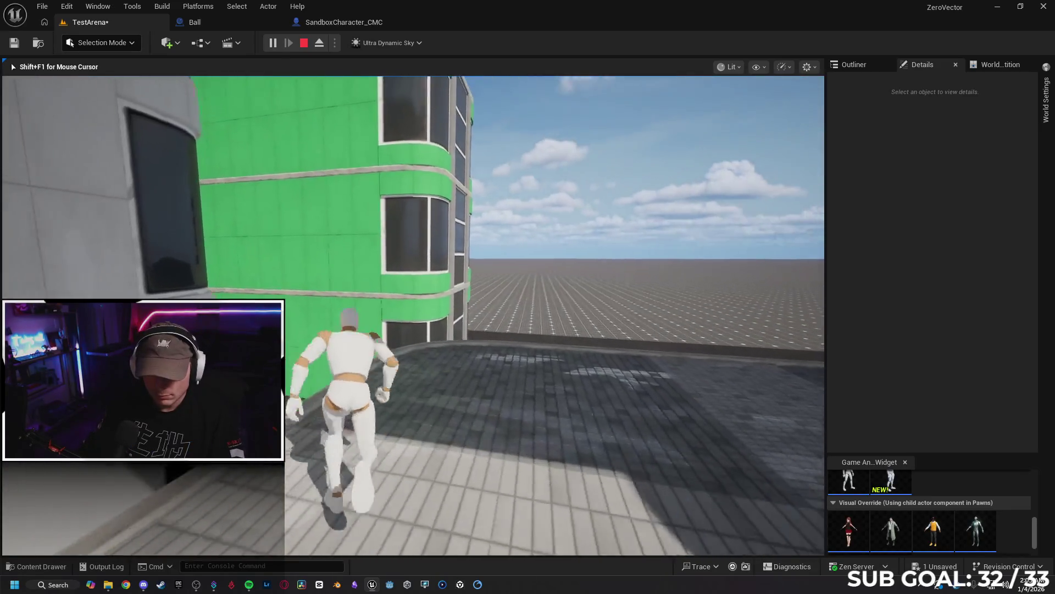
{"action": "key", "text": "space"}
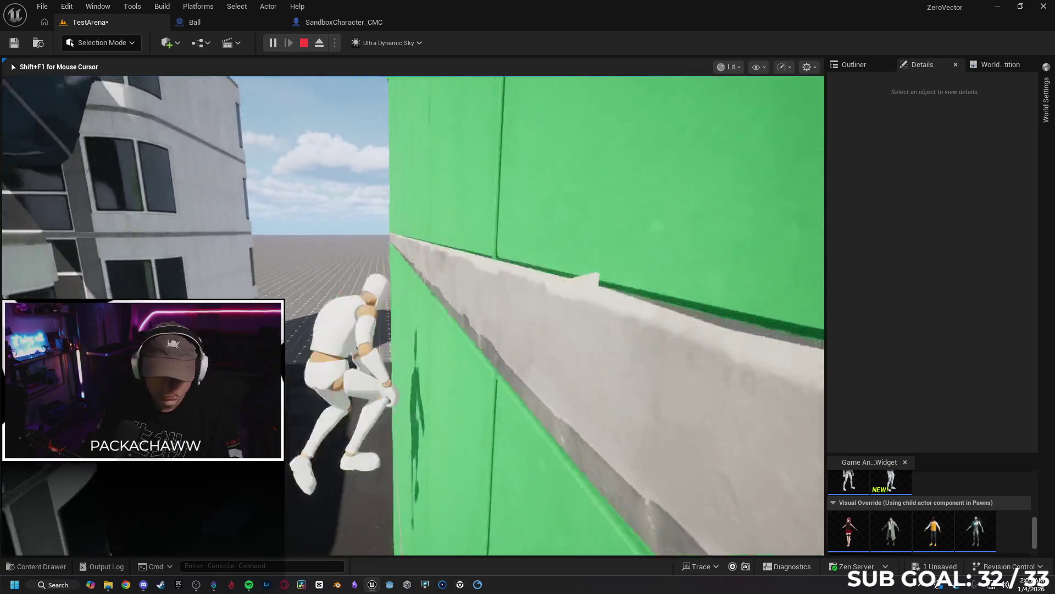
{"action": "key", "text": "space"}
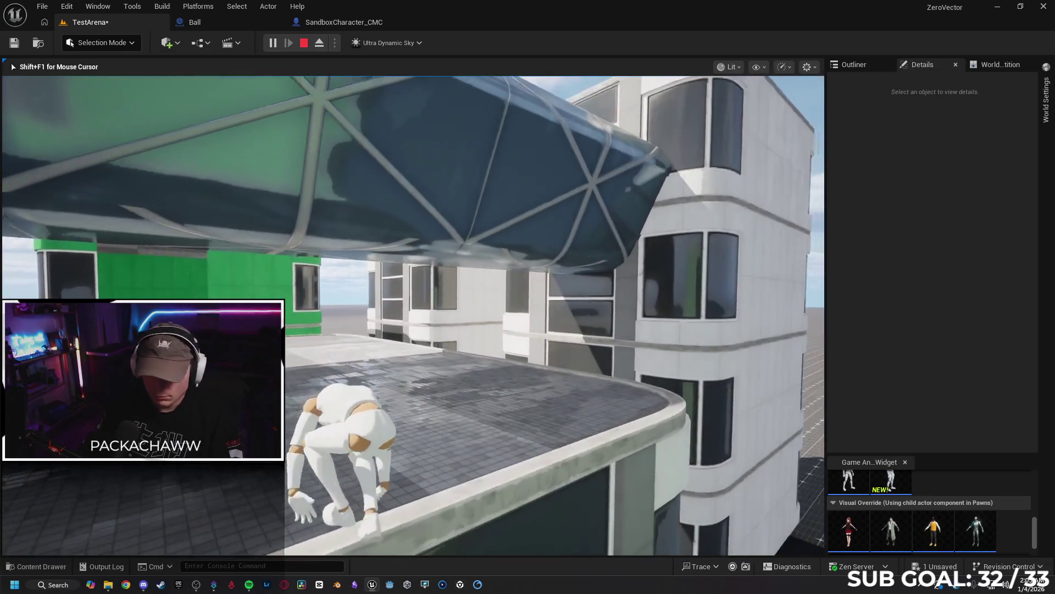
{"action": "key", "text": "w"}
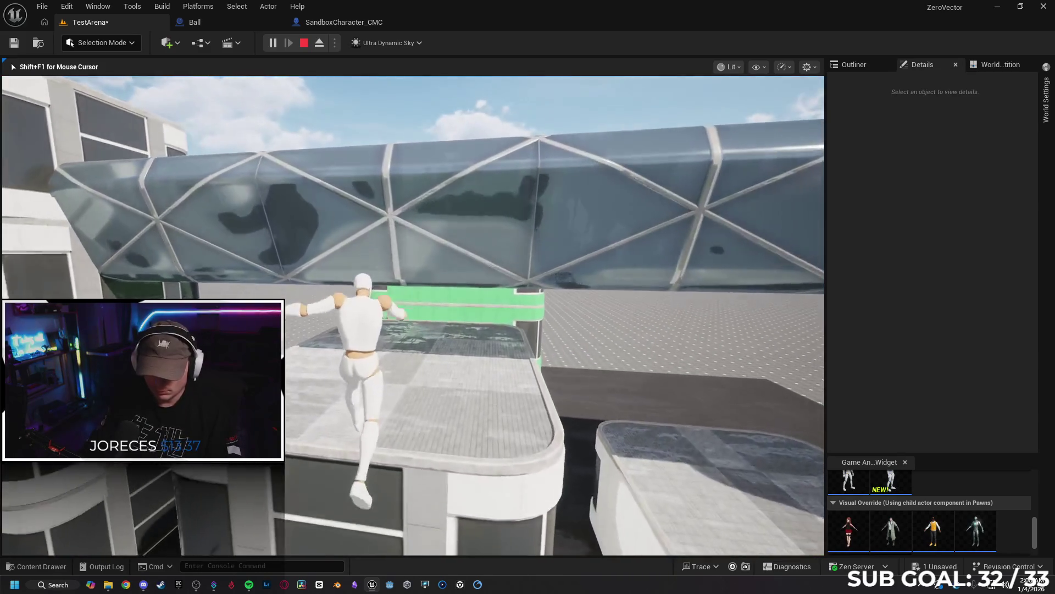
Run across the rooftops past the tube bridge, then leap and mantle onto the next building.
{"action": "key", "text": "w"}
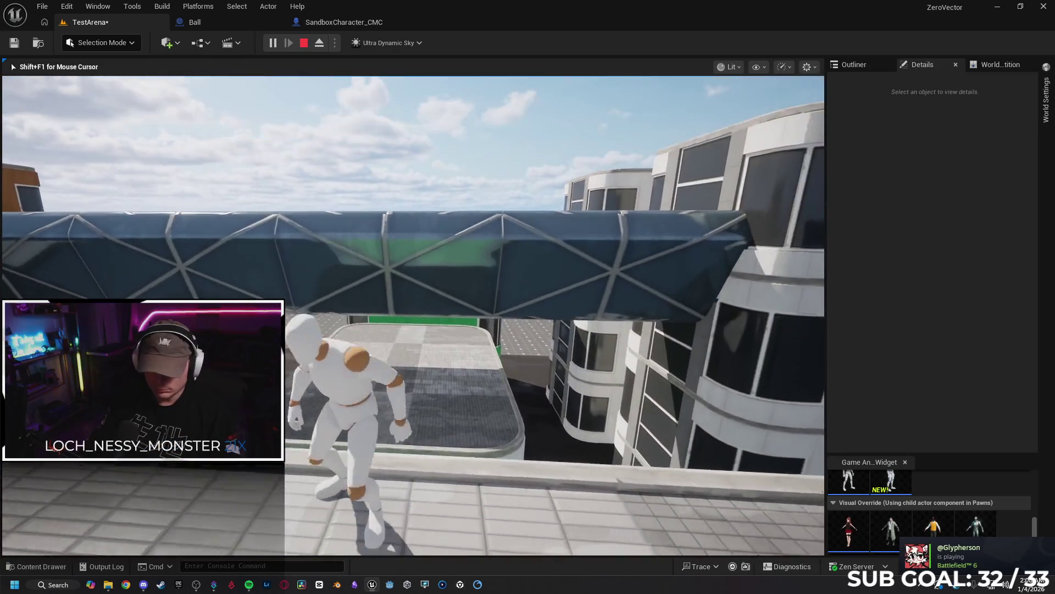
{"action": "key", "text": "w"}
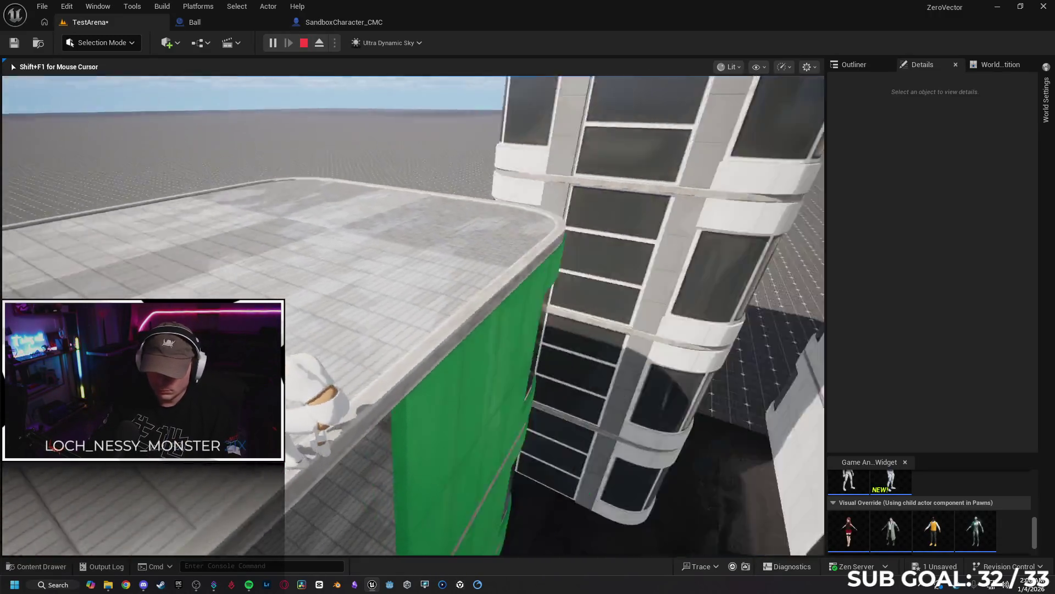
{"action": "key", "text": "w"}
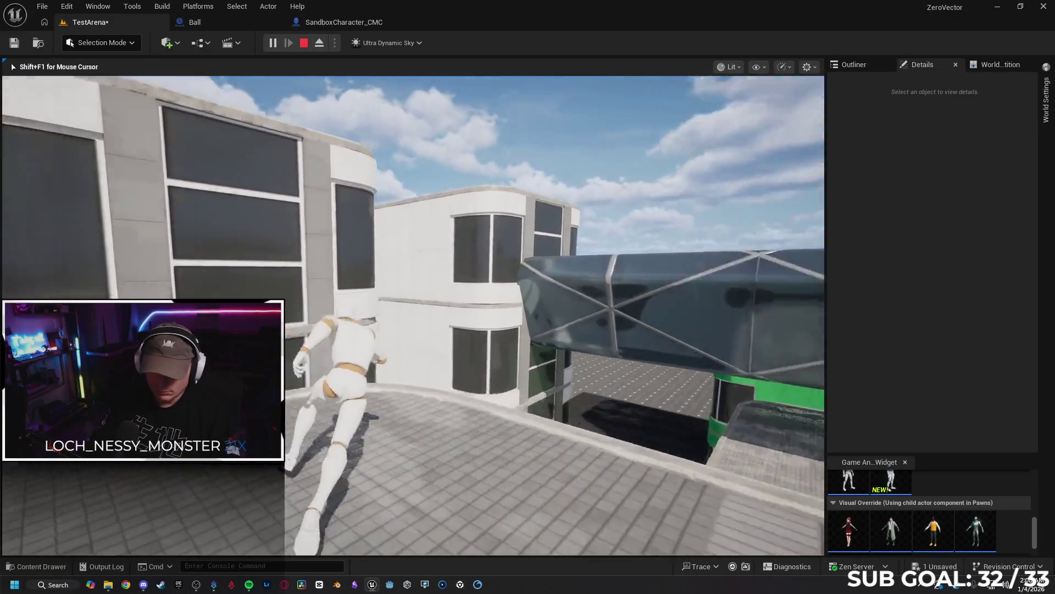
{"action": "key", "text": "space"}
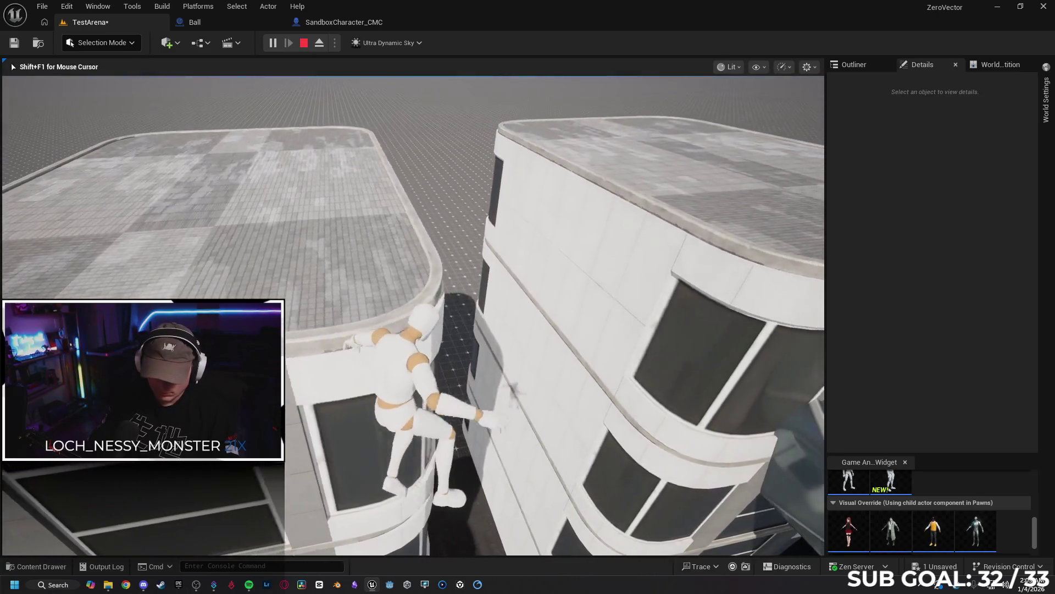
{"action": "key", "text": "w"}
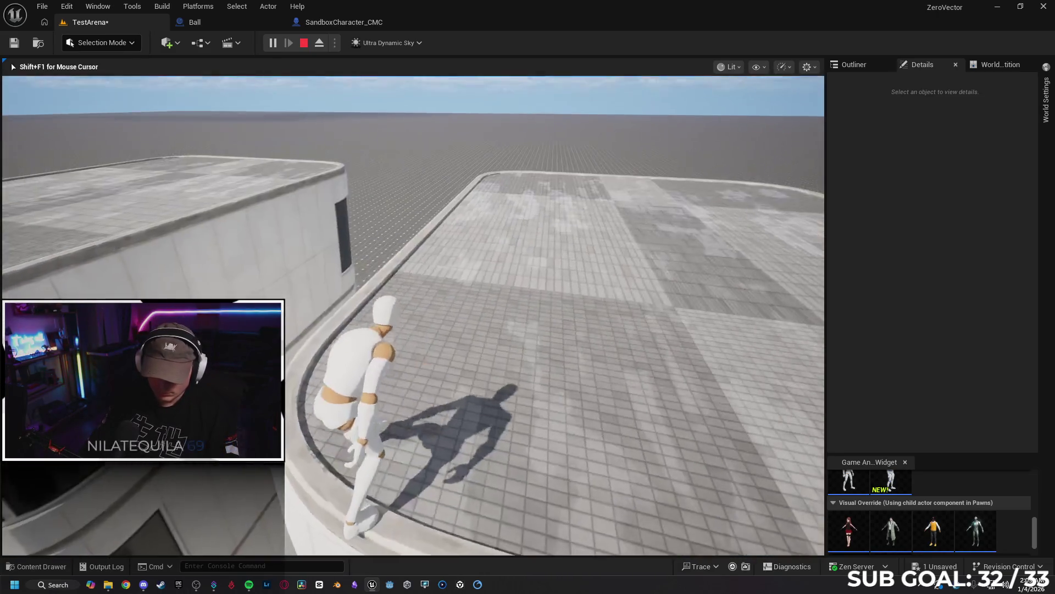
{"action": "key", "text": "w"}
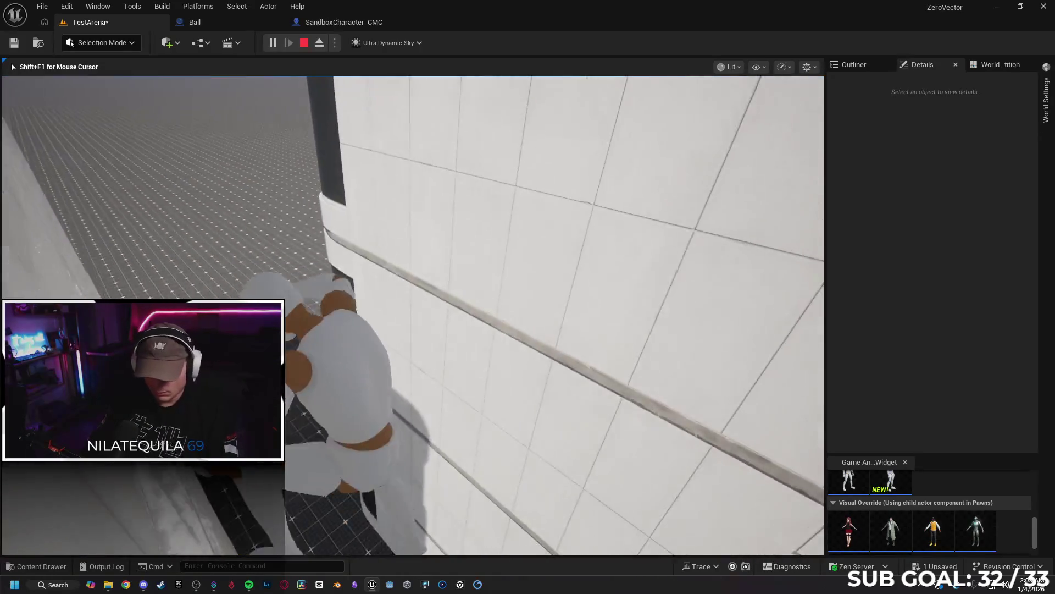
Climb along a wall, drop into the alley, vault a wall and leap off a rooftop.
{"action": "key", "text": "w"}
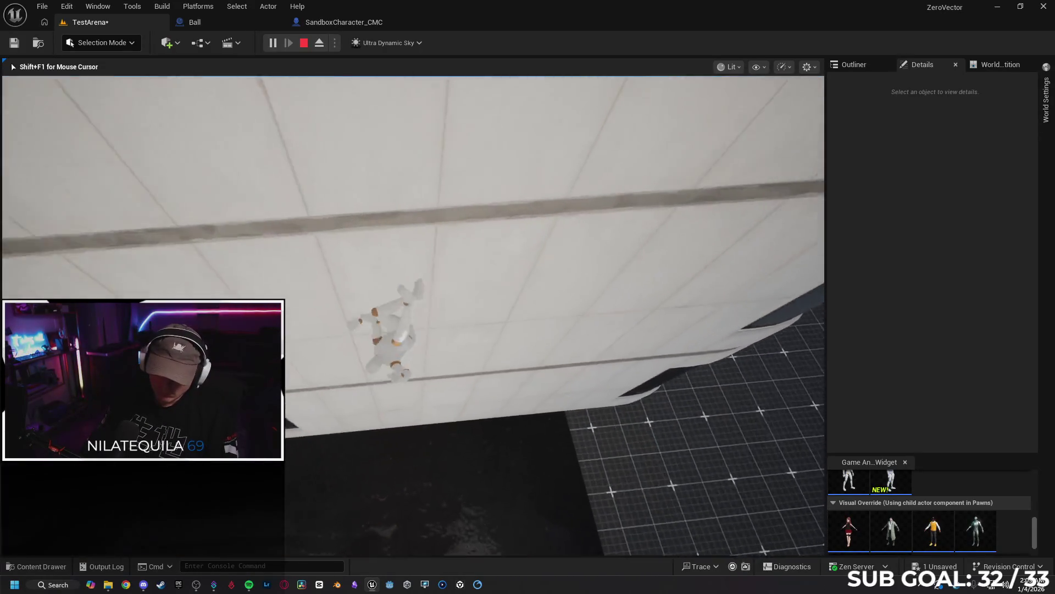
{"action": "key", "text": "w"}
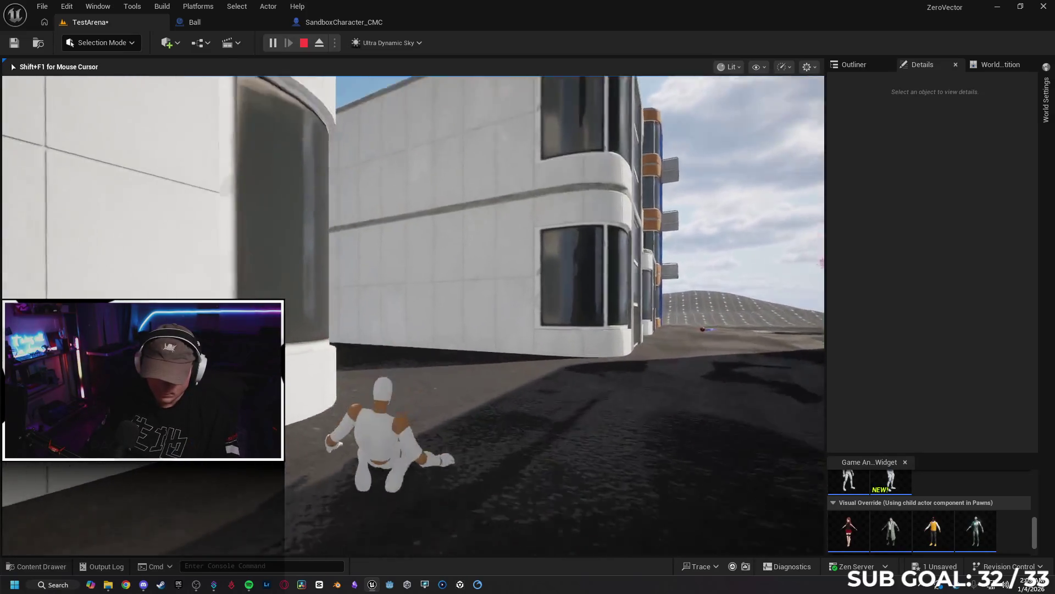
{"action": "key", "text": "w"}
{"action": "key", "text": "w"}
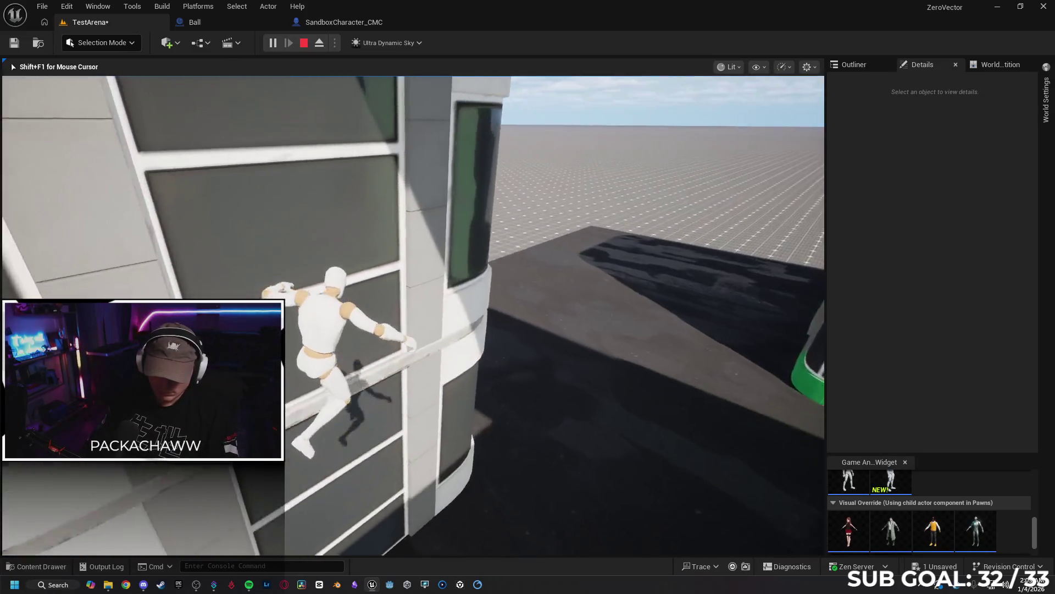
{"action": "key", "text": "w"}
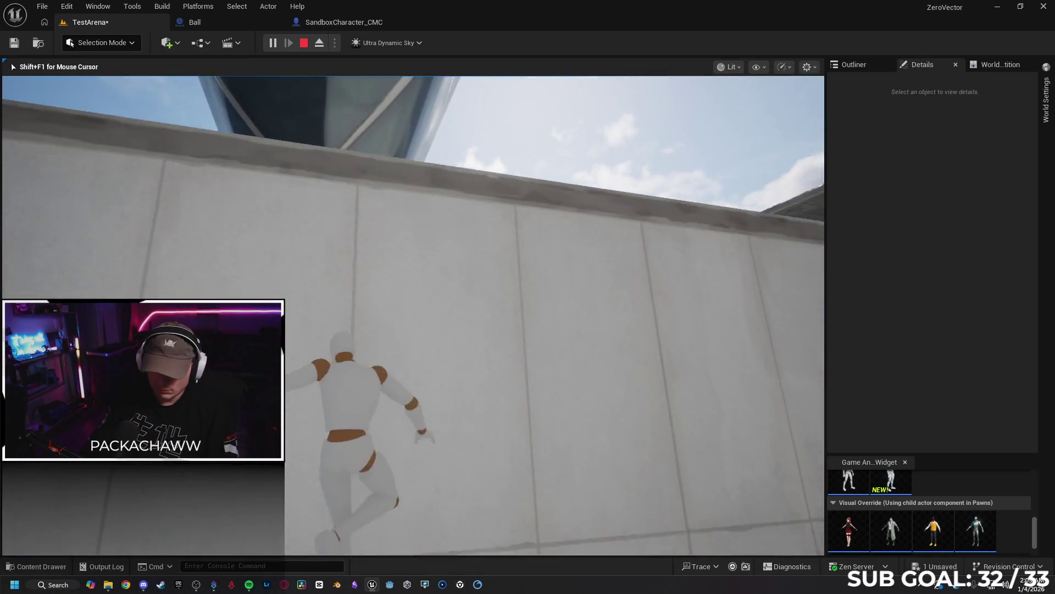
{"action": "key", "text": "w"}
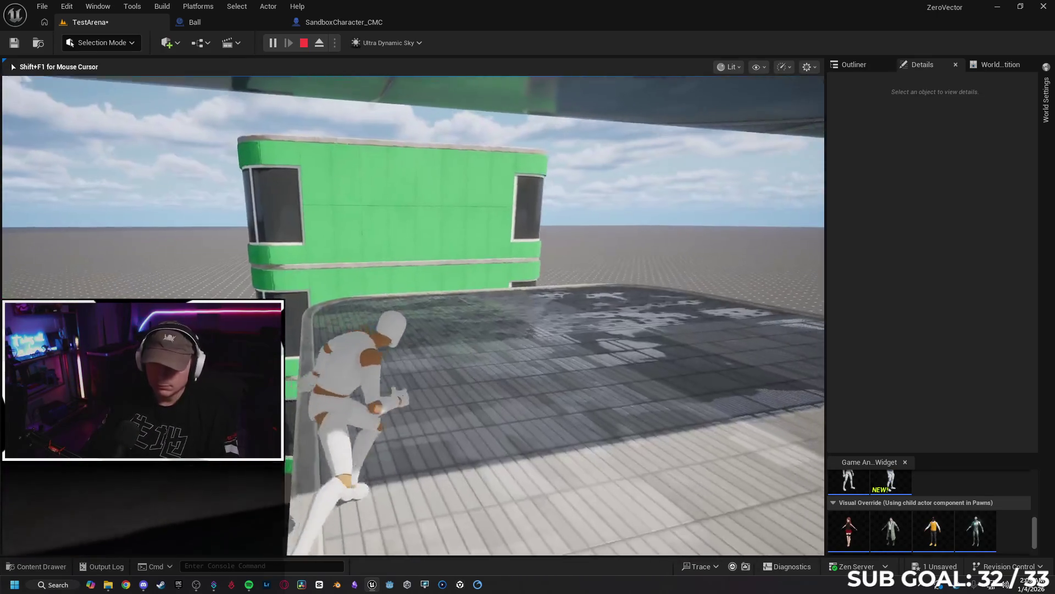
Climb over the green wall, drop to a lower ledge, then end the playtest with Esc.
{"action": "key", "text": "w"}
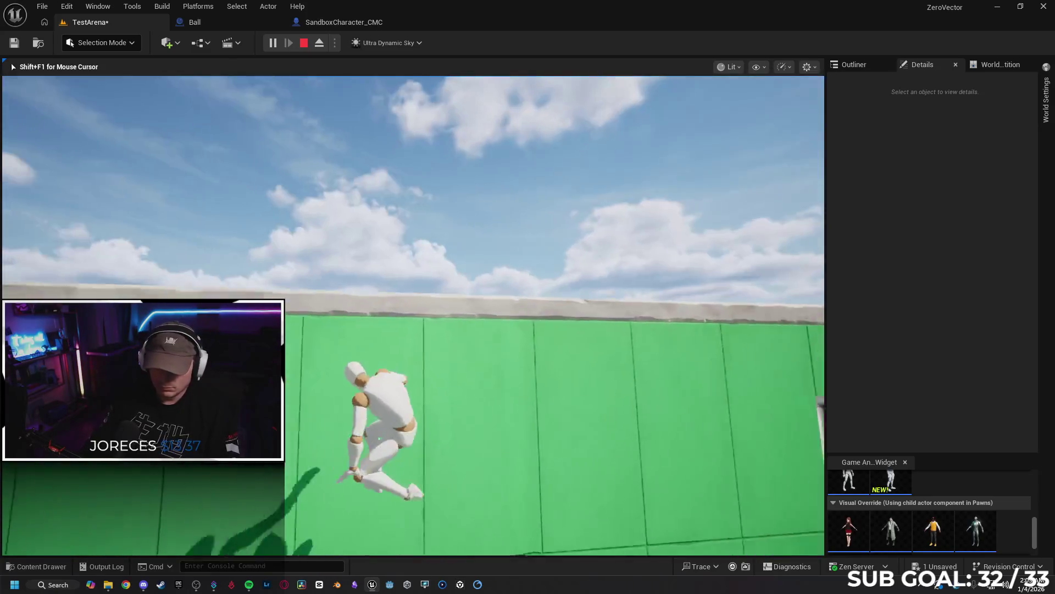
{"action": "key", "text": "w"}
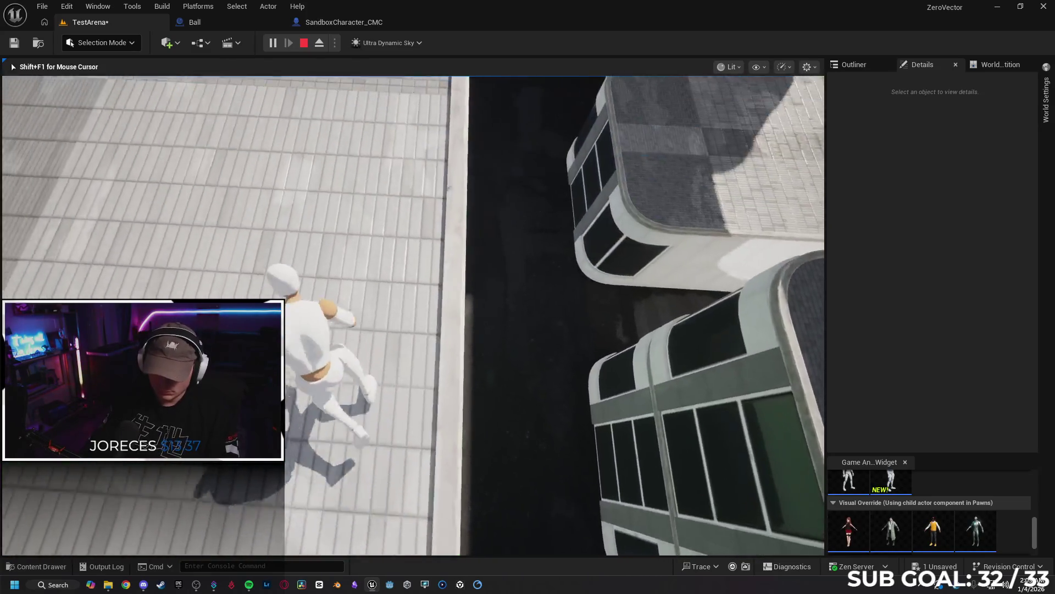
{"action": "key", "text": "w"}
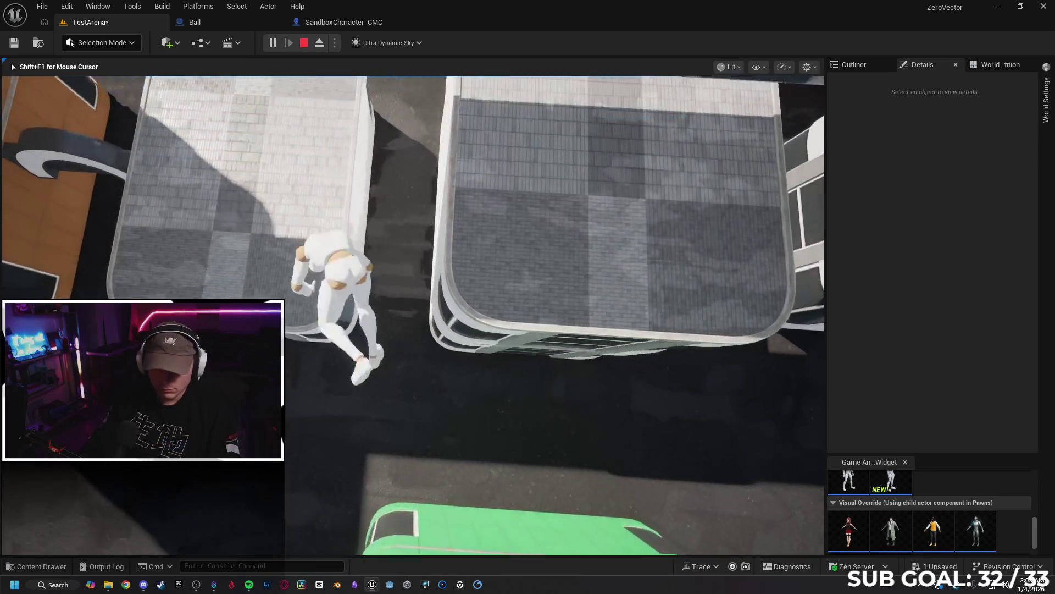
{"action": "key", "text": "w"}
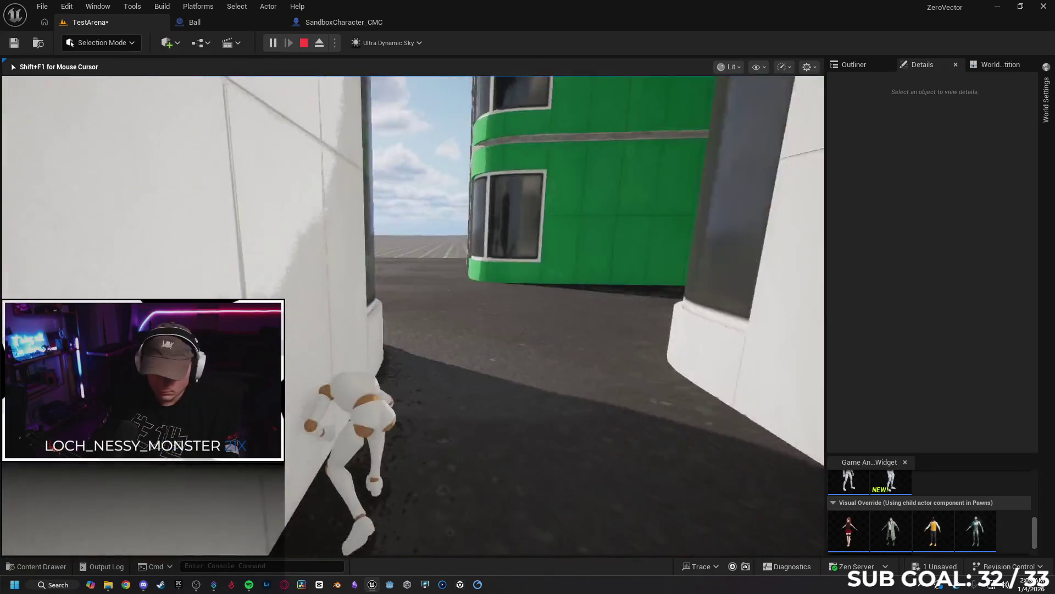
{"action": "key", "text": "w"}
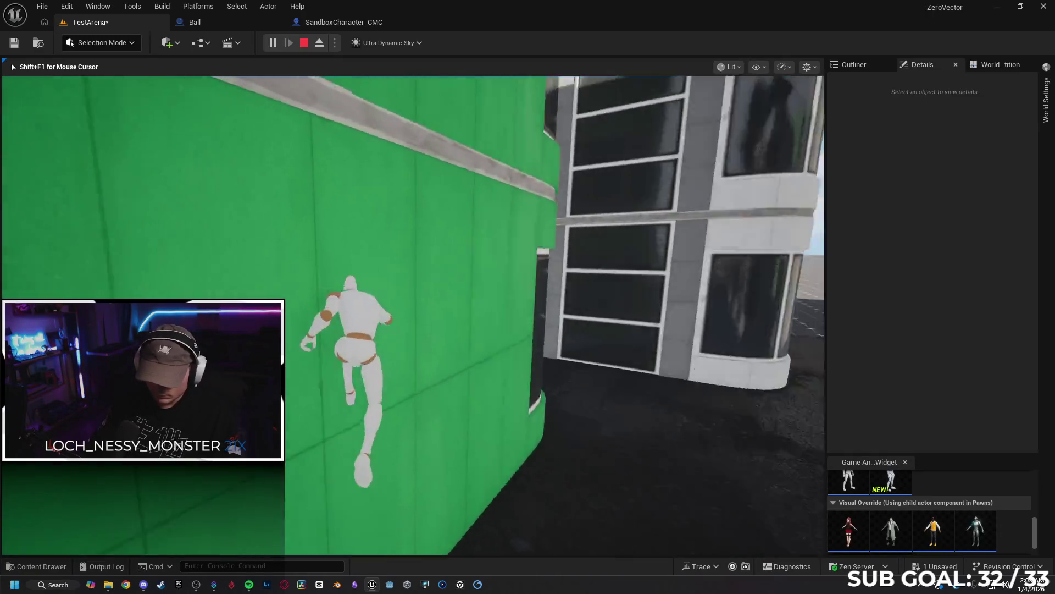
{"action": "key", "text": "w"}
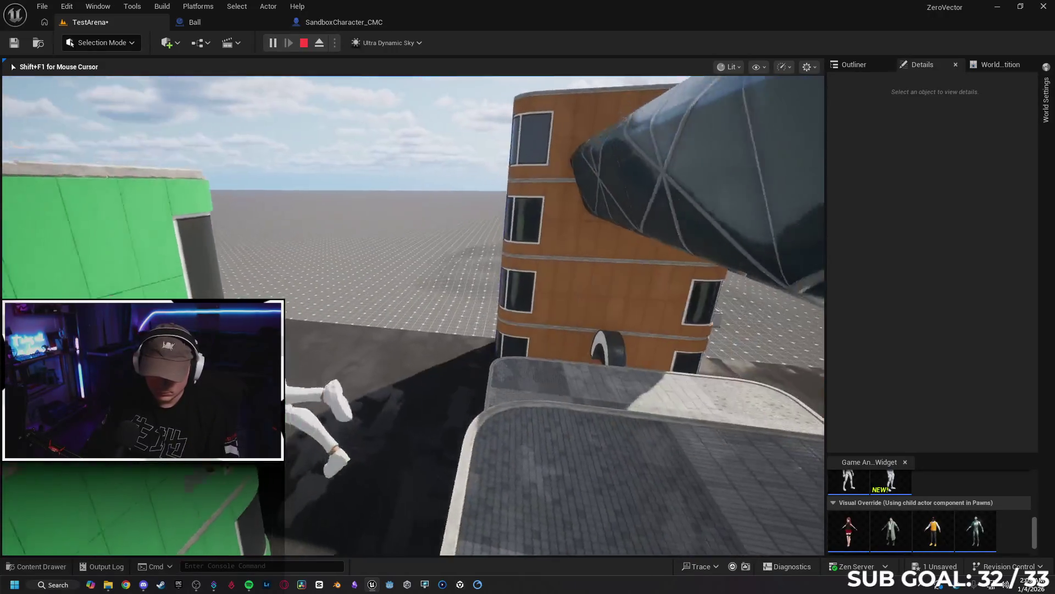
{"action": "key", "text": "Escape"}
Select the green building with its top floor and move it toward the camera.
{"action": "key", "text": "f"}
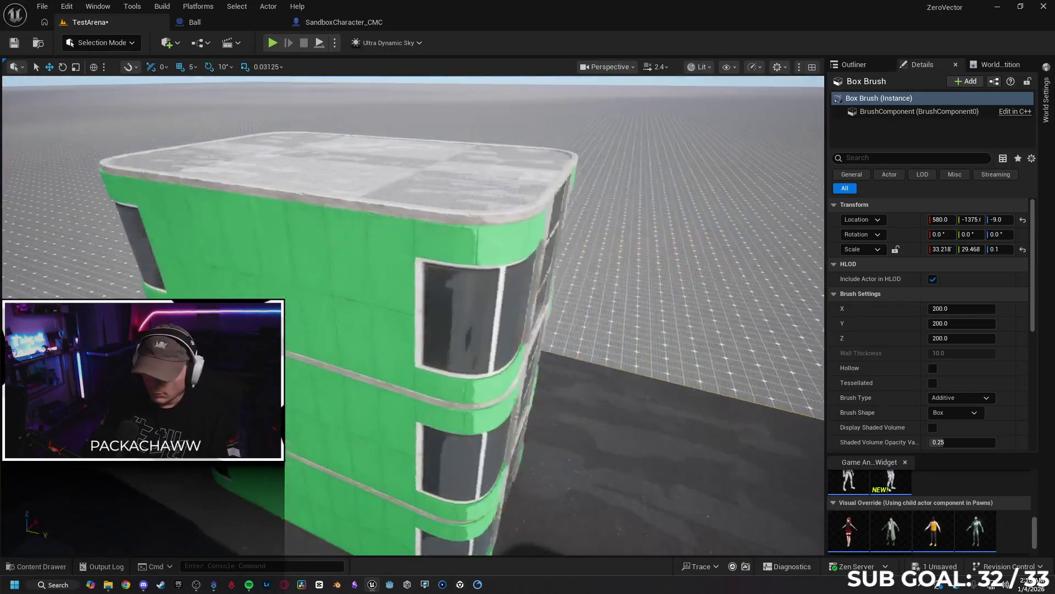
{"action": "scroll", "coordinate": [412, 316], "scroll_direction": "down", "scroll_amount": 5}
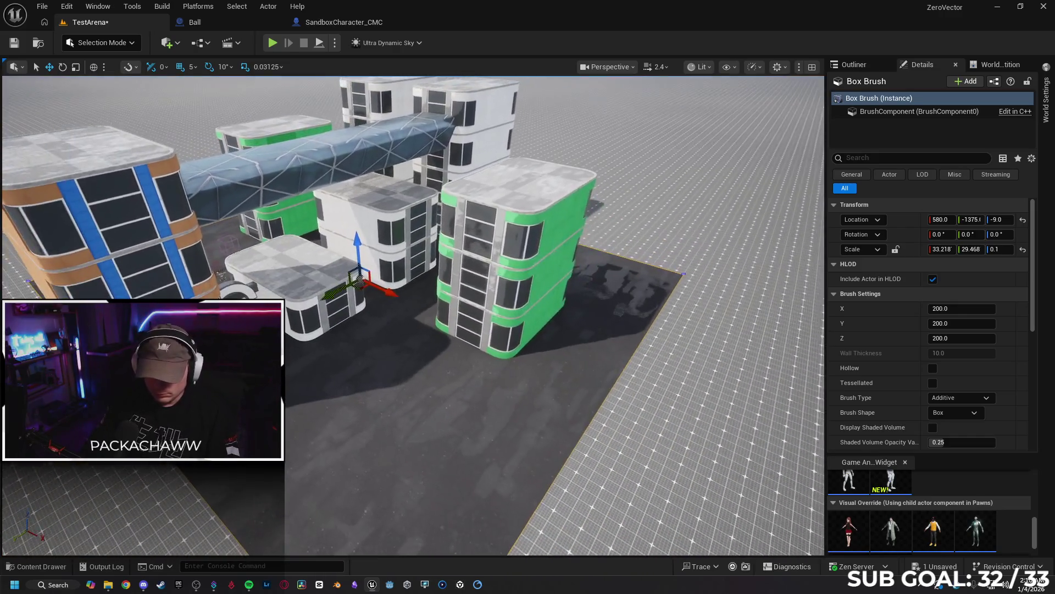
{"action": "left_click_drag", "start_coordinate": [532, 319], "coordinate": [532, 320]}
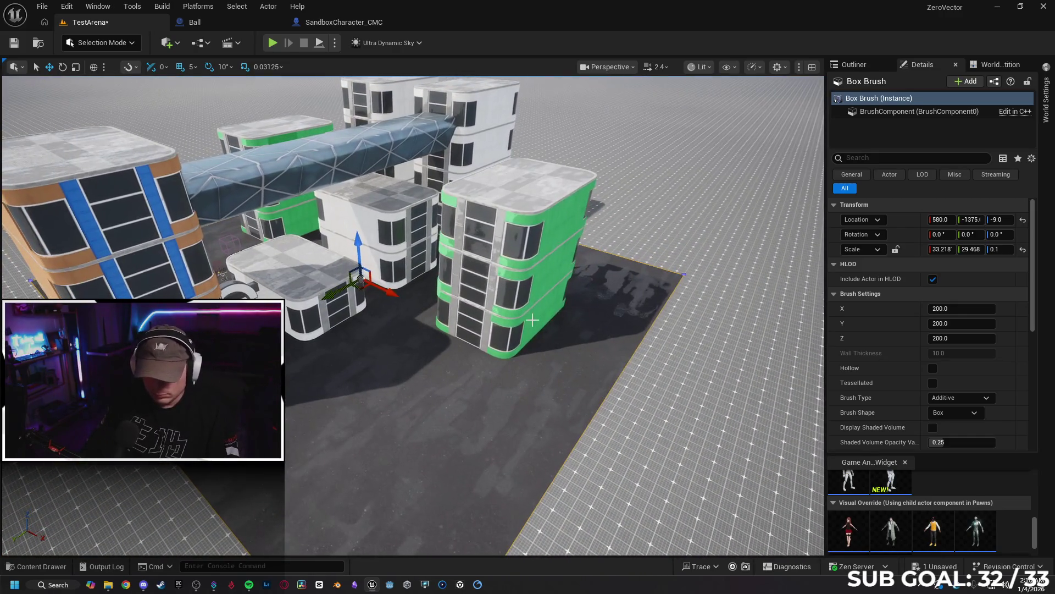
{"action": "left_click", "coordinate": [516, 329]}
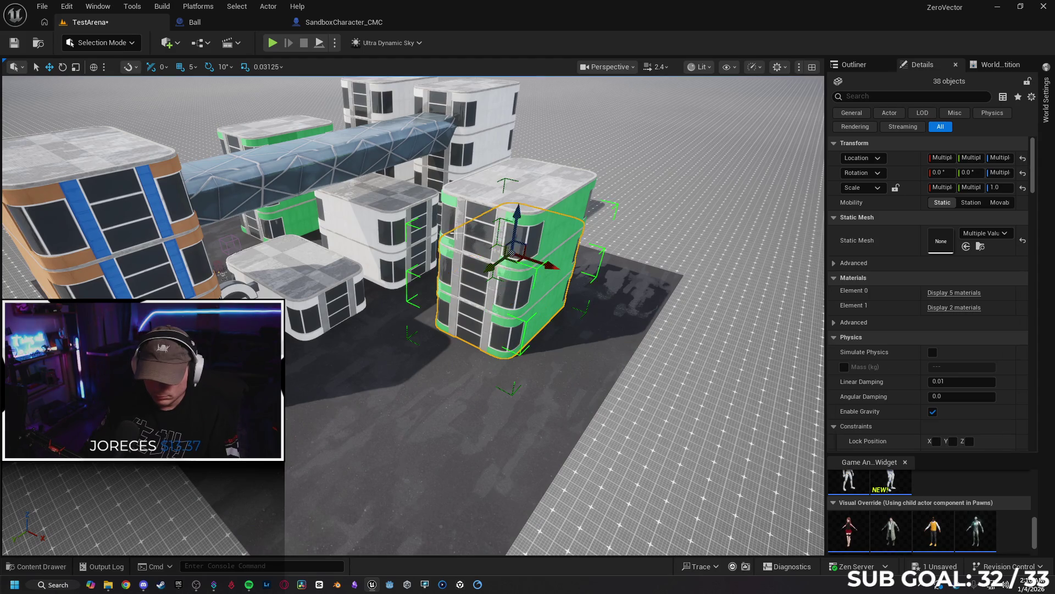
{"action": "left_click", "coordinate": [464, 212], "text": "ctrl"}
{"action": "mouse_move", "coordinate": [499, 218]}
{"action": "left_mouse_down"}
{"action": "mouse_move", "coordinate": [410, 297]}
{"action": "mouse_move", "coordinate": [370, 356]}
{"action": "mouse_move", "coordinate": [389, 330]}
{"action": "mouse_move", "coordinate": [350, 336]}
{"action": "mouse_move", "coordinate": [379, 341]}
{"action": "mouse_move", "coordinate": [424, 309]}
{"action": "mouse_move", "coordinate": [379, 329]}
{"action": "left_mouse_up"}
Set rotation snapping to 5°, turn the building to -5°, and orbit to its front.
{"action": "key", "text": "e"}
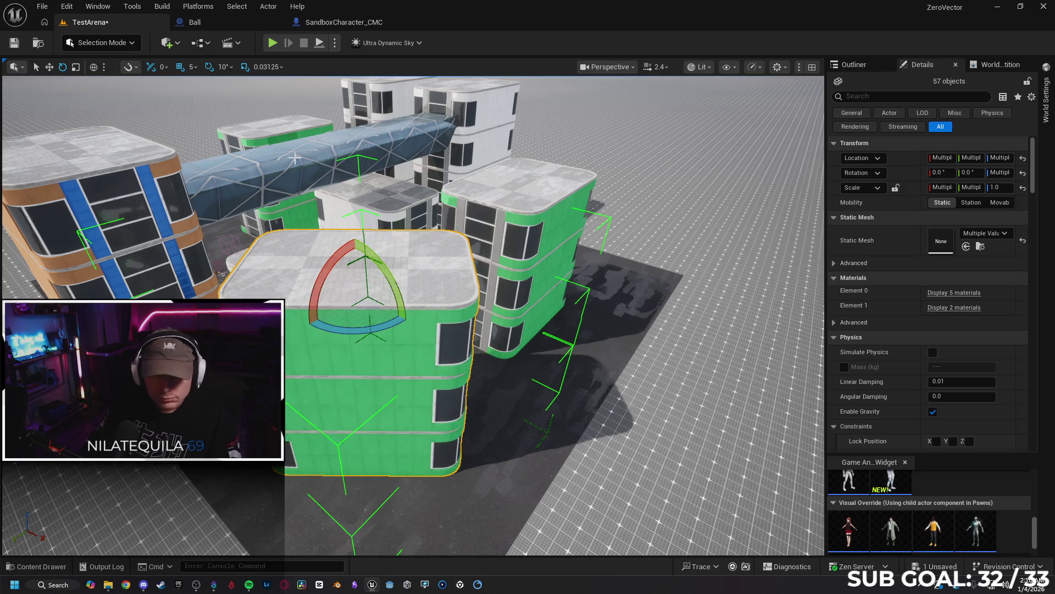
{"action": "left_click", "coordinate": [223, 67]}
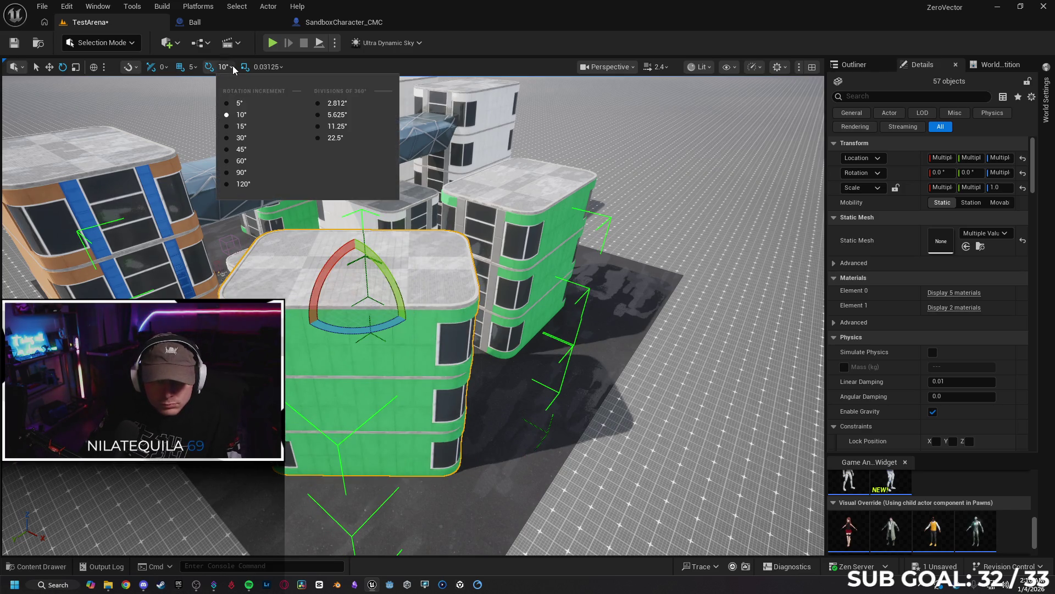
{"action": "left_click", "coordinate": [239, 105]}
{"action": "left_click_drag", "start_coordinate": [404, 316], "coordinate": [412, 319]}
{"action": "key", "text": "w"}
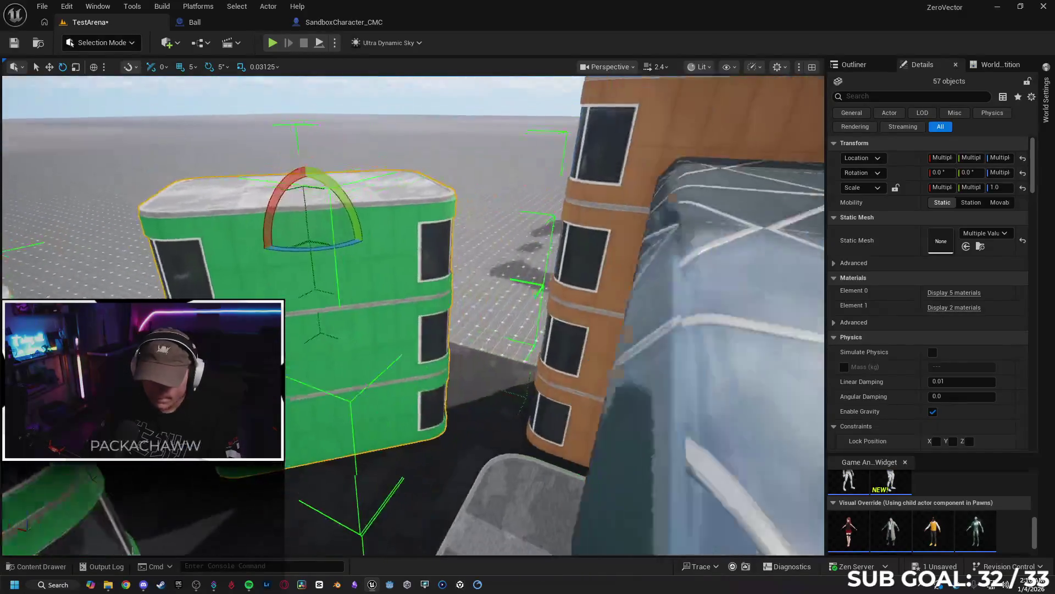
{"action": "left_click_drag", "start_coordinate": [445, 230], "coordinate": [444, 229]}
{"action": "left_click_drag", "start_coordinate": [432, 299], "coordinate": [433, 299]}
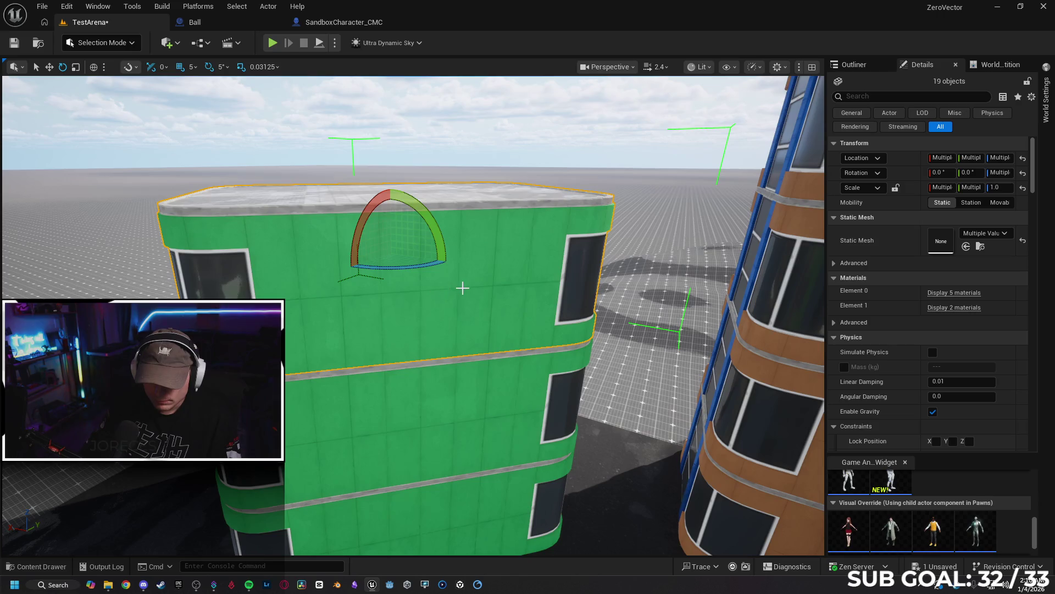
{"action": "right_click", "coordinate": [440, 287]}
Try ungrouping the building pieces, then undo to restore the group.
{"action": "mouse_move", "coordinate": [500, 433]}
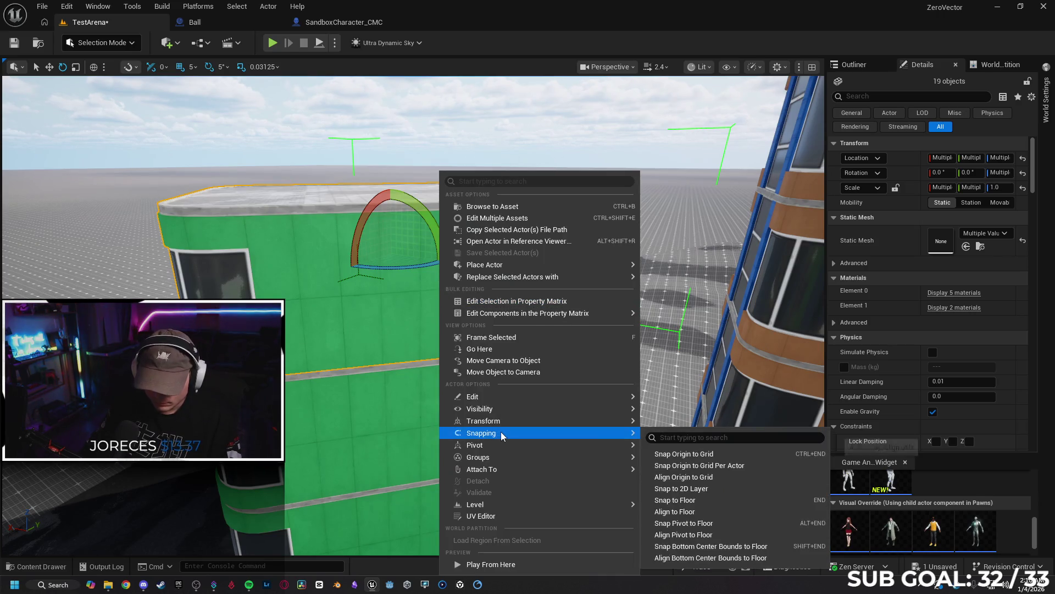
{"action": "mouse_move", "coordinate": [523, 460]}
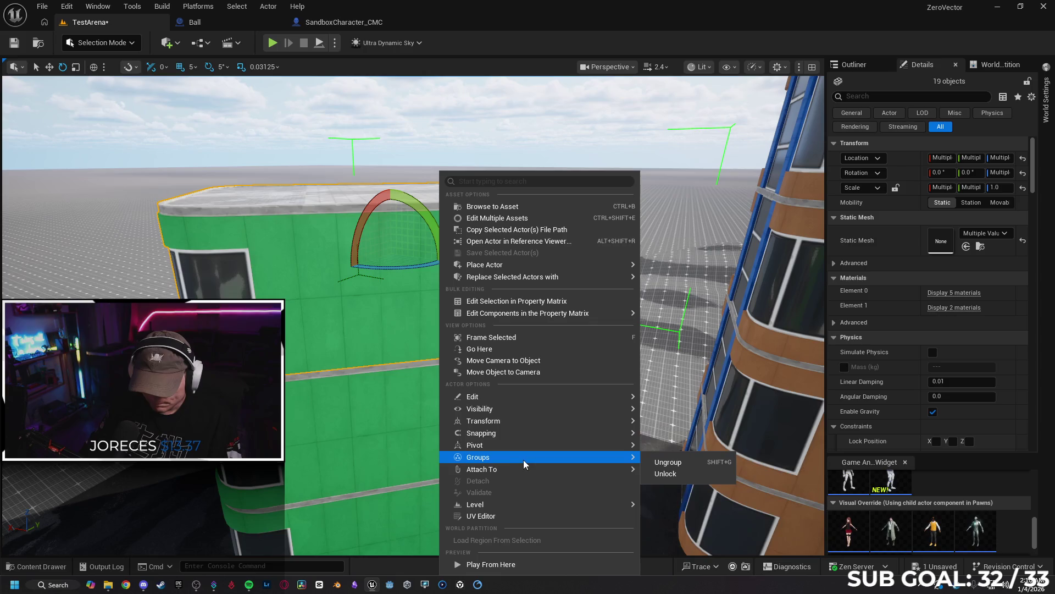
{"action": "left_click", "coordinate": [668, 462]}
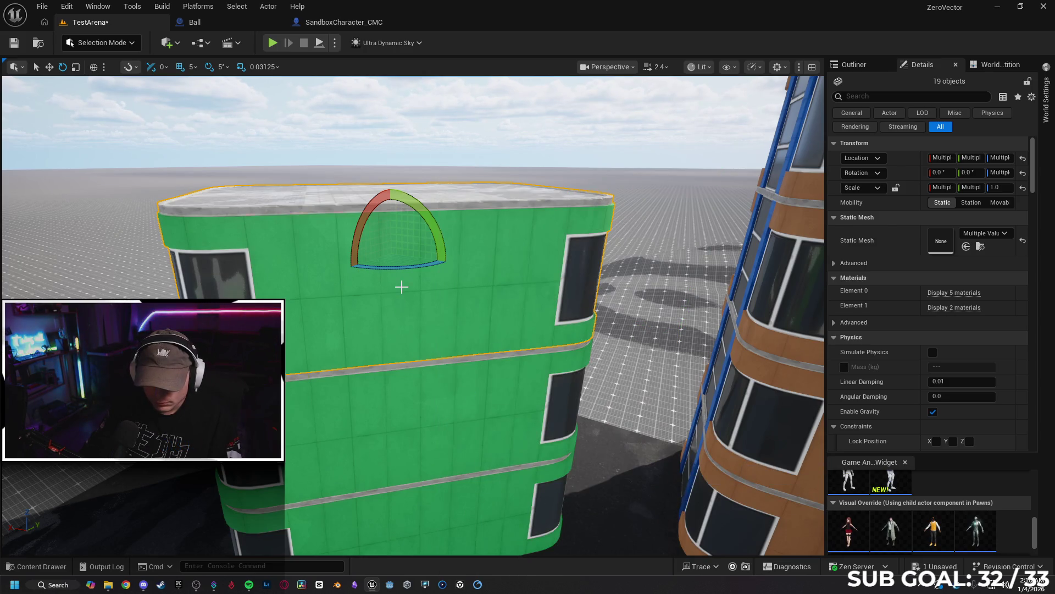
{"action": "left_click", "coordinate": [401, 286]}
{"action": "key", "text": "ctrl+z"}
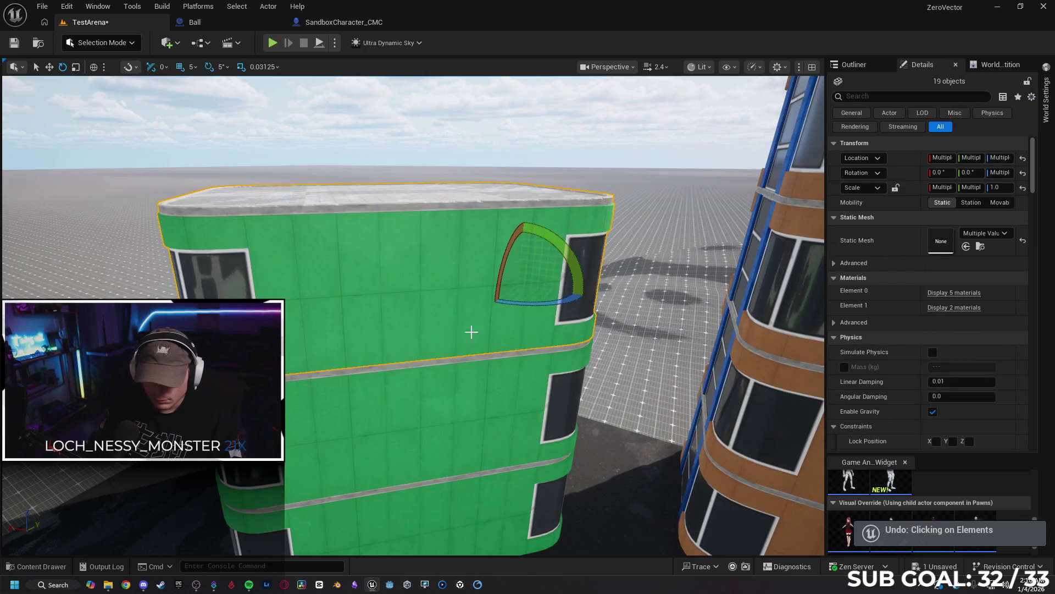
{"action": "key", "text": "ctrl+z"}
Unlock the group and delete two top-floor wall panels, applying the deletion to all.
{"action": "right_click", "coordinate": [421, 300]}
{"action": "mouse_move", "coordinate": [536, 460]}
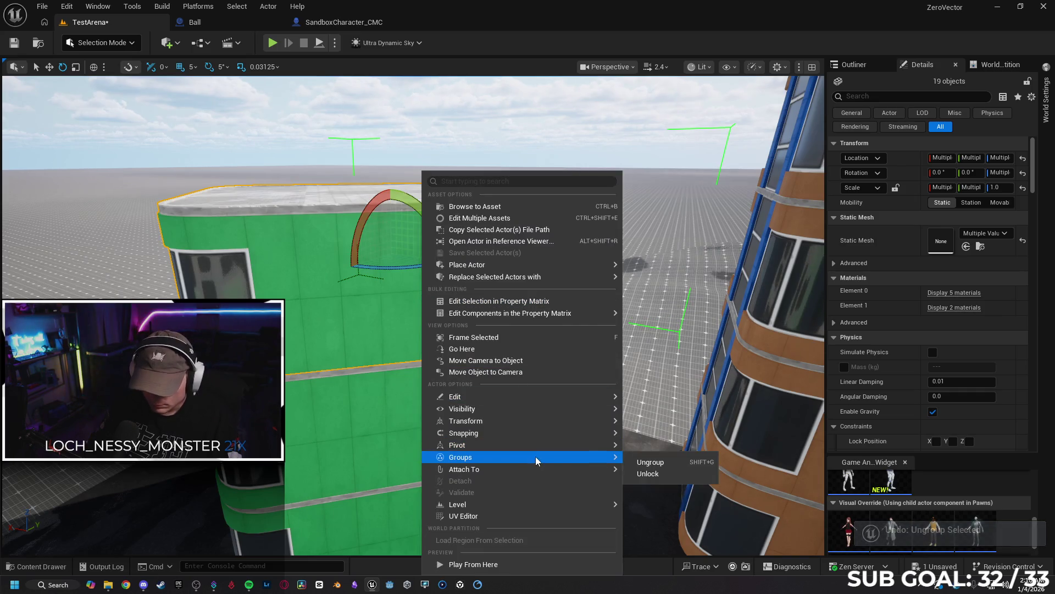
{"action": "left_click", "coordinate": [636, 466]}
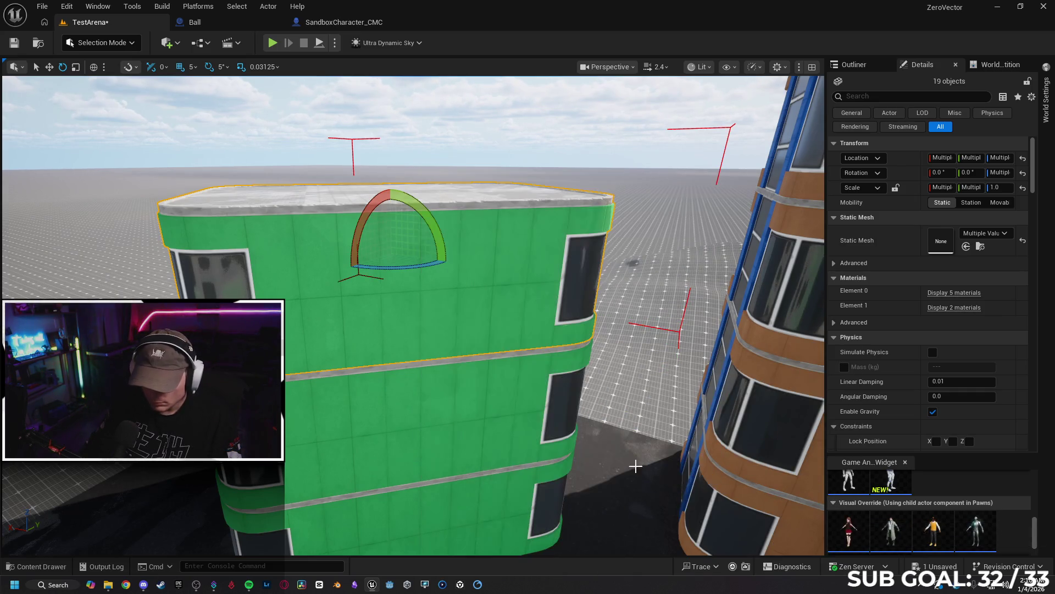
{"action": "left_click", "coordinate": [418, 301]}
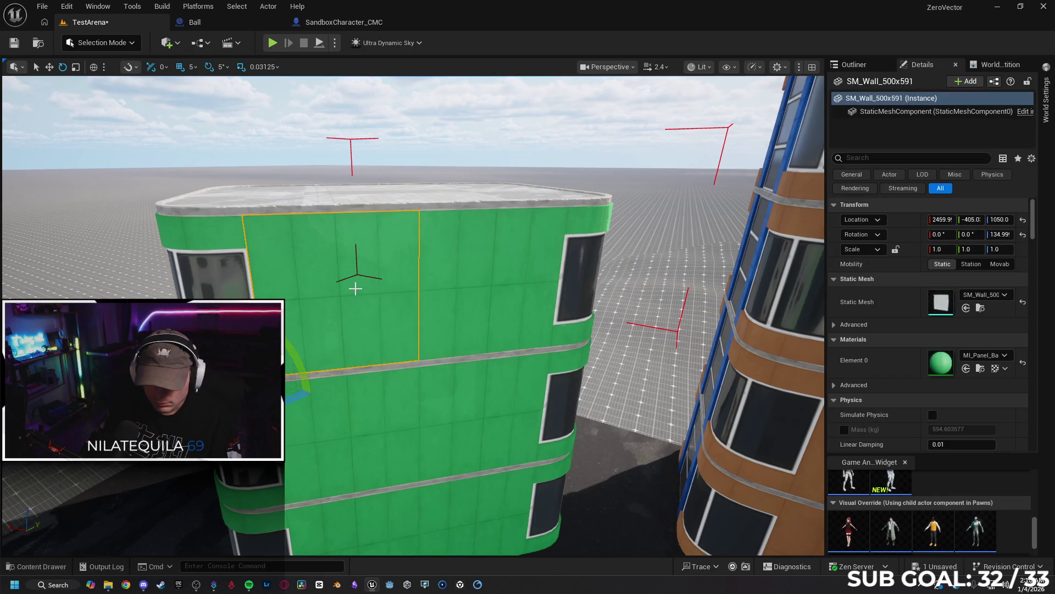
{"action": "left_click", "coordinate": [467, 292], "text": "ctrl"}
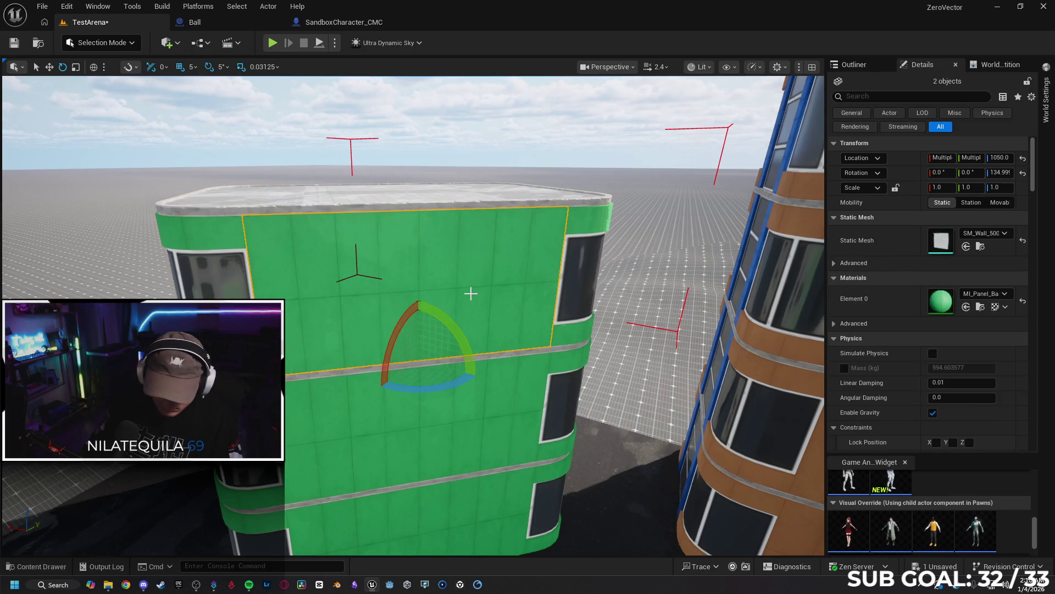
{"action": "key", "text": "Delete"}
{"action": "left_click", "coordinate": [405, 332]}
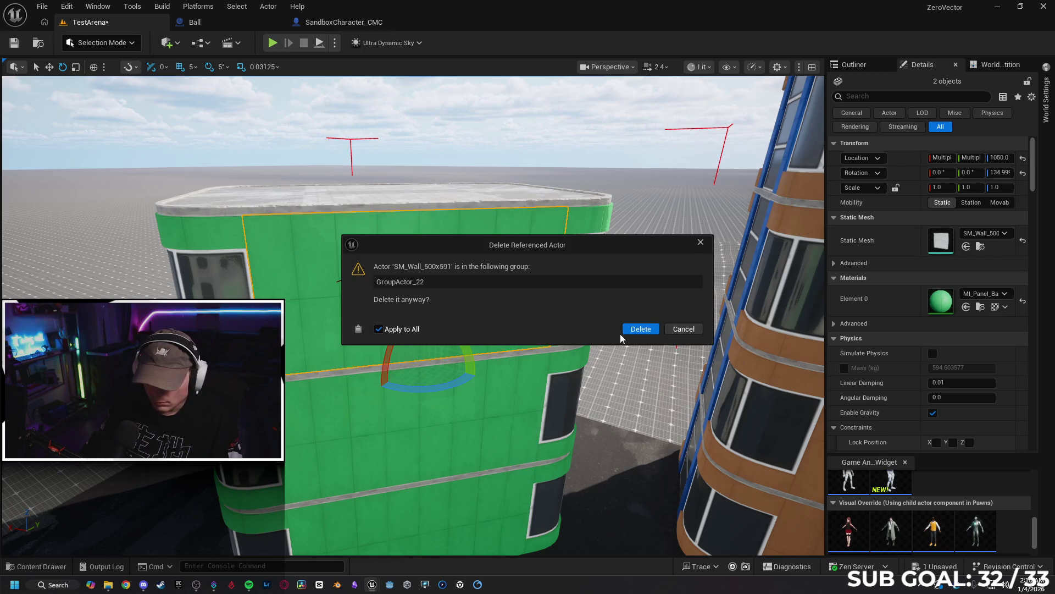
{"action": "left_click", "coordinate": [622, 332]}
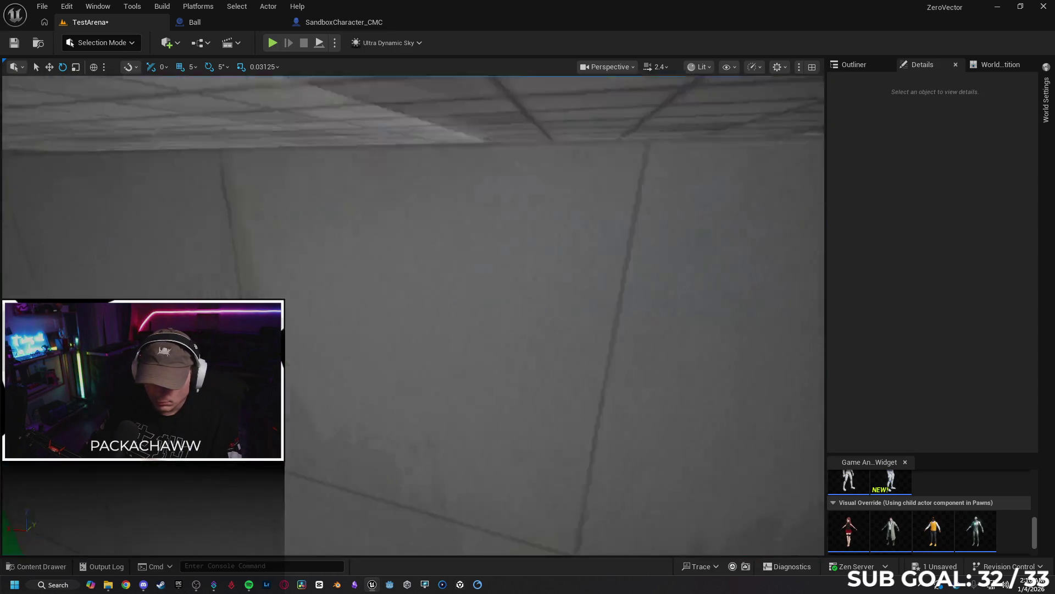
Select and frame the whole 55-piece building group.
{"action": "key", "text": "s"}
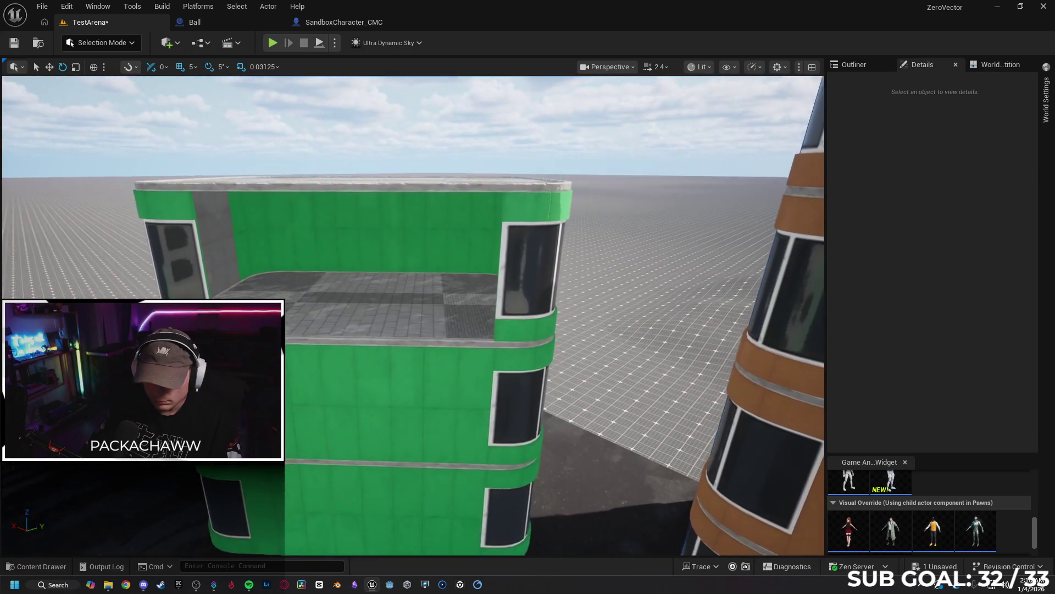
{"action": "right_click", "coordinate": [537, 275]}
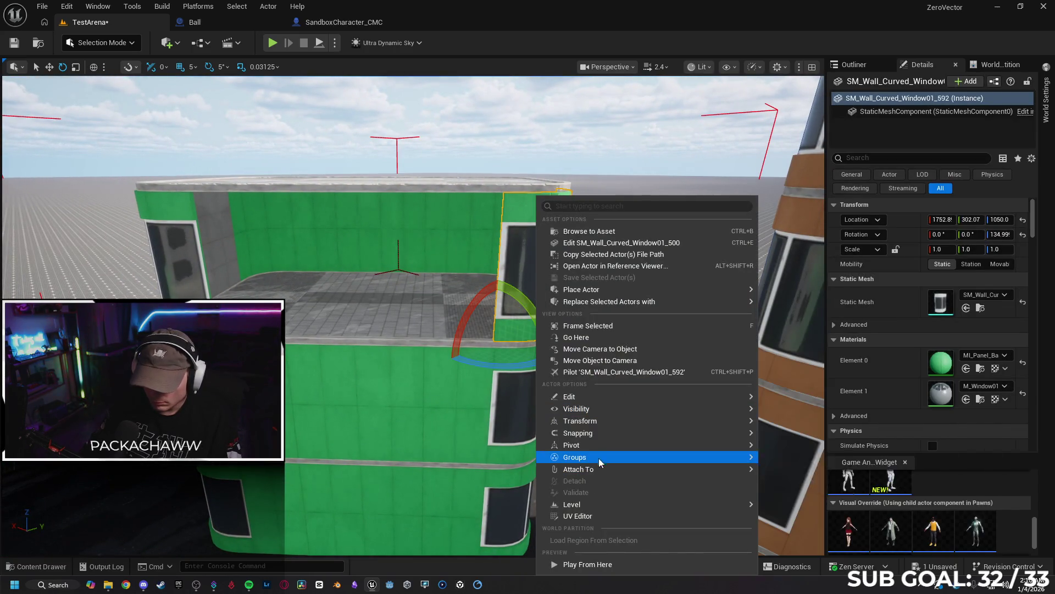
{"action": "mouse_move", "coordinate": [599, 457]}
{"action": "left_click", "coordinate": [857, 471]}
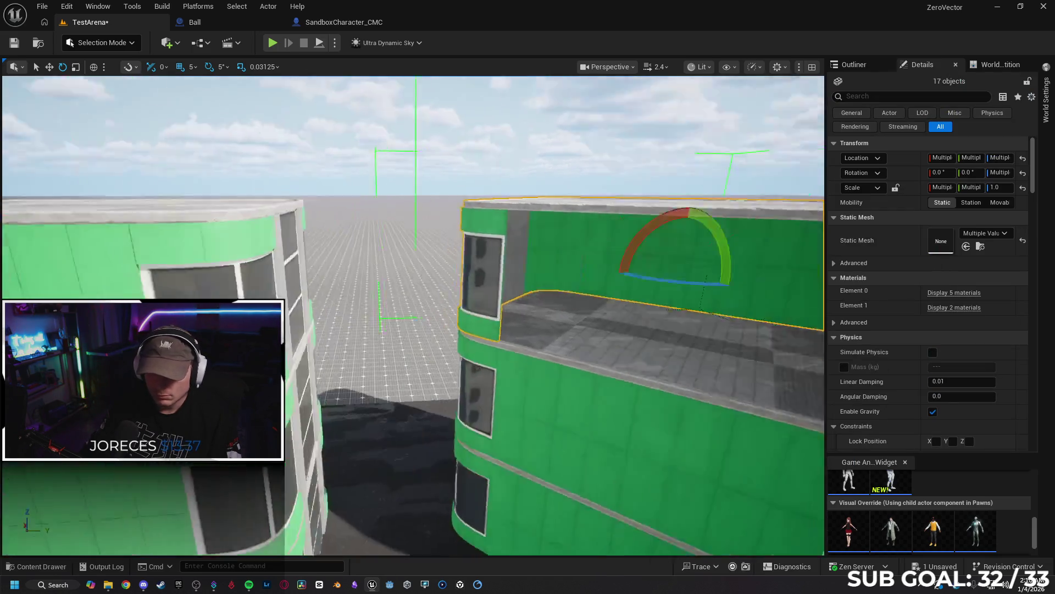
{"action": "key", "text": "f"}
{"action": "left_click", "coordinate": [463, 358], "text": "ctrl"}
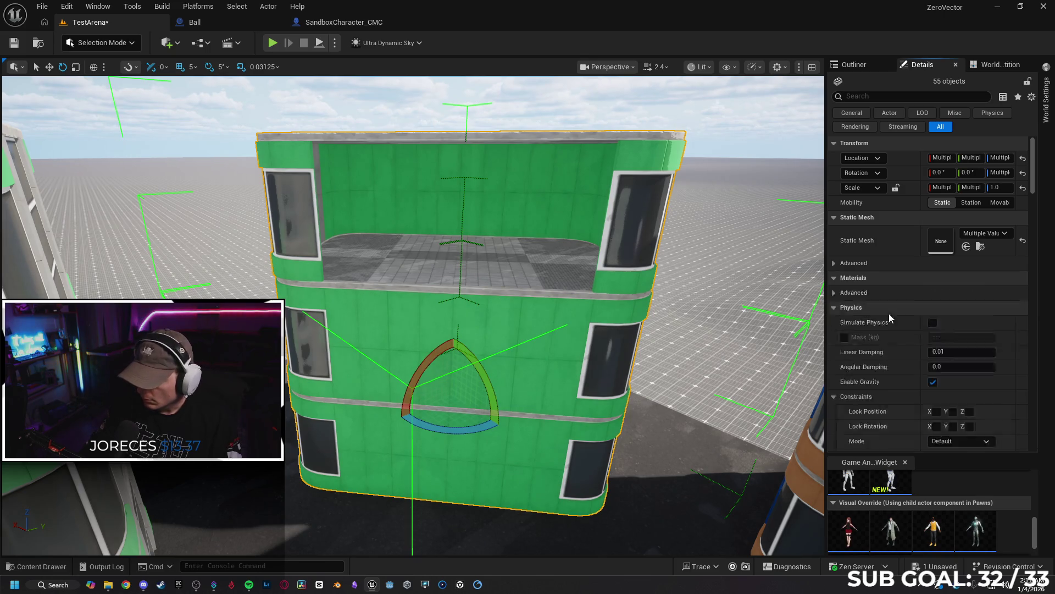
{"action": "left_click", "coordinate": [66, 567]}
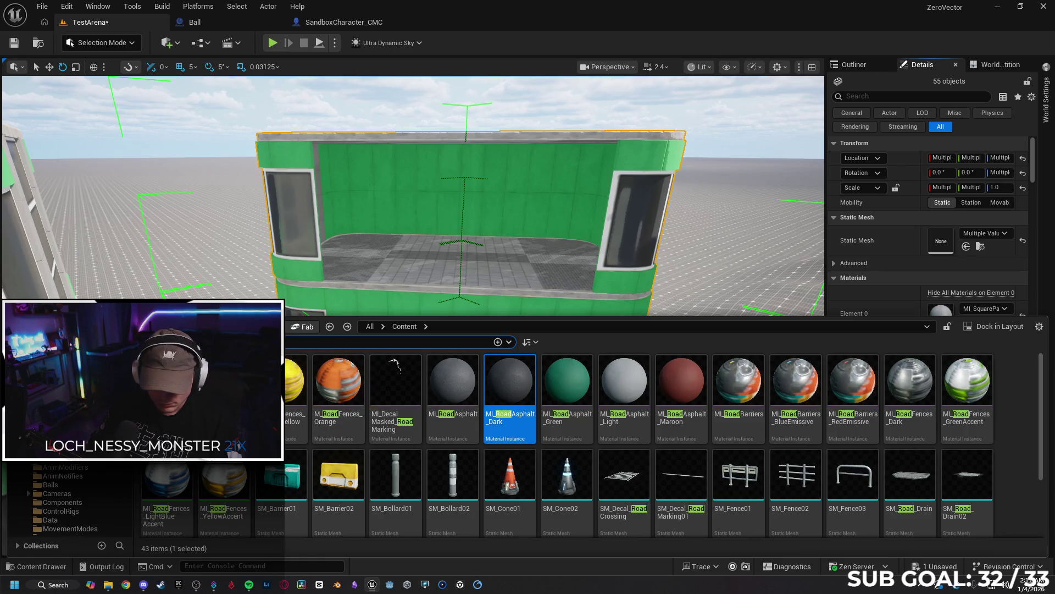
Clear the Road filter and search the project content for 'tile'.
{"action": "key", "text": "BackSpace"}
{"action": "key", "text": "BackSpace"}
{"action": "key", "text": "BackSpace"}
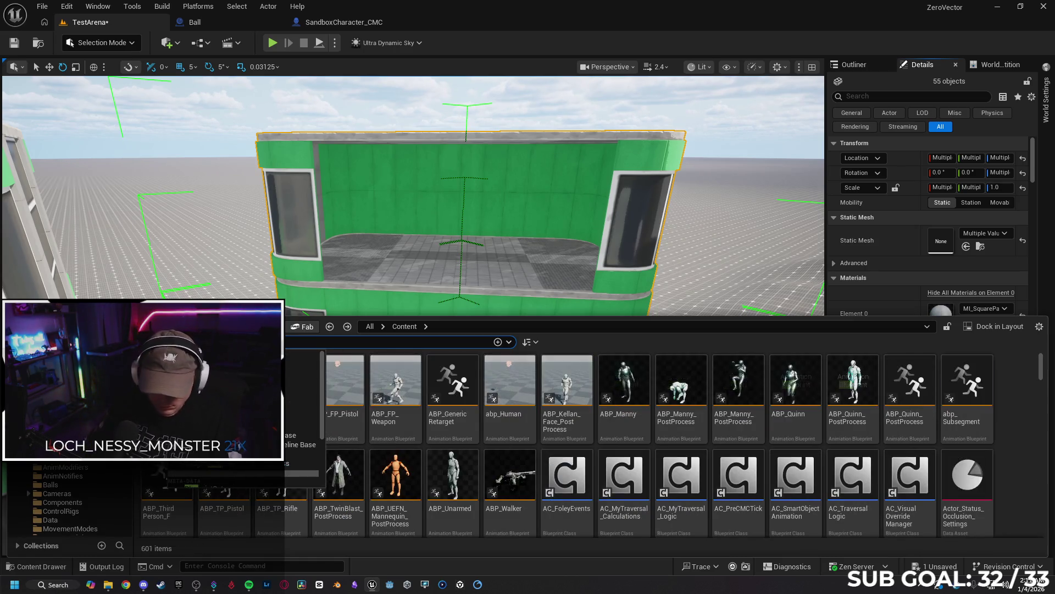
{"action": "scroll", "coordinate": [1018, 458], "scroll_direction": "down", "scroll_amount": 2}
{"action": "scroll", "coordinate": [1003, 460], "scroll_direction": "down", "scroll_amount": 8}
{"action": "scroll", "coordinate": [1004, 465], "scroll_direction": "down", "scroll_amount": 15}
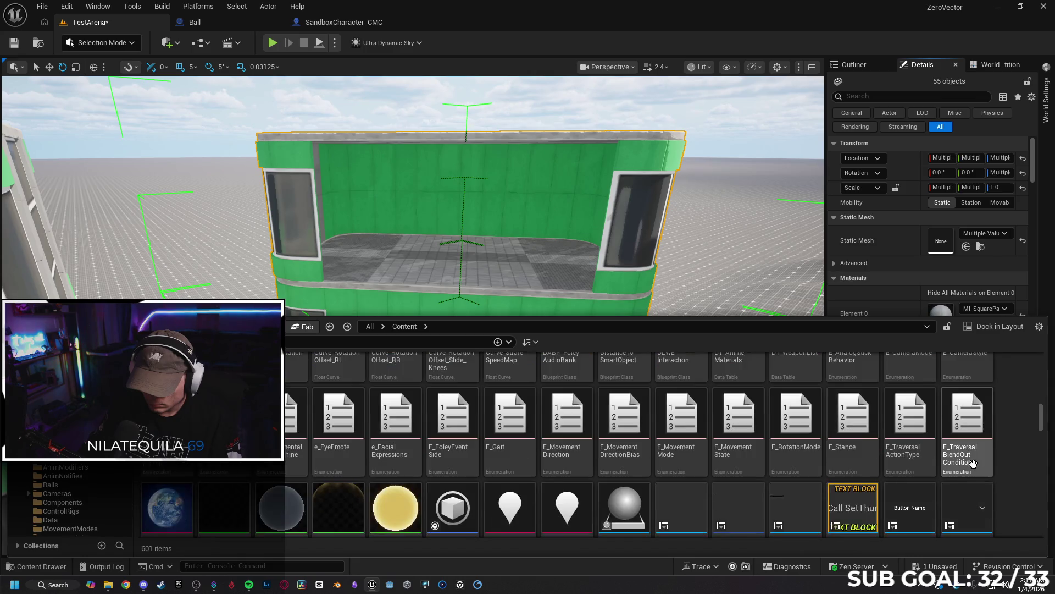
{"action": "scroll", "coordinate": [973, 463], "scroll_direction": "down", "scroll_amount": 2}
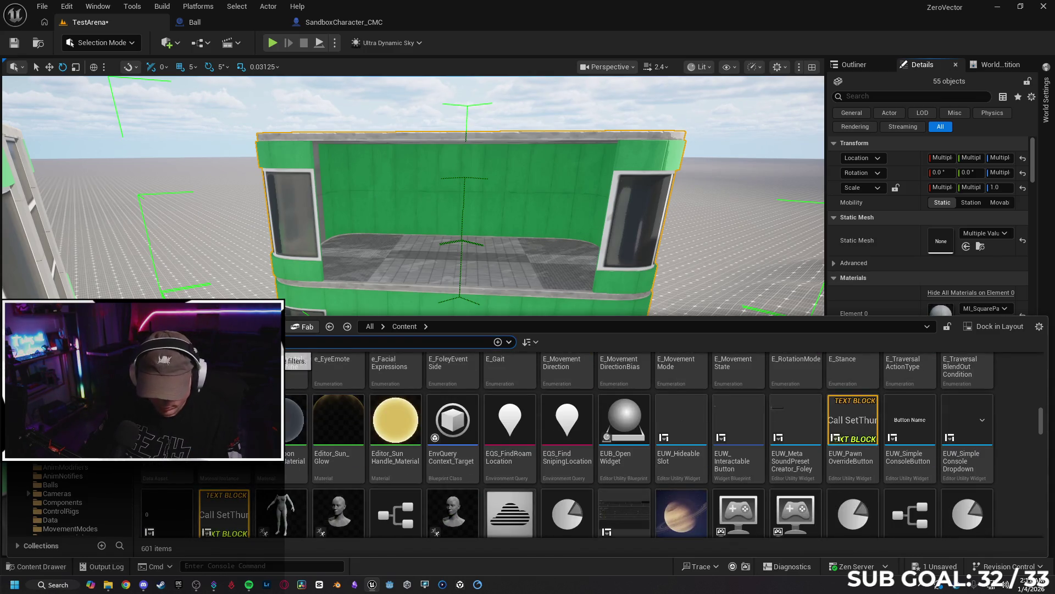
{"action": "type", "text": "til"}
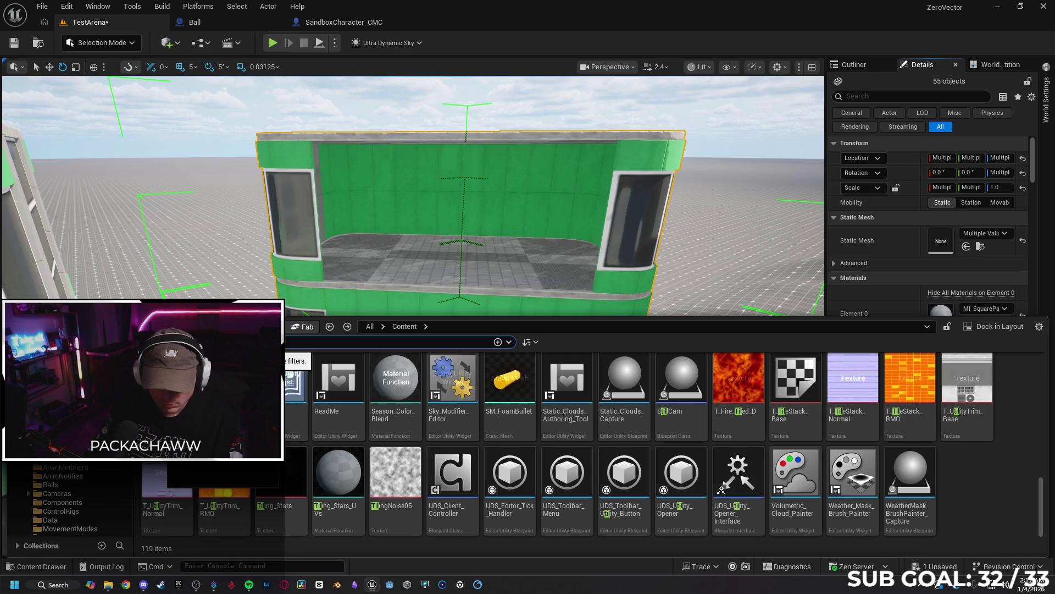
{"action": "type", "text": "e"}
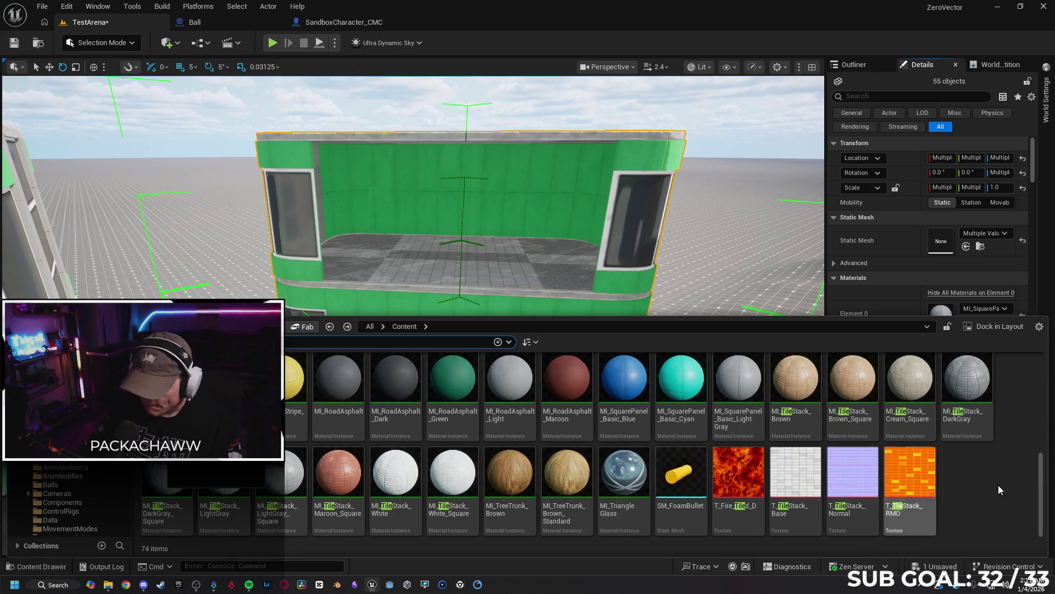
{"action": "left_click", "coordinate": [1005, 492]}
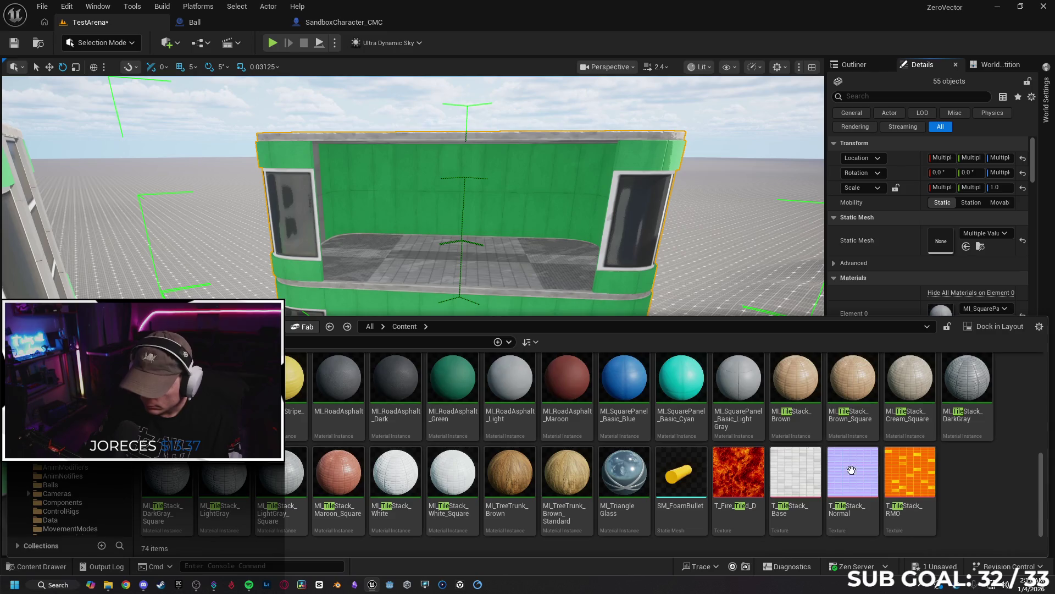
Assign MI_SquarePanel_Basic_Blue to the panels' Element material slot and view the blue result.
{"action": "left_click", "coordinate": [624, 379]}
{"action": "scroll", "coordinate": [888, 269], "scroll_direction": "down", "scroll_amount": 5}
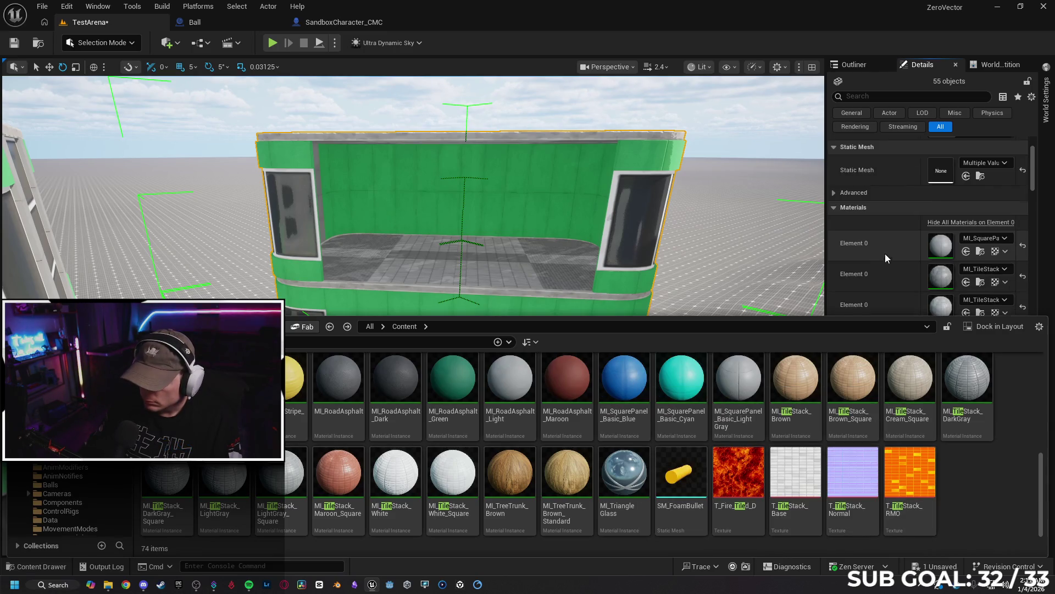
{"action": "mouse_move", "coordinate": [623, 379]}
{"action": "left_mouse_down"}
{"action": "mouse_move", "coordinate": [937, 297]}
{"action": "mouse_move", "coordinate": [928, 275]}
{"action": "left_mouse_up"}
{"action": "mouse_move", "coordinate": [413, 316]}
{"action": "left_mouse_down"}
{"action": "mouse_move", "coordinate": [204, 316]}
{"action": "mouse_move", "coordinate": [247, 316]}
{"action": "mouse_move", "coordinate": [231, 316]}
{"action": "left_mouse_up"}
{"action": "mouse_move", "coordinate": [534, 397]}
{"action": "left_mouse_down"}
{"action": "mouse_move", "coordinate": [522, 396]}
{"action": "mouse_move", "coordinate": [535, 396]}
{"action": "left_mouse_up"}
{"action": "left_click", "coordinate": [37, 566]}
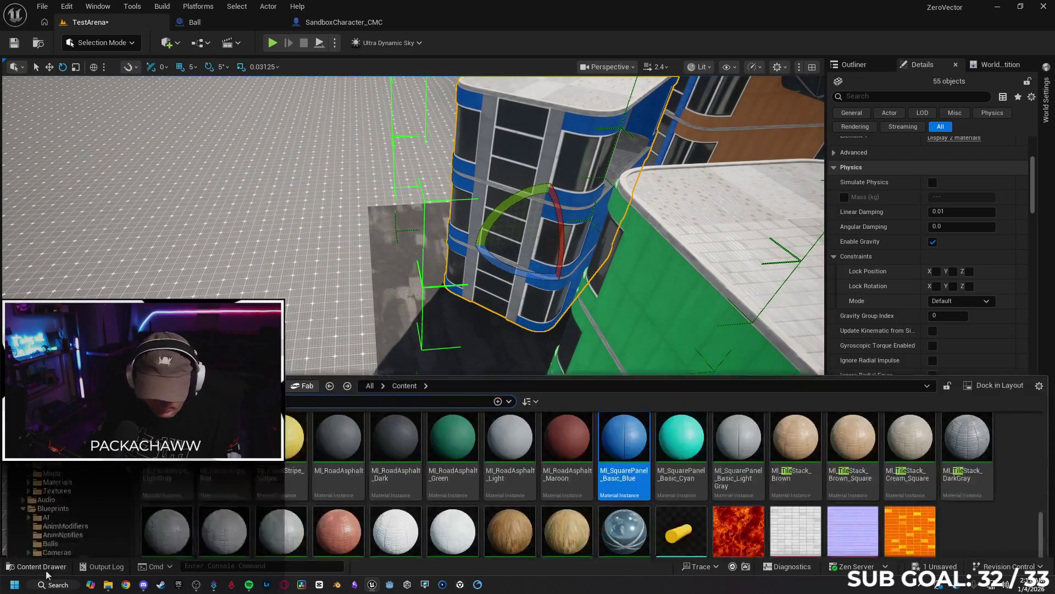
Browse to TokyoStylizedEnvironment > Meshes > Modular_BuildingBlocks and drop SM_Wall_Curved_500 into the level.
{"action": "key", "text": "Escape"}
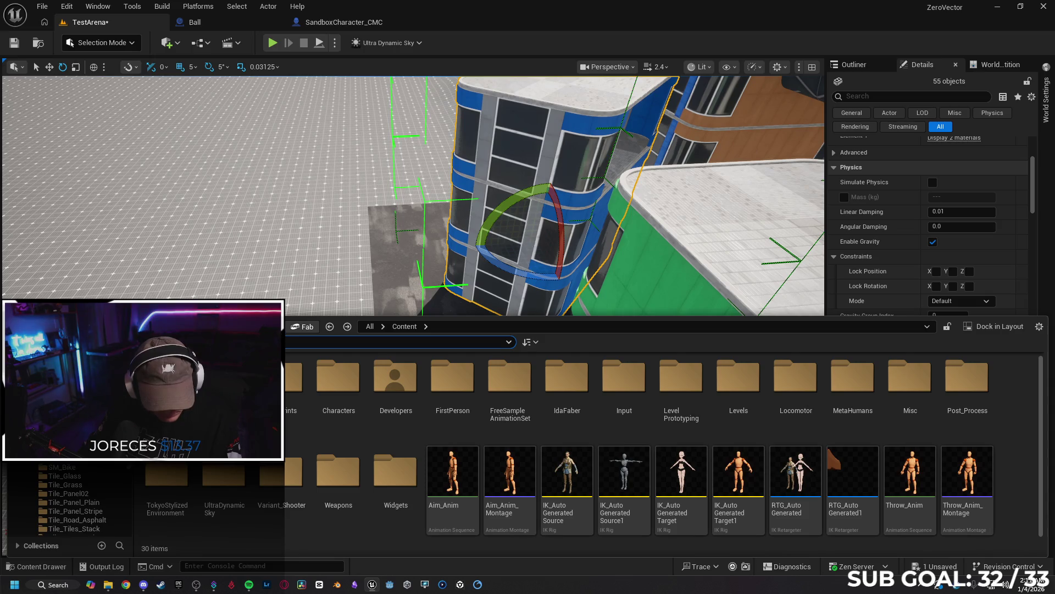
{"action": "double_click", "coordinate": [167, 474]}
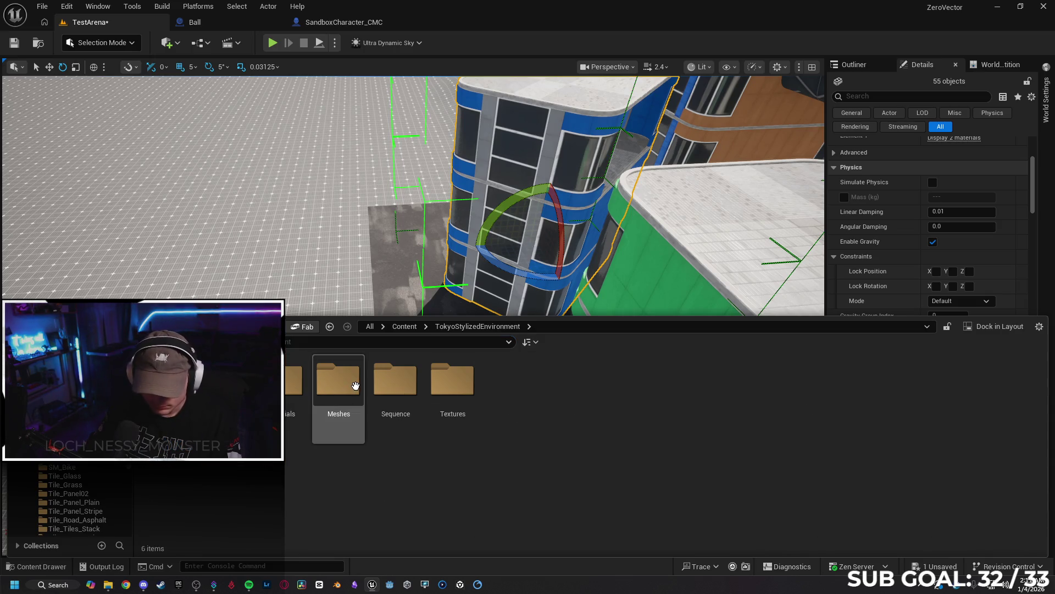
{"action": "double_click", "coordinate": [338, 379]}
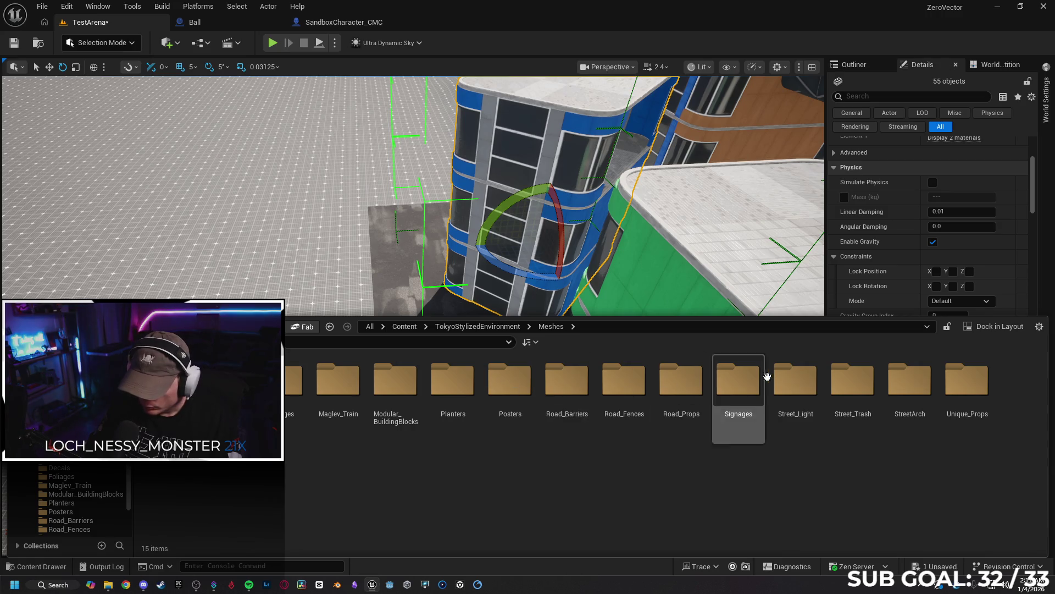
{"action": "double_click", "coordinate": [394, 380]}
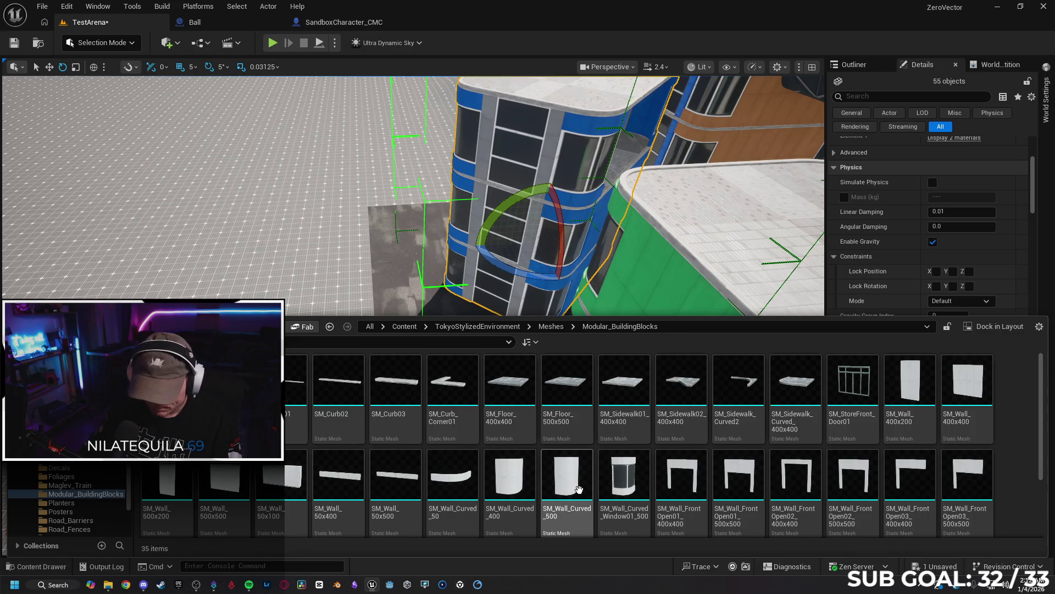
{"action": "mouse_move", "coordinate": [567, 483]}
{"action": "left_mouse_down"}
{"action": "mouse_move", "coordinate": [379, 324]}
{"action": "mouse_move", "coordinate": [385, 247]}
{"action": "left_mouse_up"}
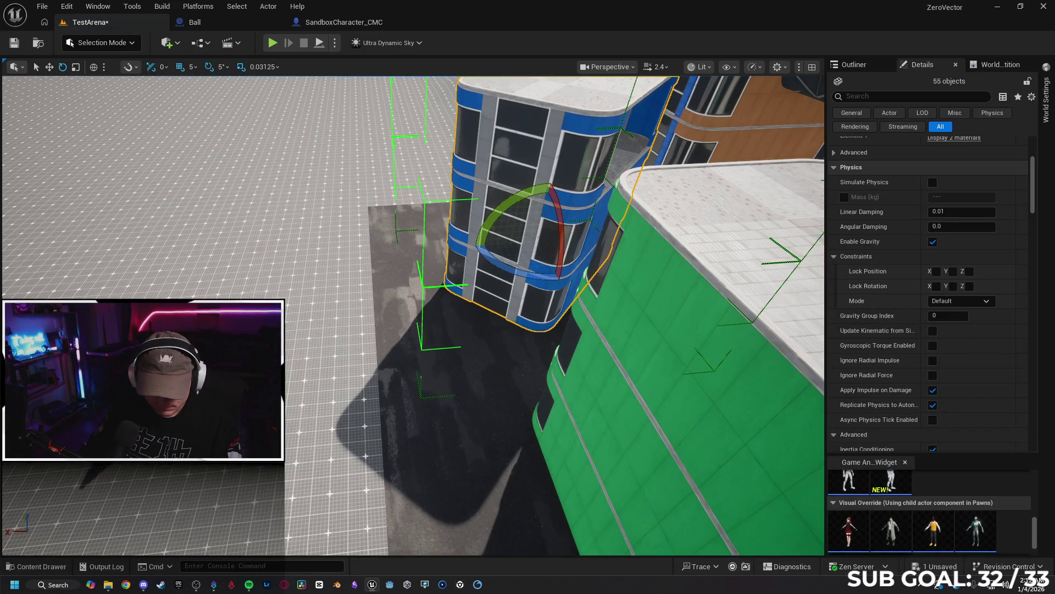
Duplicate the curved wall turned 90°, slide it alongside, and set scale snapping to 0.1.
{"action": "key", "text": "f"}
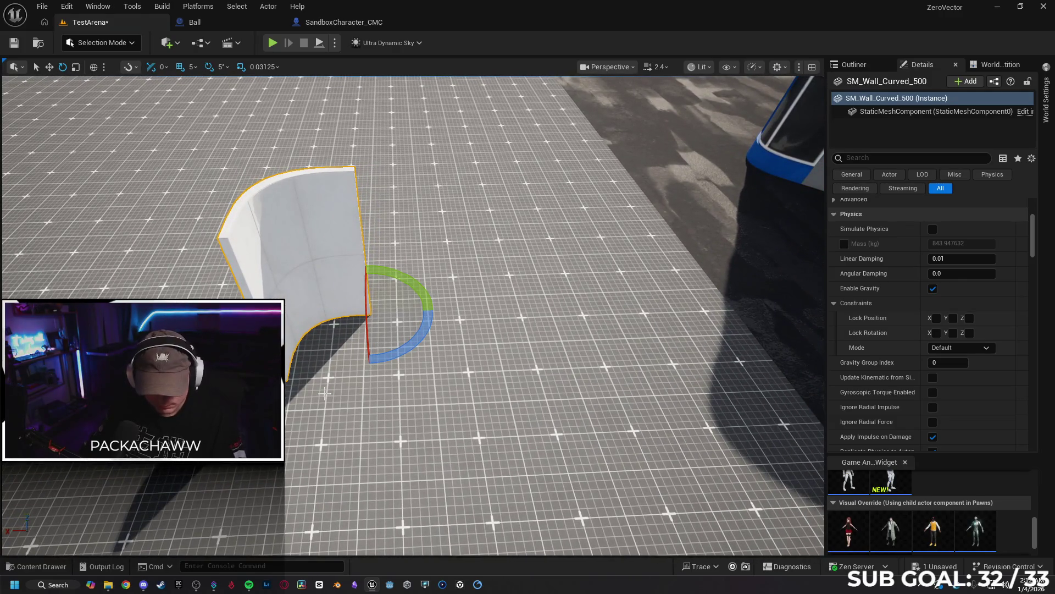
{"action": "mouse_move", "coordinate": [415, 349]}
{"action": "left_mouse_down"}
{"action": "mouse_move", "coordinate": [368, 362]}
{"action": "mouse_move", "coordinate": [330, 357]}
{"action": "mouse_move", "coordinate": [466, 359]}
{"action": "left_mouse_up"}
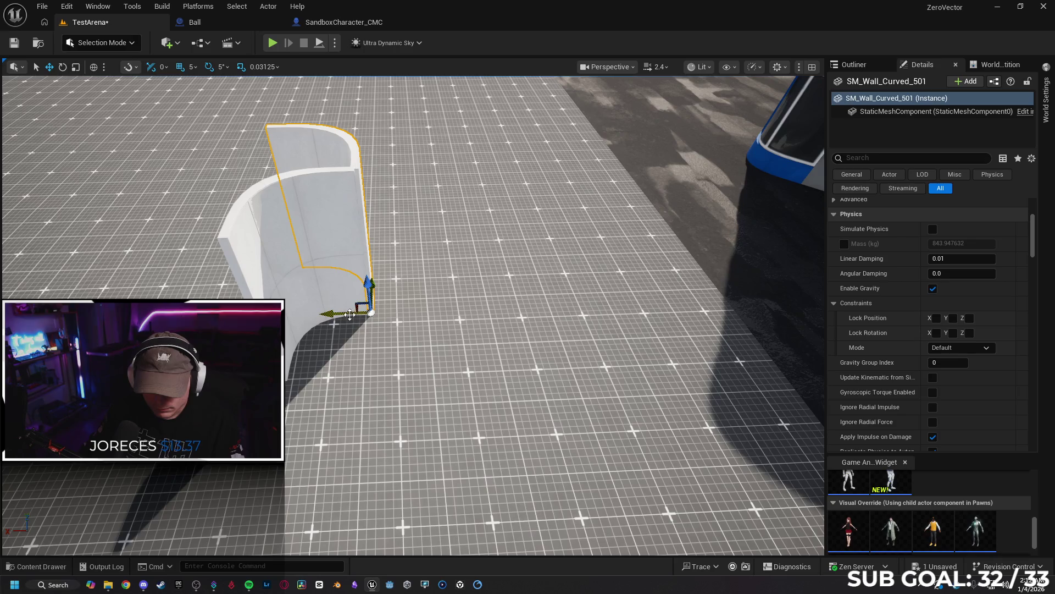
{"action": "left_click_drag", "start_coordinate": [334, 313], "coordinate": [418, 312]}
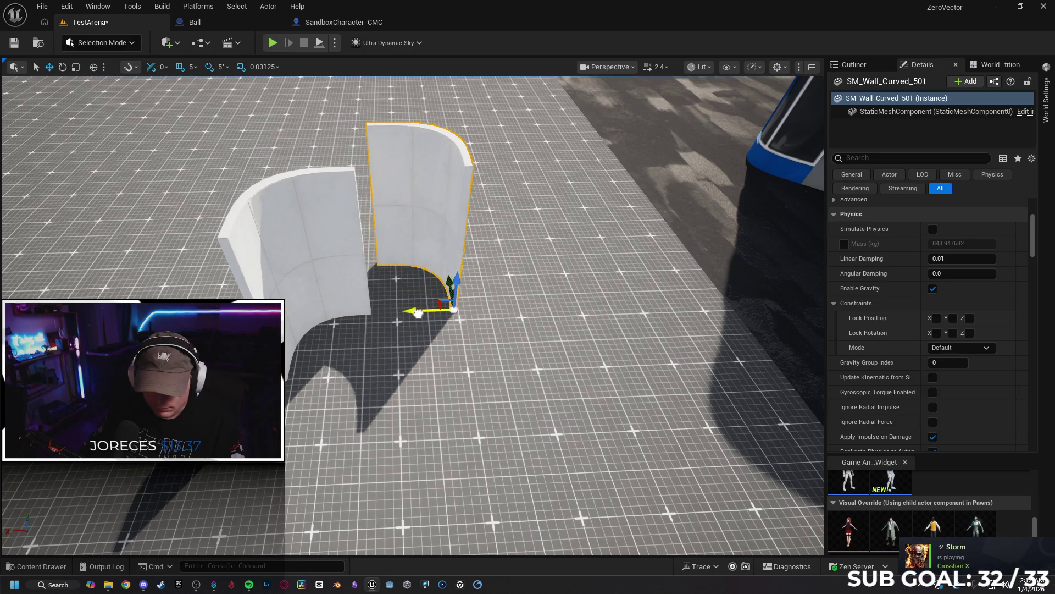
{"action": "mouse_move", "coordinate": [445, 277]}
{"action": "left_mouse_down"}
{"action": "mouse_move", "coordinate": [448, 372]}
{"action": "mouse_move", "coordinate": [442, 335]}
{"action": "left_mouse_up"}
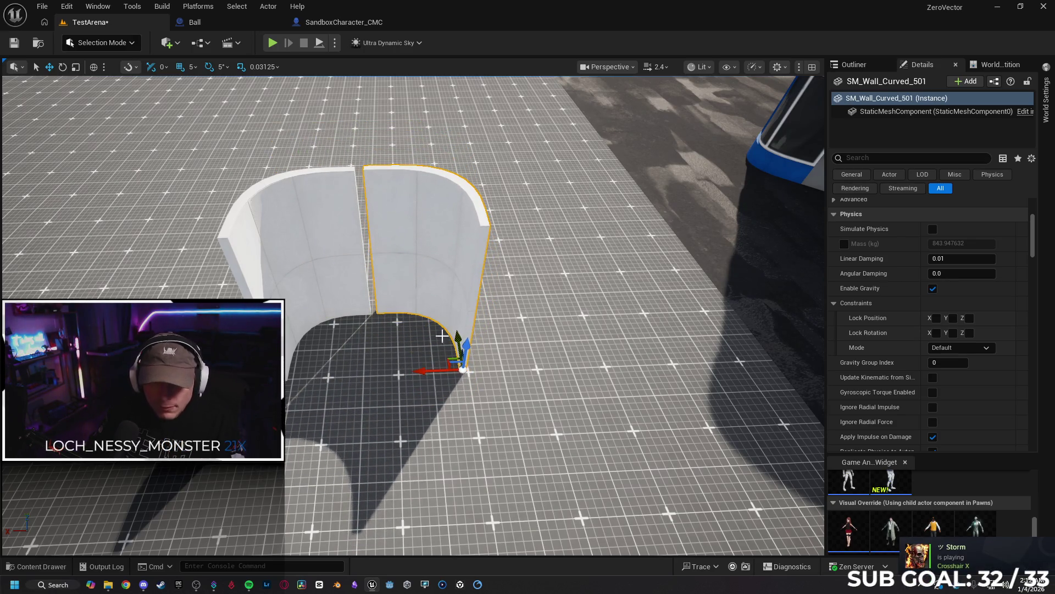
{"action": "left_click", "coordinate": [268, 67]}
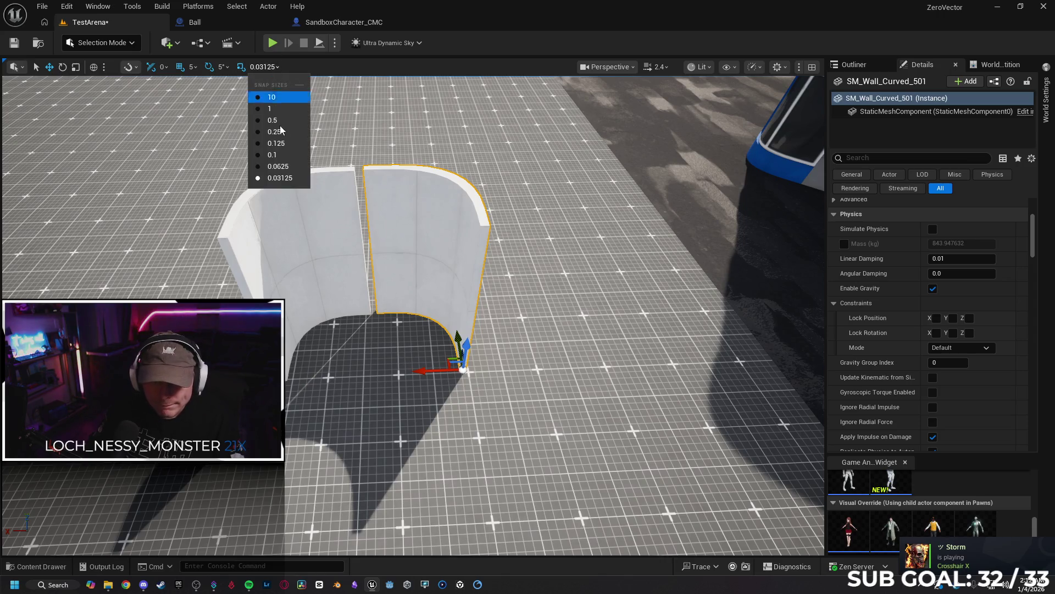
{"action": "left_click", "coordinate": [284, 155]}
{"action": "mouse_move", "coordinate": [456, 333]}
{"action": "left_mouse_down"}
{"action": "mouse_move", "coordinate": [385, 319]}
{"action": "mouse_move", "coordinate": [371, 305]}
{"action": "mouse_move", "coordinate": [385, 333]}
{"action": "mouse_move", "coordinate": [207, 204]}
{"action": "mouse_move", "coordinate": [225, 197]}
{"action": "left_mouse_up"}
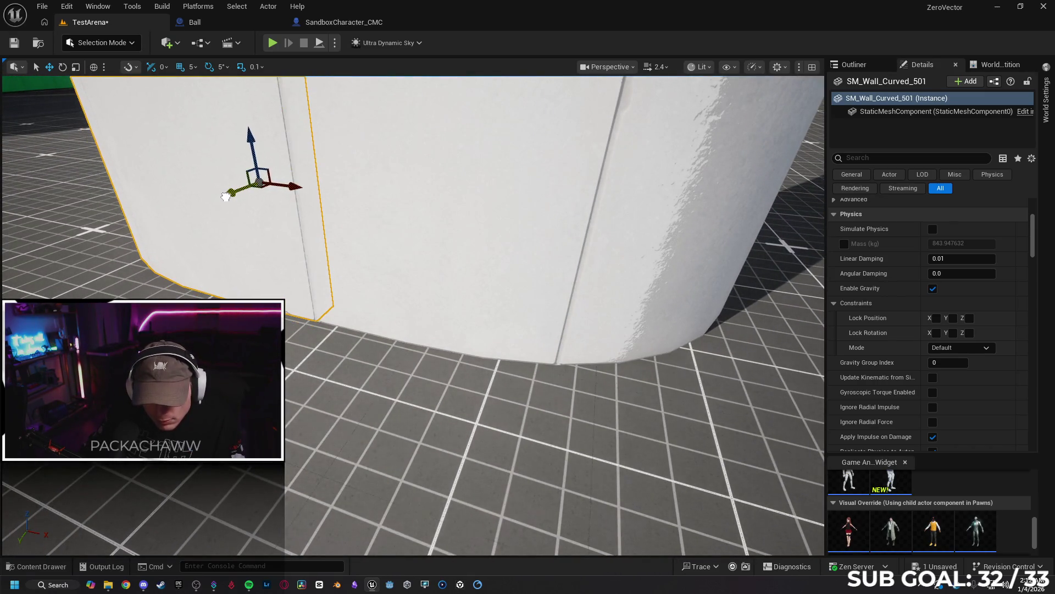
Add a 180°-turned copy and nudge the pieces until the ring closes.
{"action": "key", "text": "f"}
{"action": "mouse_move", "coordinate": [385, 329]}
{"action": "left_mouse_down"}
{"action": "mouse_move", "coordinate": [292, 262]}
{"action": "mouse_move", "coordinate": [332, 345]}
{"action": "left_mouse_up"}
{"action": "mouse_move", "coordinate": [286, 254]}
{"action": "left_mouse_down"}
{"action": "mouse_move", "coordinate": [332, 299]}
{"action": "mouse_move", "coordinate": [355, 305]}
{"action": "left_mouse_up"}
{"action": "mouse_move", "coordinate": [360, 365]}
{"action": "left_mouse_down"}
{"action": "mouse_move", "coordinate": [292, 291]}
{"action": "mouse_move", "coordinate": [404, 275]}
{"action": "mouse_move", "coordinate": [420, 286]}
{"action": "mouse_move", "coordinate": [407, 283]}
{"action": "left_mouse_up"}
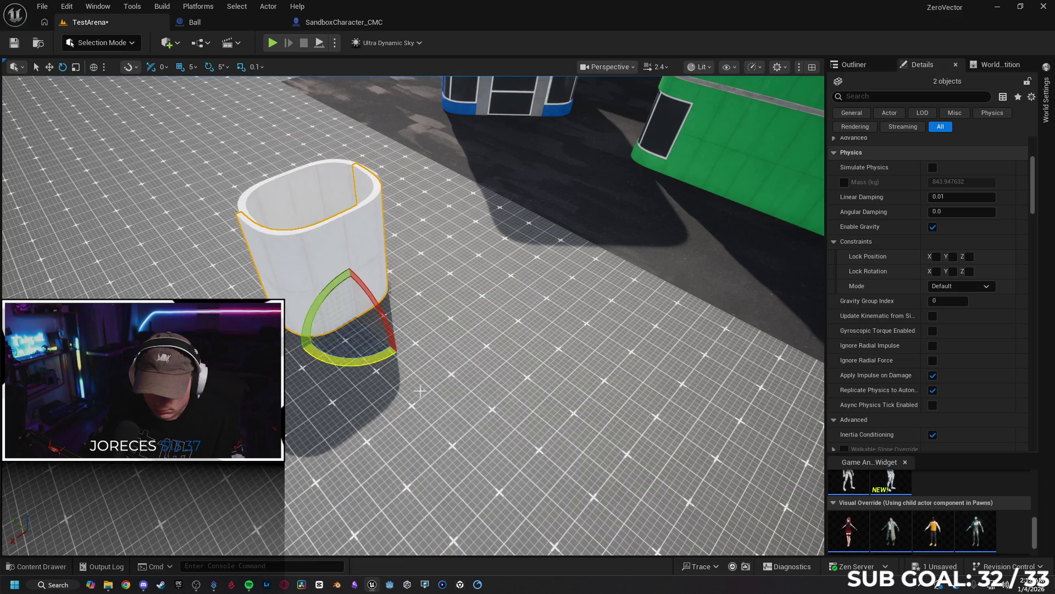
{"action": "mouse_move", "coordinate": [357, 315]}
{"action": "left_mouse_down"}
{"action": "mouse_move", "coordinate": [351, 300]}
{"action": "mouse_move", "coordinate": [358, 311]}
{"action": "left_mouse_up"}
{"action": "key", "text": "f"}
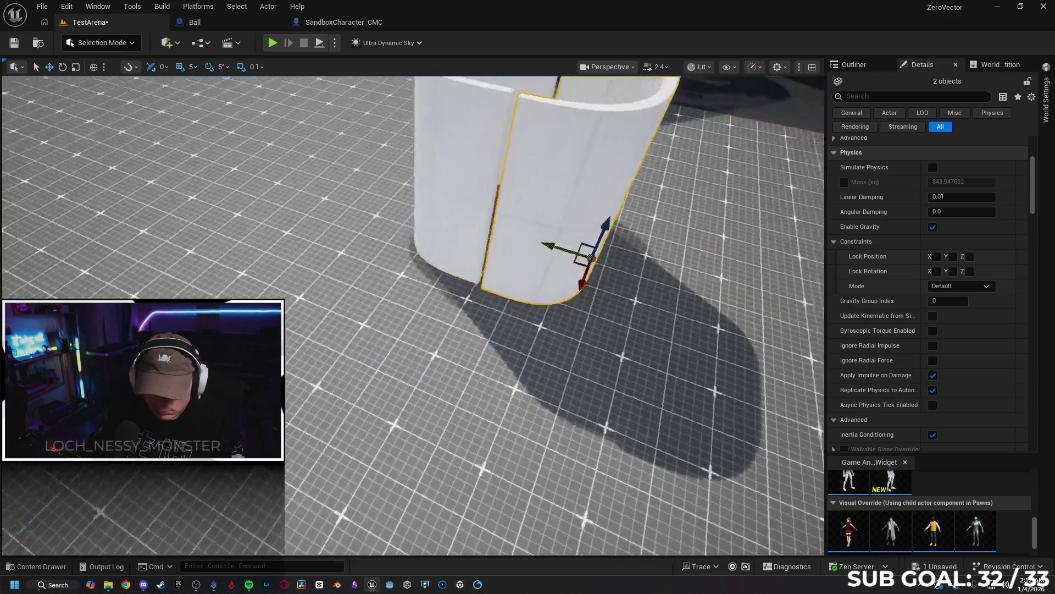
{"action": "mouse_move", "coordinate": [482, 298]}
{"action": "left_mouse_down"}
{"action": "mouse_move", "coordinate": [439, 286]}
{"action": "mouse_move", "coordinate": [468, 330]}
{"action": "mouse_move", "coordinate": [495, 308]}
{"action": "mouse_move", "coordinate": [482, 298]}
{"action": "left_mouse_up"}
{"action": "left_click_drag", "start_coordinate": [546, 283], "coordinate": [474, 277]}
{"action": "mouse_move", "coordinate": [558, 325]}
{"action": "left_mouse_down"}
{"action": "mouse_move", "coordinate": [538, 335]}
{"action": "mouse_move", "coordinate": [522, 313]}
{"action": "mouse_move", "coordinate": [517, 326]}
{"action": "left_mouse_up"}
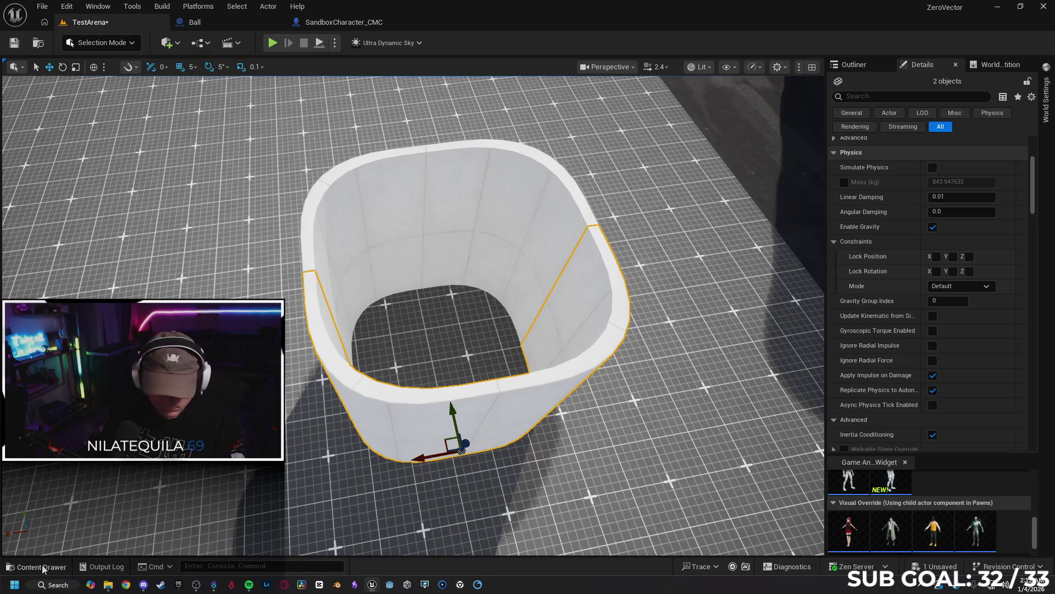
Raise, centre and lower the SM_Floor_400x424 slab into the ring, then select it with the walls.
{"action": "left_click", "coordinate": [43, 568]}
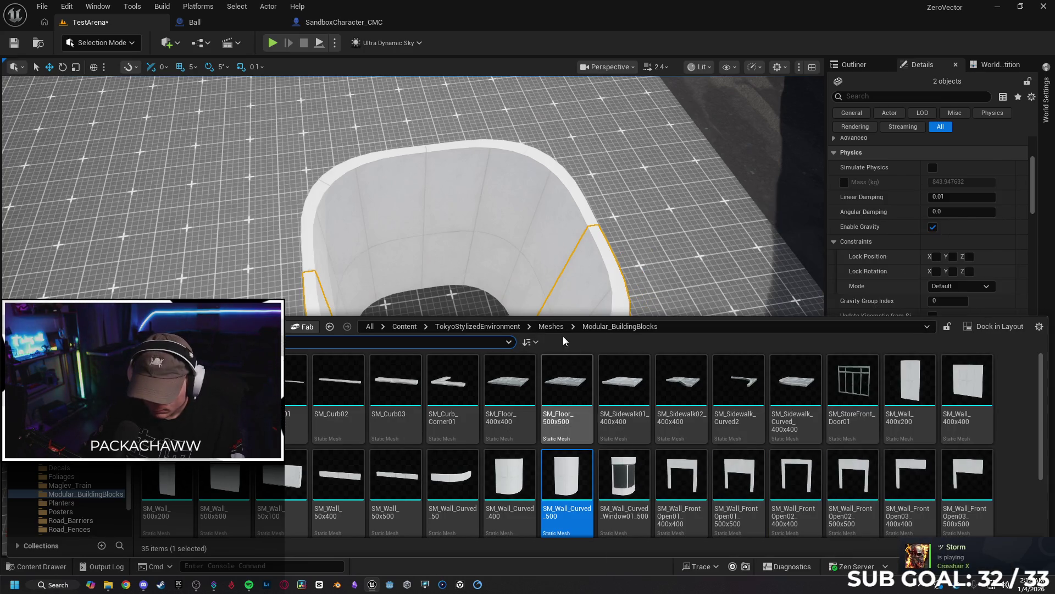
{"action": "key", "text": "ctrl+space"}
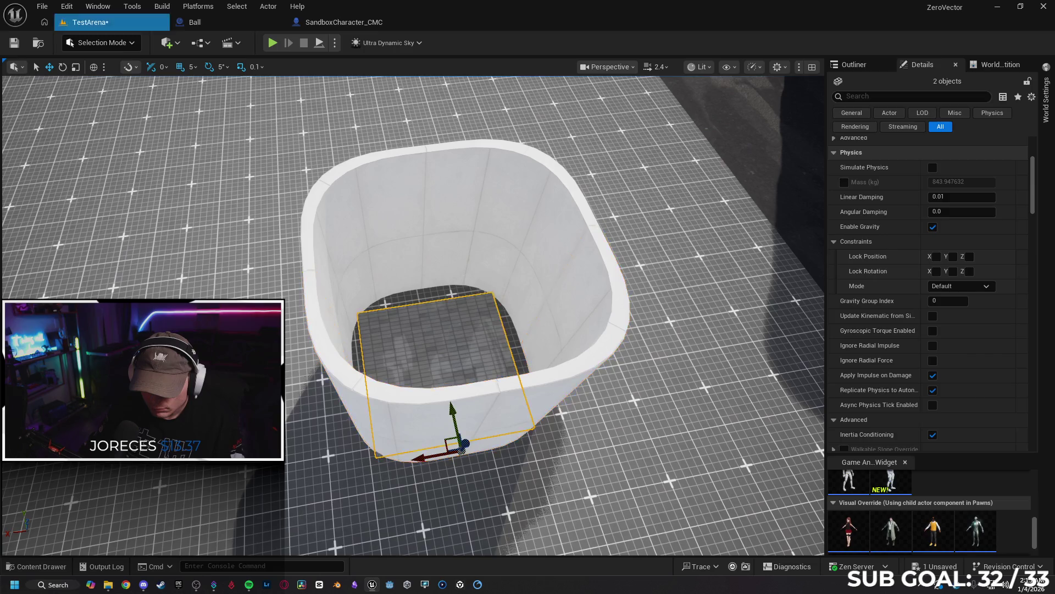
{"action": "left_click", "coordinate": [490, 288]}
{"action": "mouse_move", "coordinate": [504, 261]}
{"action": "left_mouse_down"}
{"action": "mouse_move", "coordinate": [523, 160]}
{"action": "mouse_move", "coordinate": [514, 170]}
{"action": "left_mouse_up"}
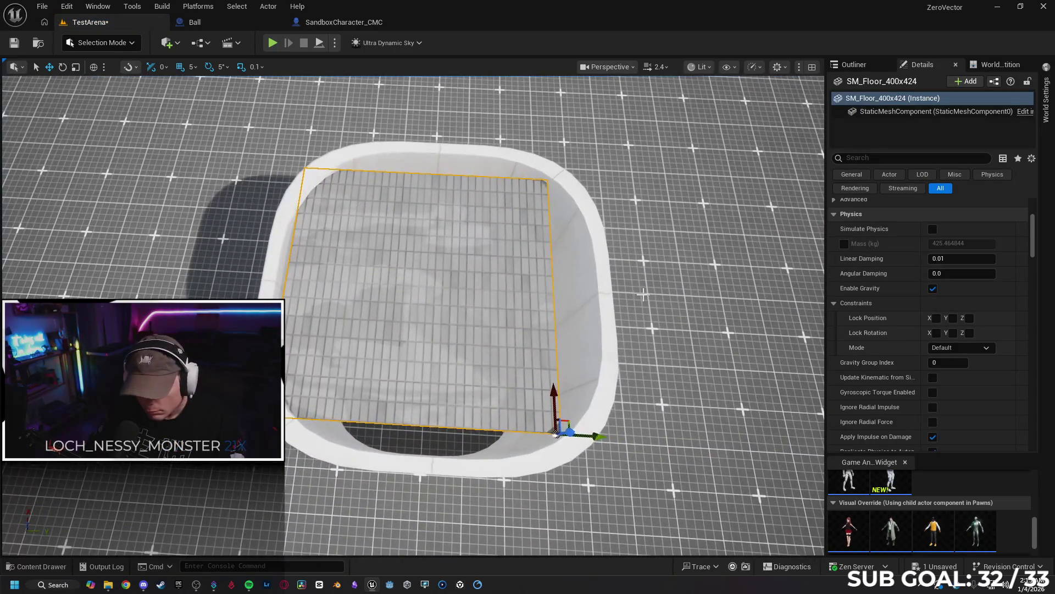
{"action": "left_click_drag", "start_coordinate": [597, 440], "coordinate": [617, 442]}
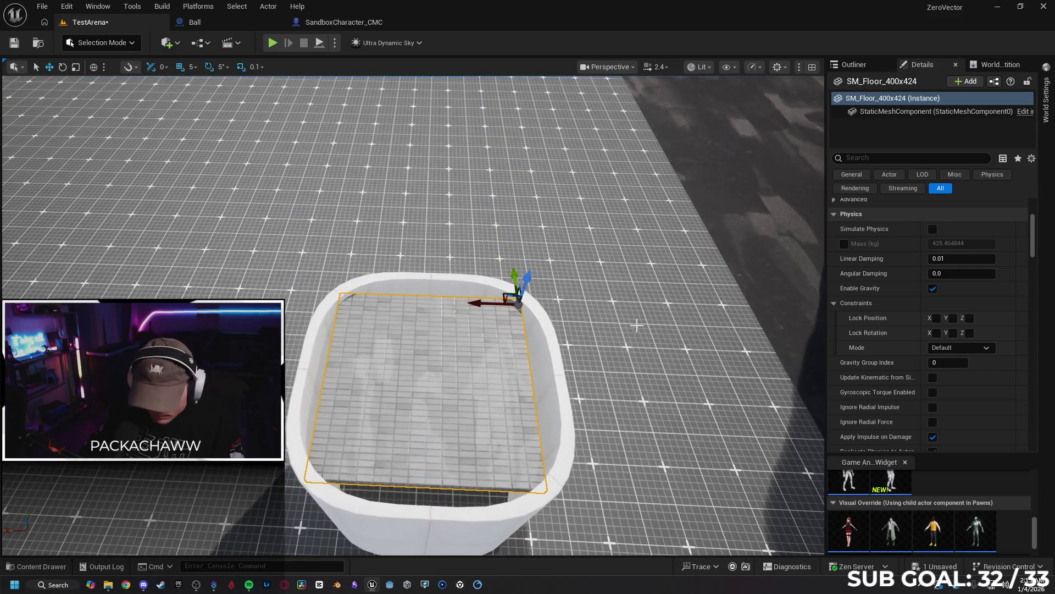
{"action": "left_click_drag", "start_coordinate": [527, 281], "coordinate": [533, 344]}
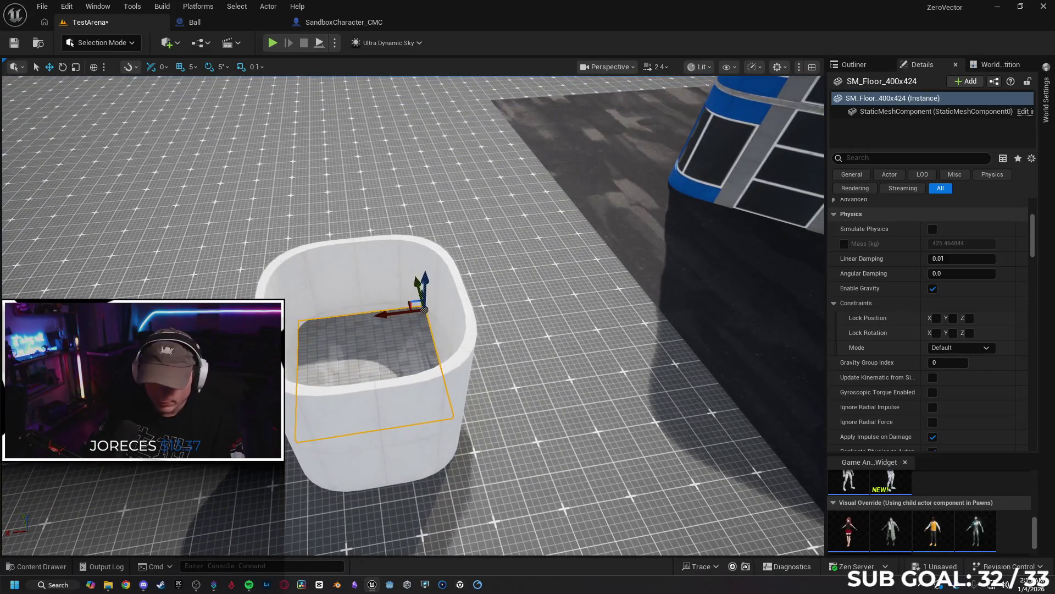
{"action": "left_click", "coordinate": [390, 273], "text": "ctrl"}
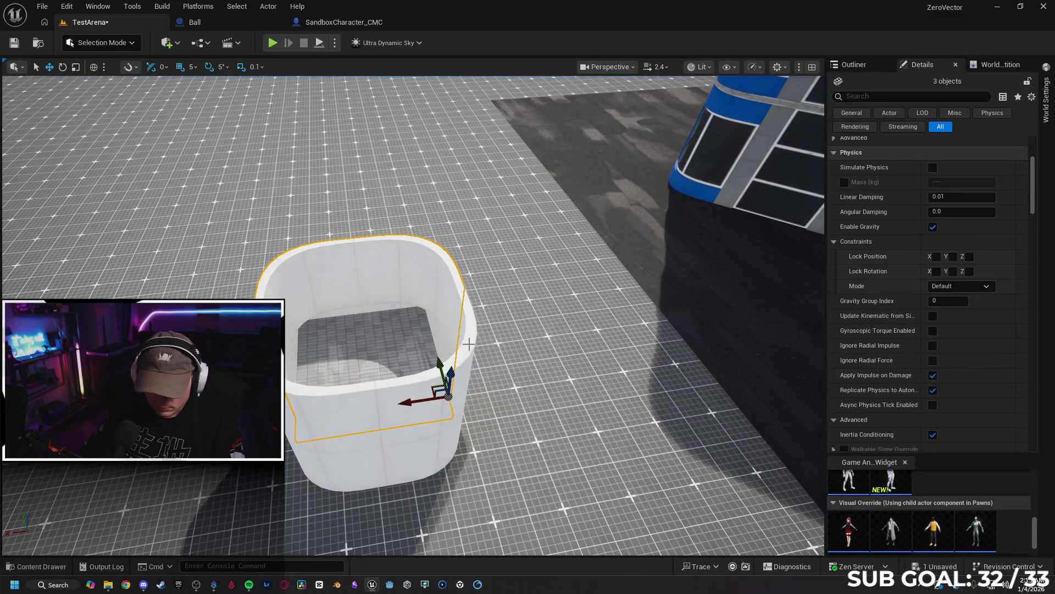
{"action": "left_click", "coordinate": [484, 399], "text": "ctrl"}
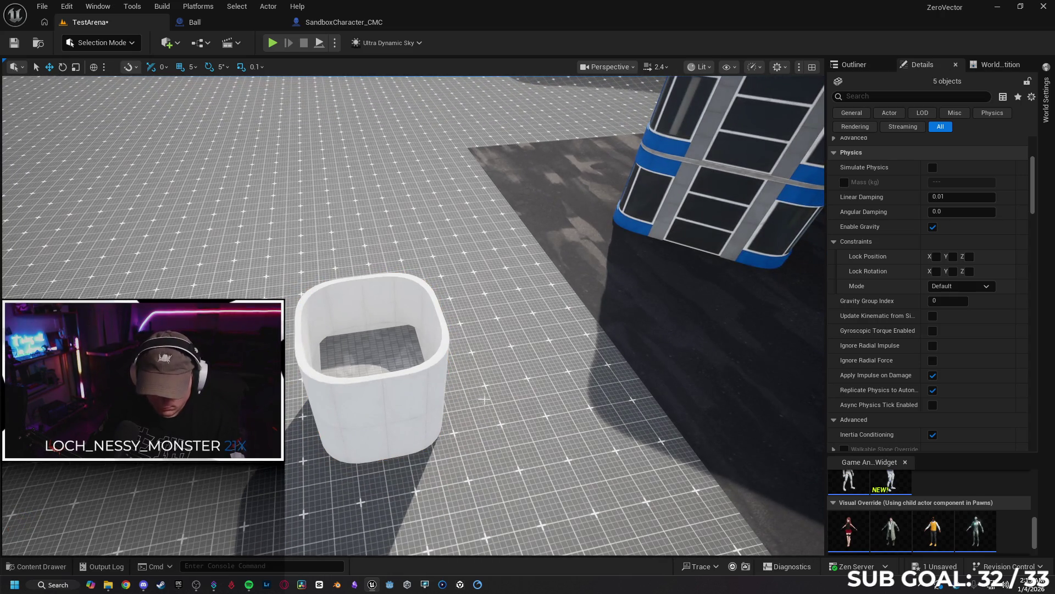
{"action": "left_click", "coordinate": [391, 392]}
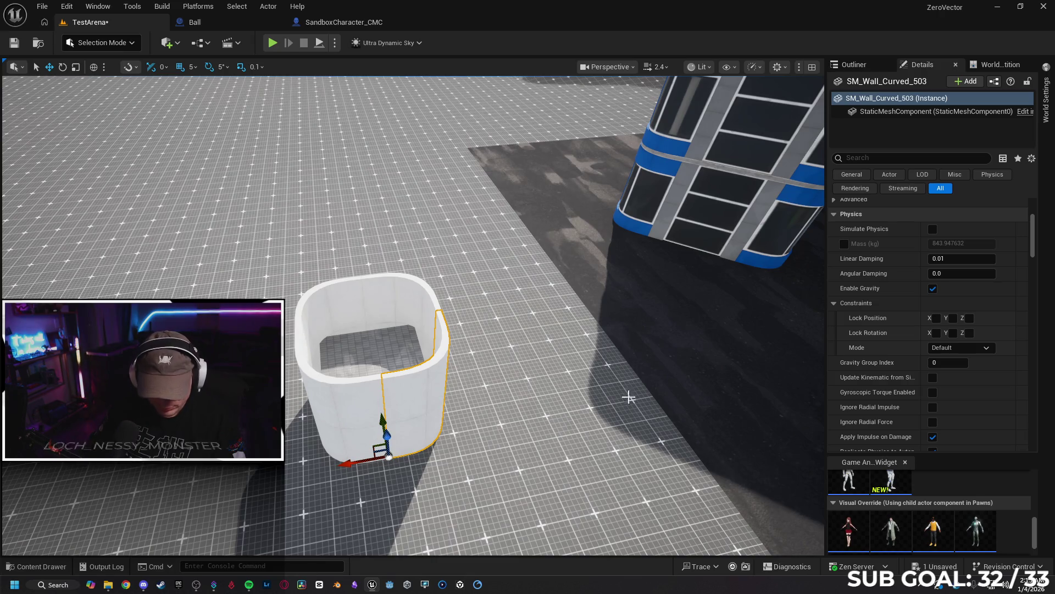
Group the five tower pieces and move the tower in among the buildings.
{"action": "key", "text": "ctrl+z"}
{"action": "right_click", "coordinate": [400, 172]}
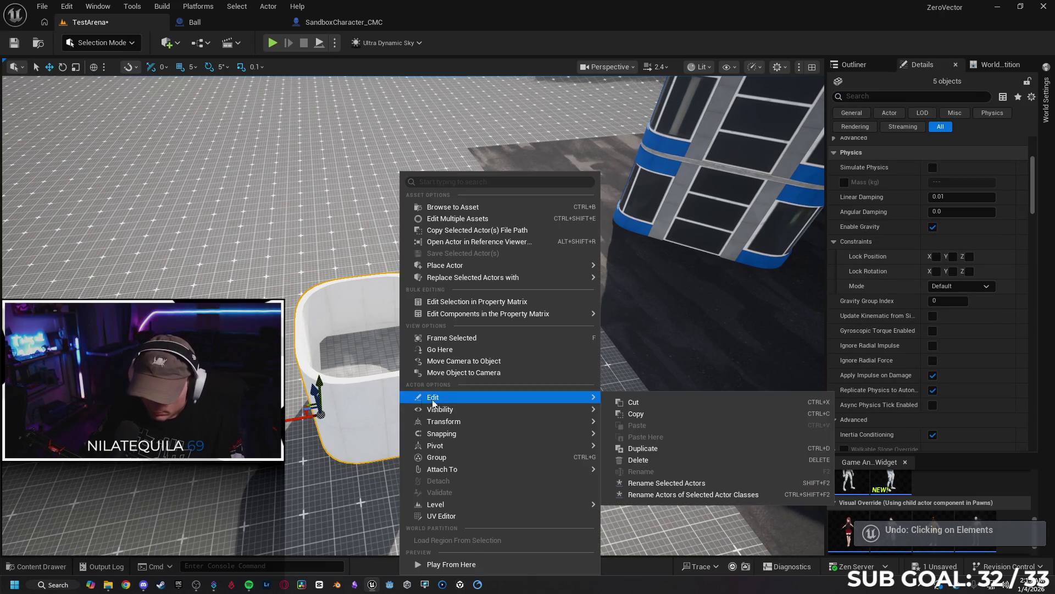
{"action": "left_click", "coordinate": [486, 459]}
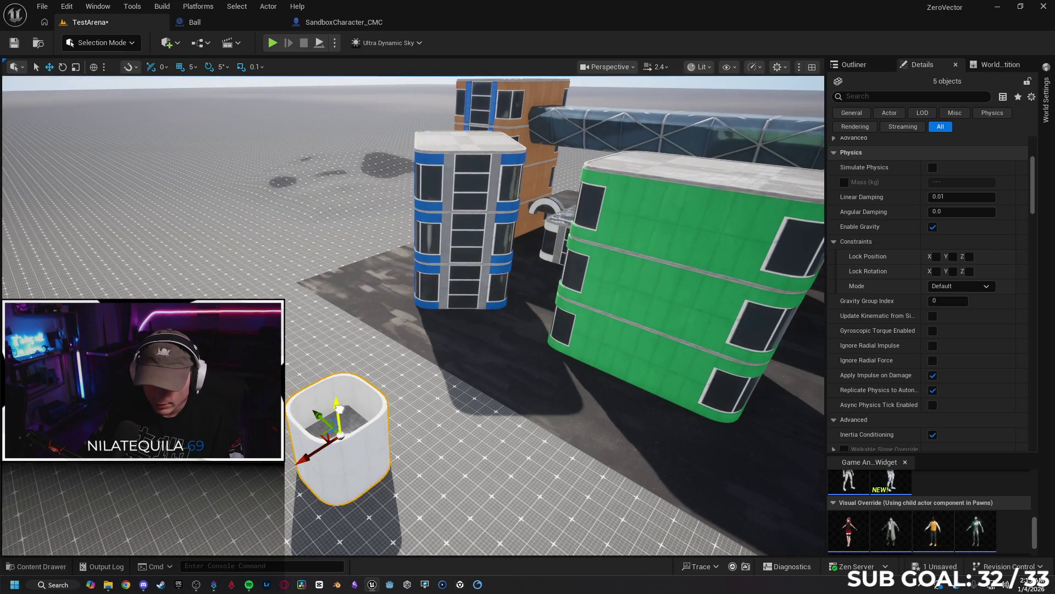
{"action": "key", "text": "s"}
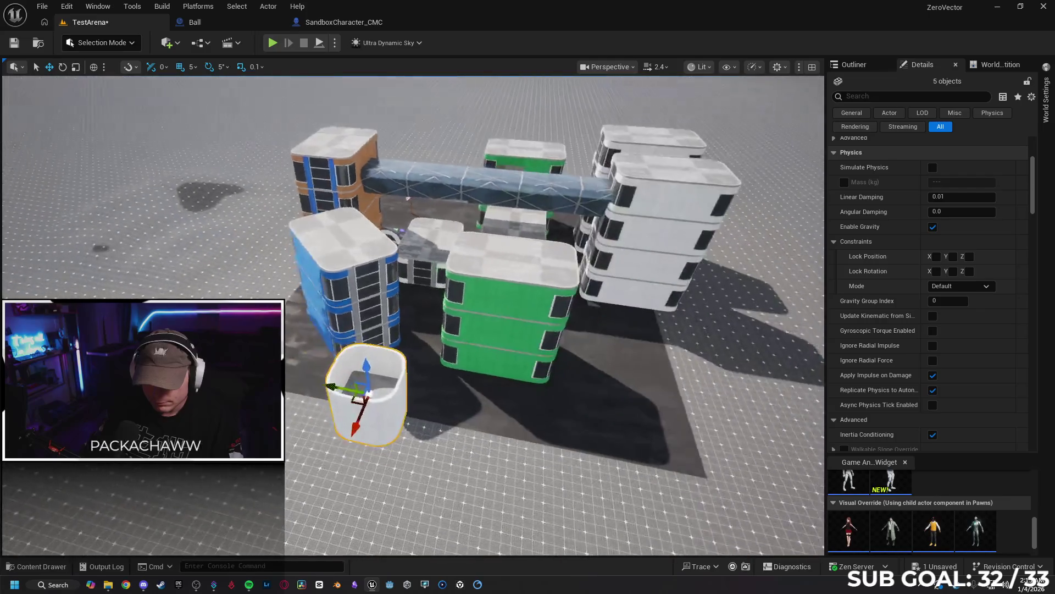
{"action": "key", "text": "a"}
{"action": "mouse_move", "coordinate": [360, 426]}
{"action": "left_mouse_down"}
{"action": "mouse_move", "coordinate": [434, 258]}
{"action": "mouse_move", "coordinate": [489, 246]}
{"action": "left_mouse_up"}
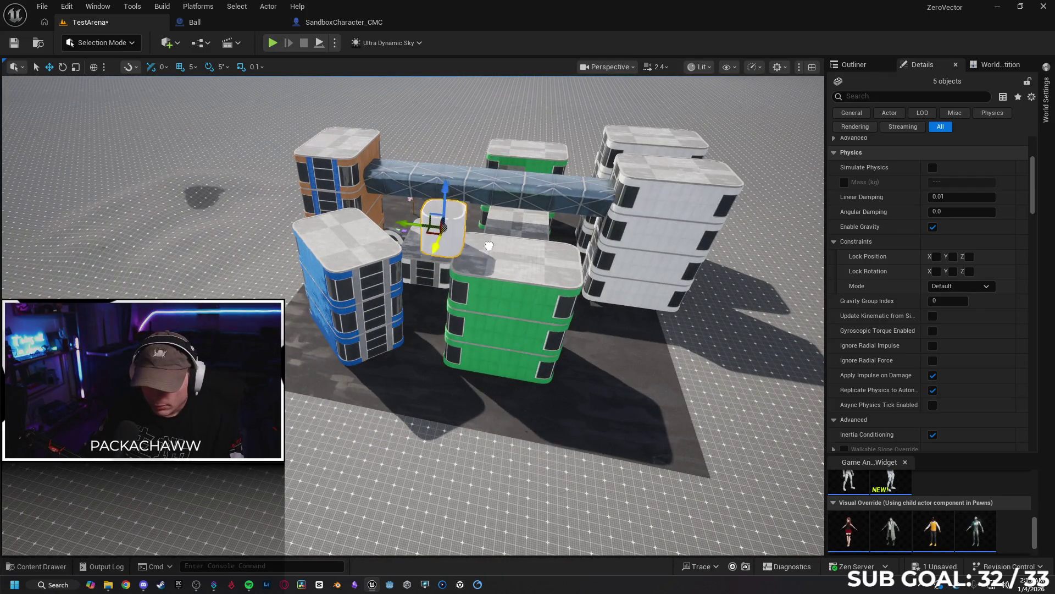
{"action": "scroll", "coordinate": [491, 246], "scroll_direction": "up", "scroll_amount": 5}
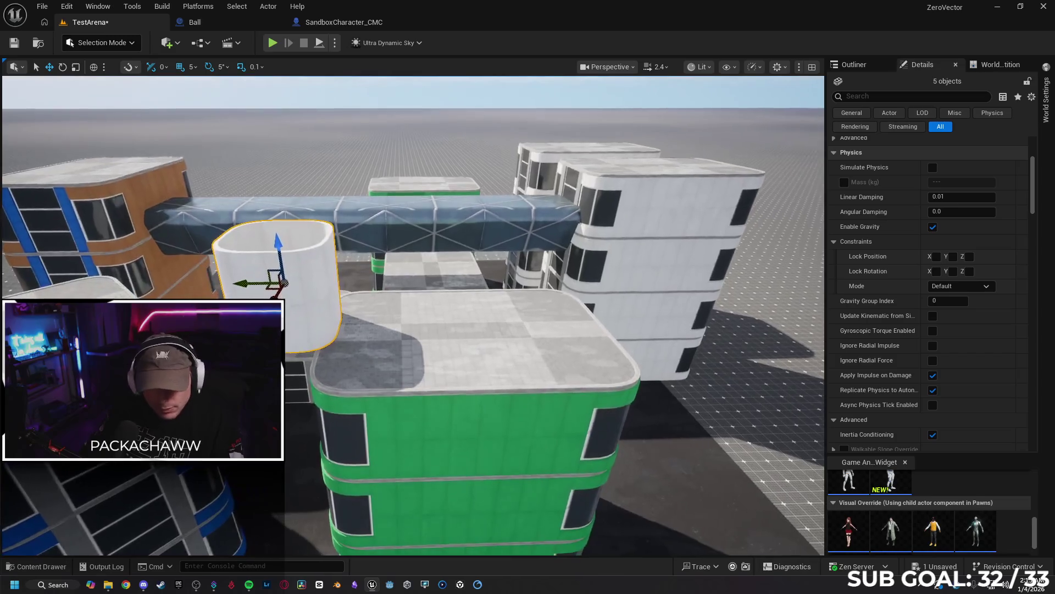
{"action": "mouse_move", "coordinate": [244, 284]}
{"action": "left_mouse_down"}
{"action": "mouse_move", "coordinate": [495, 305]}
{"action": "mouse_move", "coordinate": [352, 307]}
{"action": "left_mouse_up"}
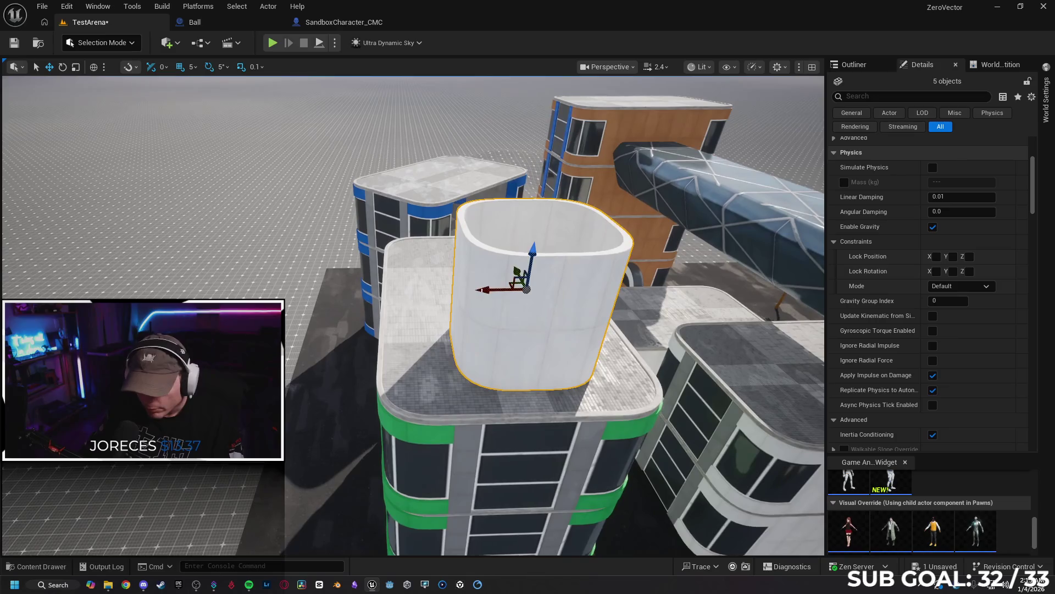
{"action": "mouse_move", "coordinate": [482, 289]}
{"action": "left_mouse_down"}
{"action": "mouse_move", "coordinate": [385, 288]}
{"action": "mouse_move", "coordinate": [385, 258]}
{"action": "mouse_move", "coordinate": [409, 240]}
{"action": "mouse_move", "coordinate": [411, 253]}
{"action": "mouse_move", "coordinate": [440, 258]}
{"action": "mouse_move", "coordinate": [414, 278]}
{"action": "mouse_move", "coordinate": [376, 350]}
{"action": "left_mouse_up"}
Duplicate the tower and seat the copy on the white building's roof.
{"action": "scroll", "coordinate": [433, 269], "scroll_direction": "up", "scroll_amount": 2}
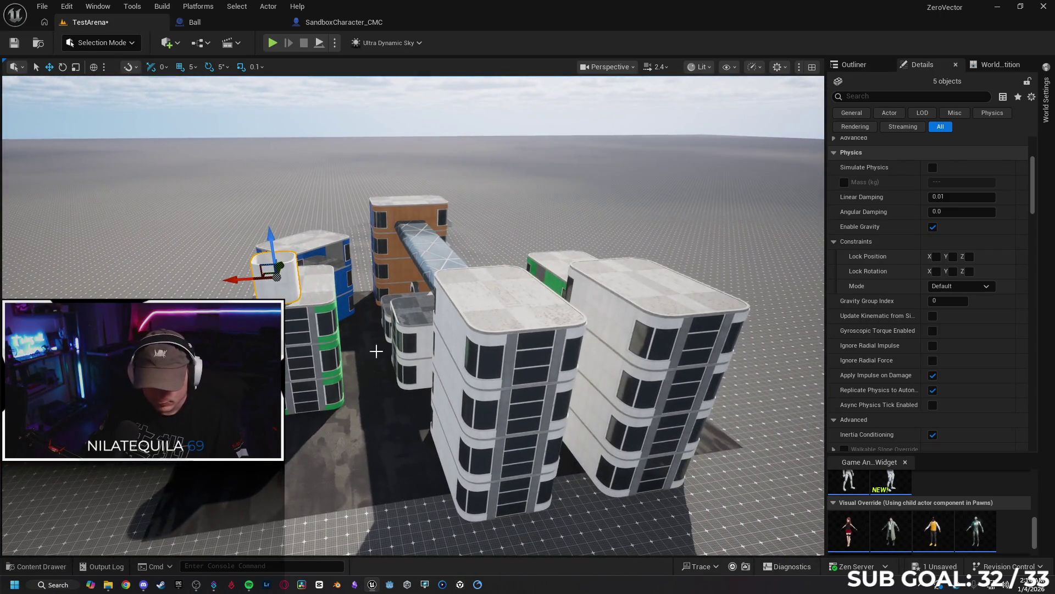
{"action": "left_click_drag", "start_coordinate": [233, 277], "coordinate": [543, 261]}
{"action": "left_click_drag", "start_coordinate": [565, 295], "coordinate": [556, 275]}
{"action": "left_click_drag", "start_coordinate": [291, 325], "coordinate": [524, 325]}
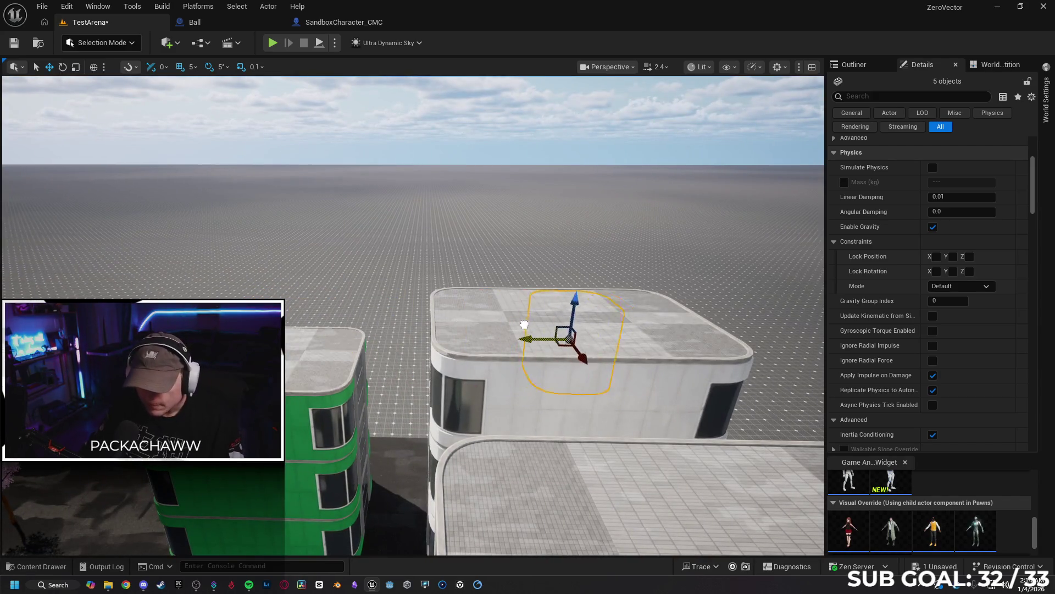
{"action": "mouse_move", "coordinate": [623, 299]}
{"action": "left_mouse_down"}
{"action": "mouse_move", "coordinate": [625, 240]}
{"action": "mouse_move", "coordinate": [646, 205]}
{"action": "left_mouse_up"}
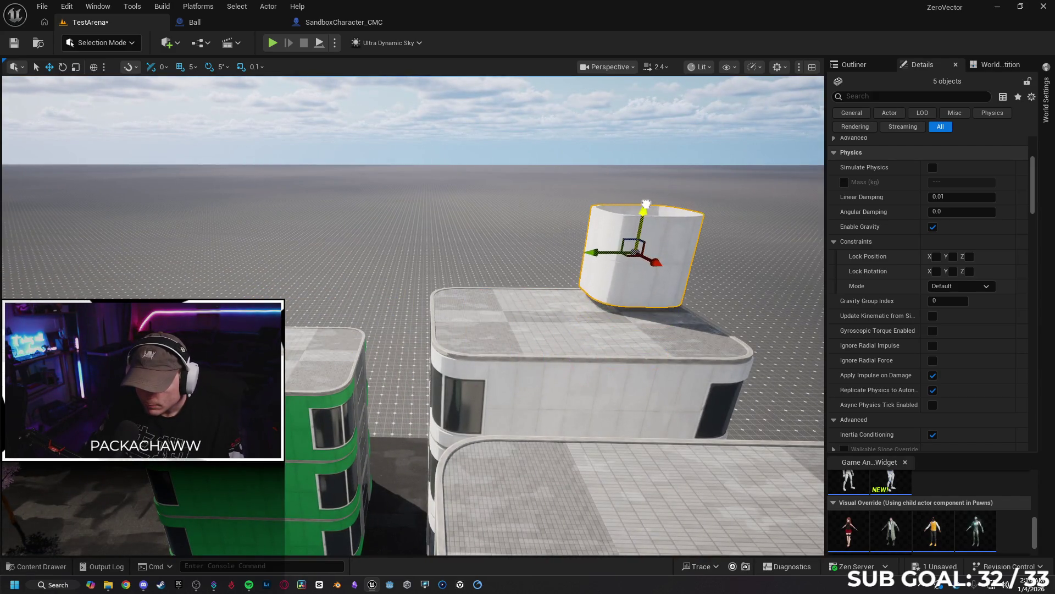
{"action": "left_click_drag", "start_coordinate": [669, 239], "coordinate": [669, 191]}
{"action": "left_click_drag", "start_coordinate": [531, 207], "coordinate": [529, 204]}
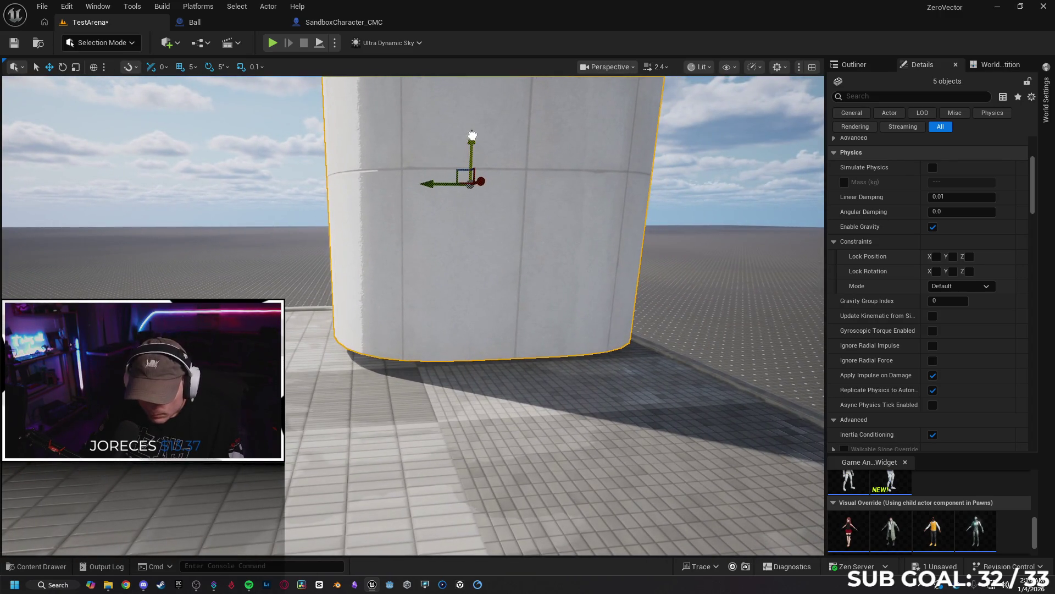
{"action": "left_click_drag", "start_coordinate": [472, 142], "coordinate": [474, 154]}
Stack a second tower section on top and select both sections.
{"action": "scroll", "coordinate": [475, 154], "scroll_direction": "down", "scroll_amount": 6}
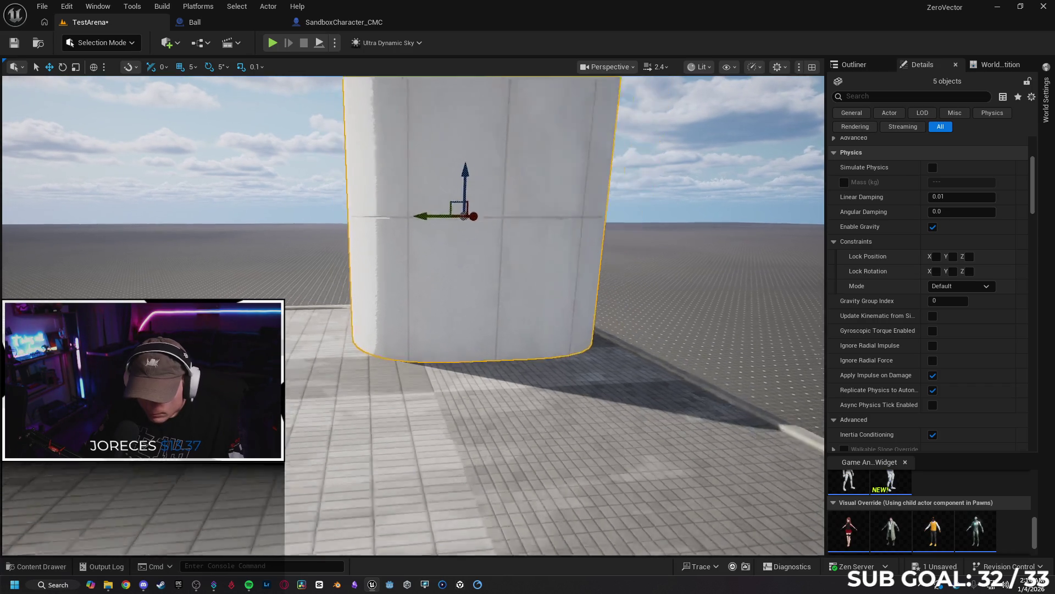
{"action": "mouse_move", "coordinate": [419, 336]}
{"action": "left_mouse_down"}
{"action": "mouse_move", "coordinate": [415, 269]}
{"action": "mouse_move", "coordinate": [446, 181]}
{"action": "mouse_move", "coordinate": [546, 428]}
{"action": "mouse_move", "coordinate": [520, 264]}
{"action": "mouse_move", "coordinate": [372, 303]}
{"action": "left_mouse_up"}
{"action": "left_click", "coordinate": [370, 305], "text": "ctrl"}
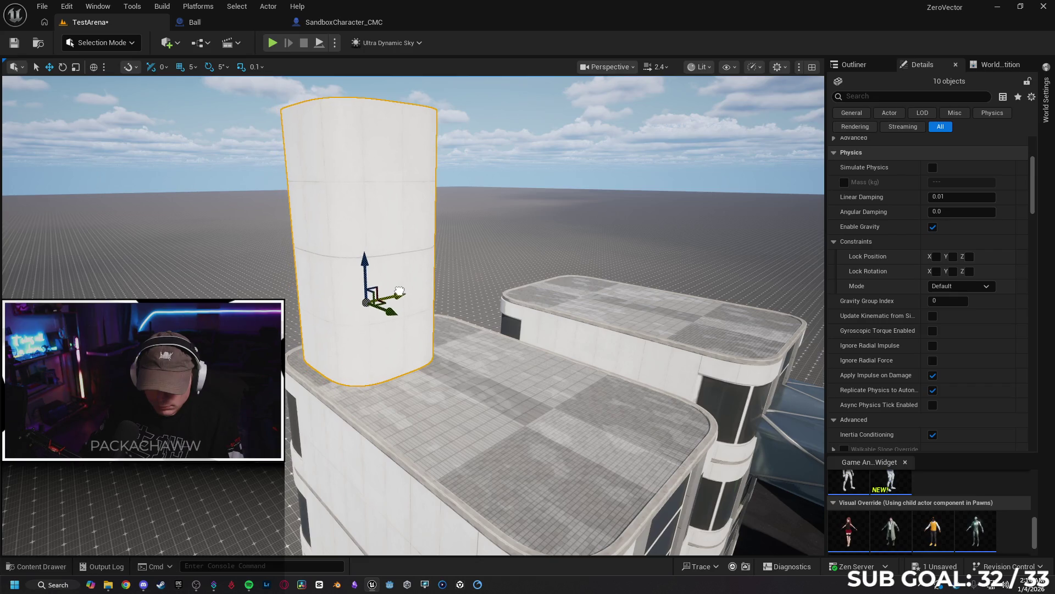
{"action": "mouse_move", "coordinate": [370, 305]}
{"action": "left_mouse_down"}
{"action": "mouse_move", "coordinate": [352, 330]}
{"action": "mouse_move", "coordinate": [352, 373]}
{"action": "left_mouse_up"}
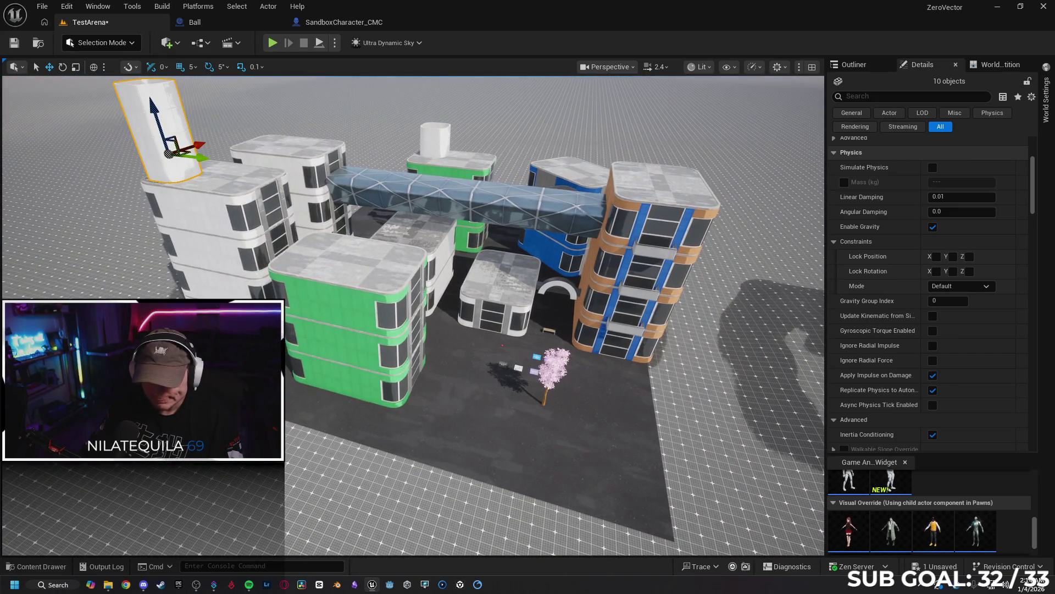
{"action": "left_click", "coordinate": [198, 217]}
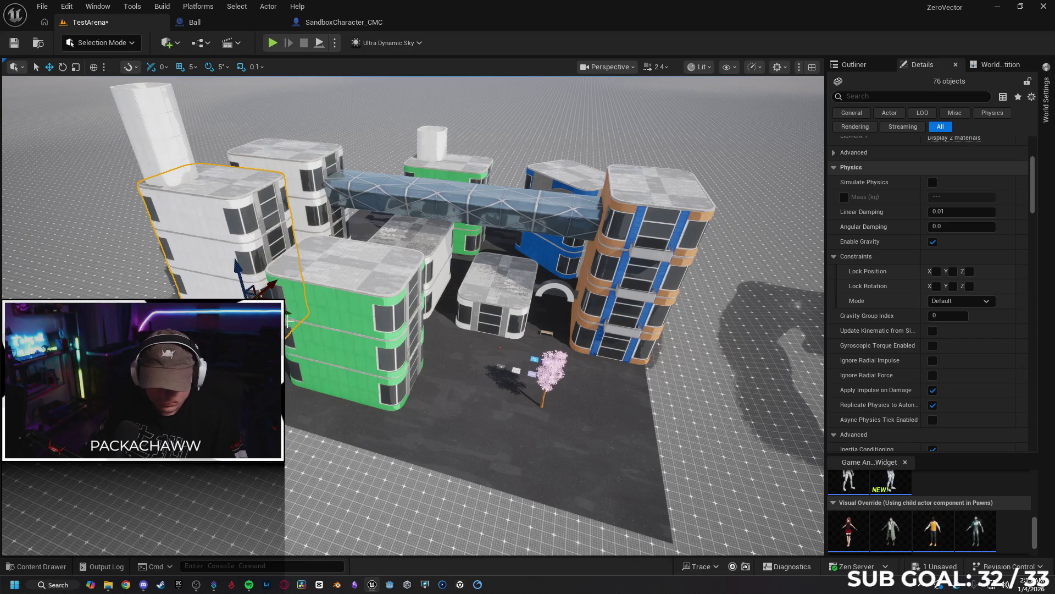
Drag the white building next to the orange one, rotate it about -40°, and view its side.
{"action": "left_click_drag", "start_coordinate": [557, 377], "coordinate": [614, 399]}
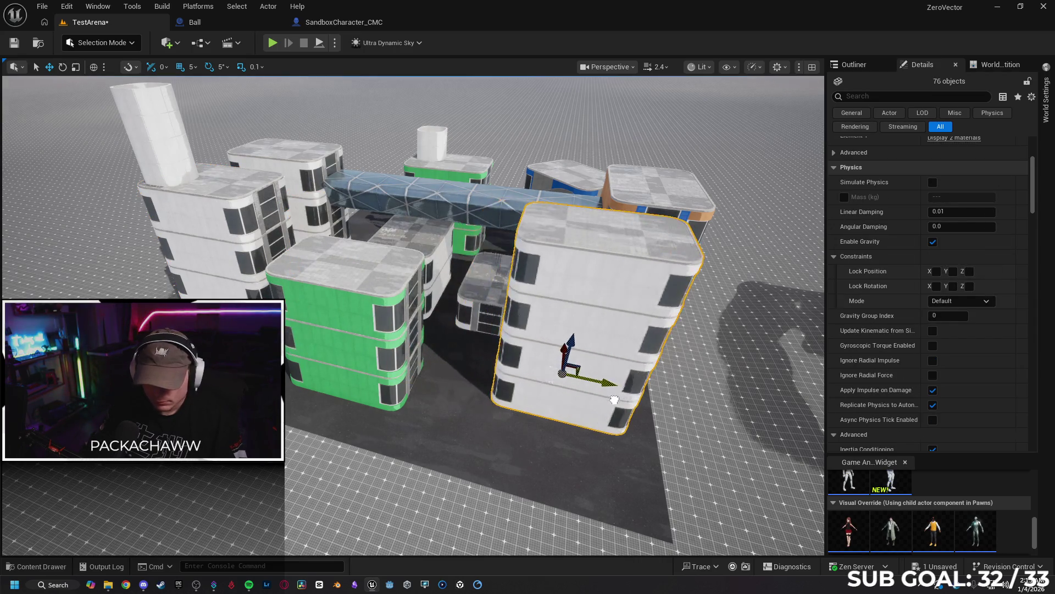
{"action": "scroll", "coordinate": [620, 360], "scroll_direction": "up", "scroll_amount": 5}
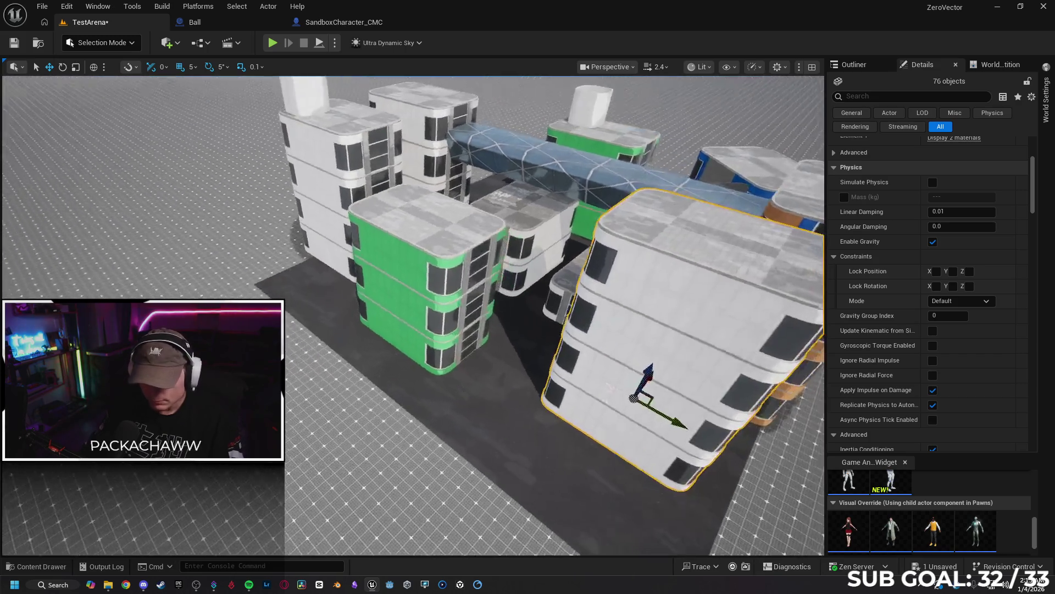
{"action": "scroll", "coordinate": [471, 329], "scroll_direction": "up", "scroll_amount": 3}
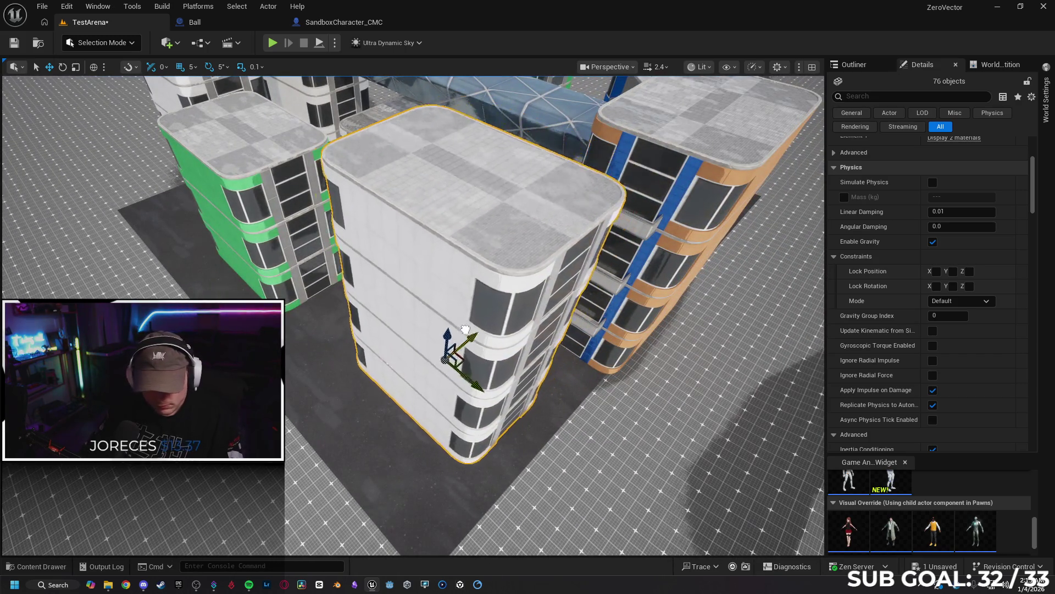
{"action": "key", "text": "e"}
{"action": "left_click_drag", "start_coordinate": [468, 410], "coordinate": [479, 322]}
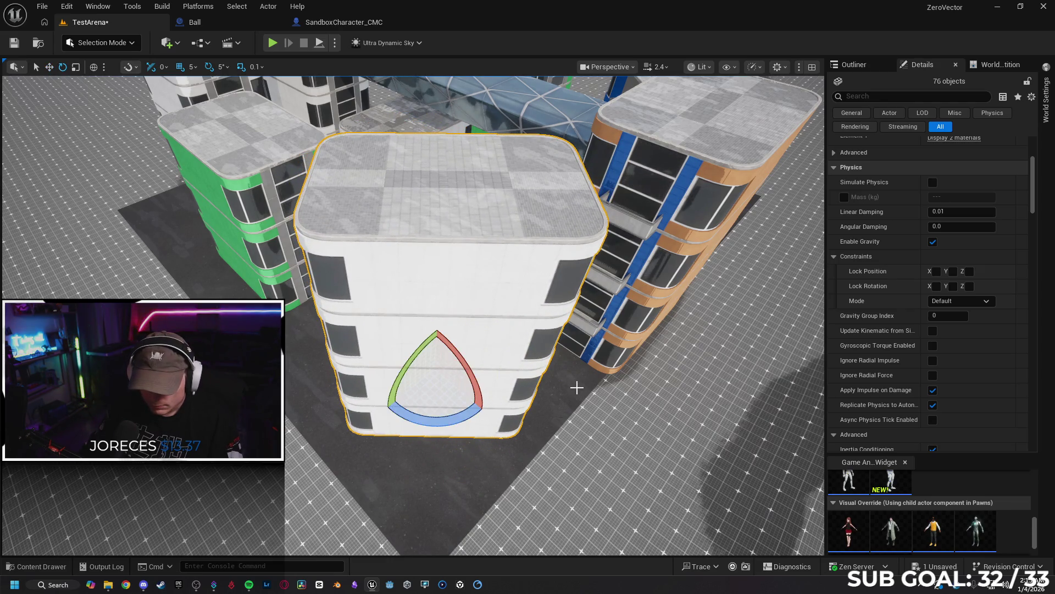
{"action": "key", "text": "w"}
{"action": "scroll", "coordinate": [463, 345], "scroll_direction": "up", "scroll_amount": 3}
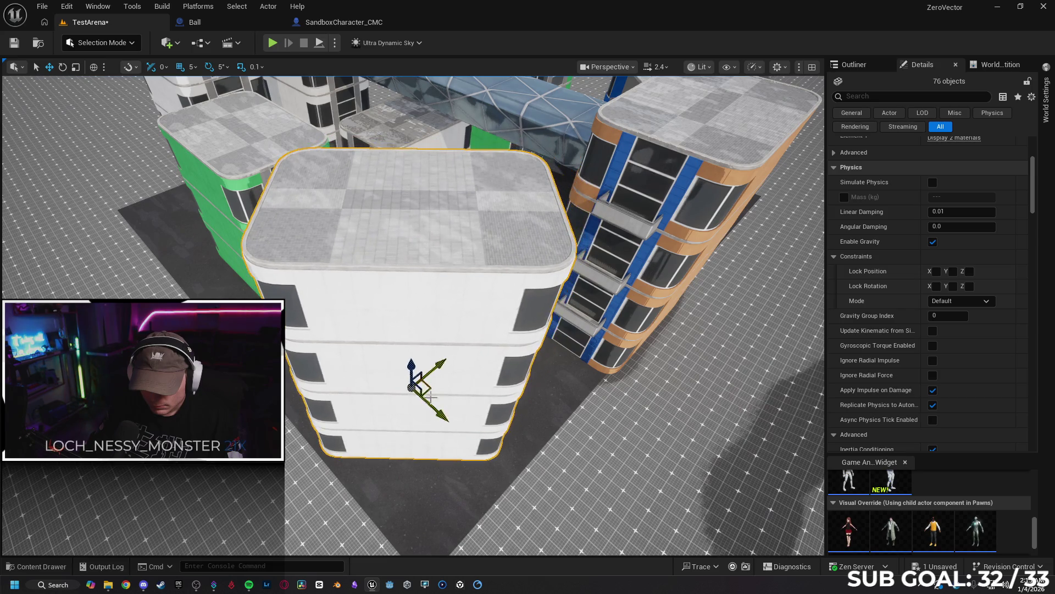
{"action": "scroll", "coordinate": [456, 418], "scroll_direction": "up", "scroll_amount": 2}
{"action": "mouse_move", "coordinate": [456, 418]}
{"action": "left_mouse_down"}
{"action": "mouse_move", "coordinate": [453, 404]}
{"action": "mouse_move", "coordinate": [379, 382]}
{"action": "mouse_move", "coordinate": [581, 387]}
{"action": "left_mouse_up"}
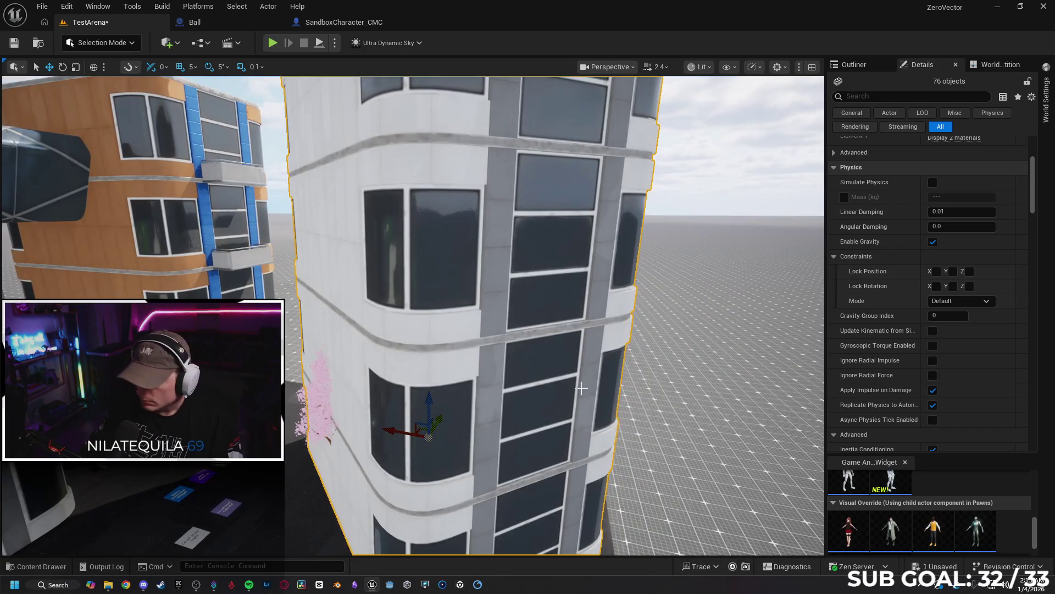
Apply MI_Panel02_Metallic_Red from Materials > Tile_Panel02 to the white building's material slot.
{"action": "scroll", "coordinate": [945, 209], "scroll_direction": "up", "scroll_amount": 3}
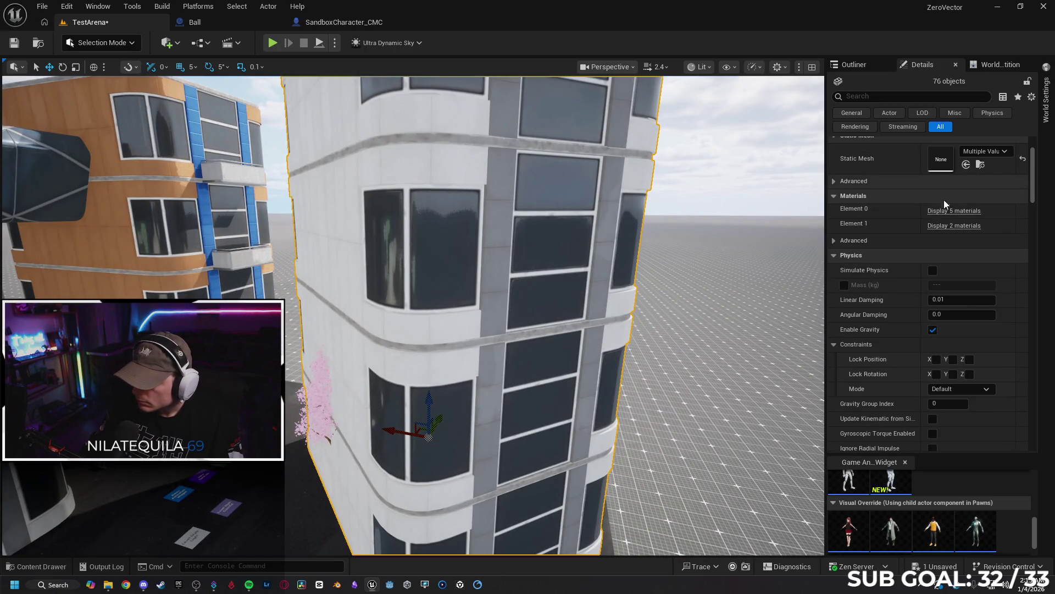
{"action": "left_click", "coordinate": [944, 211]}
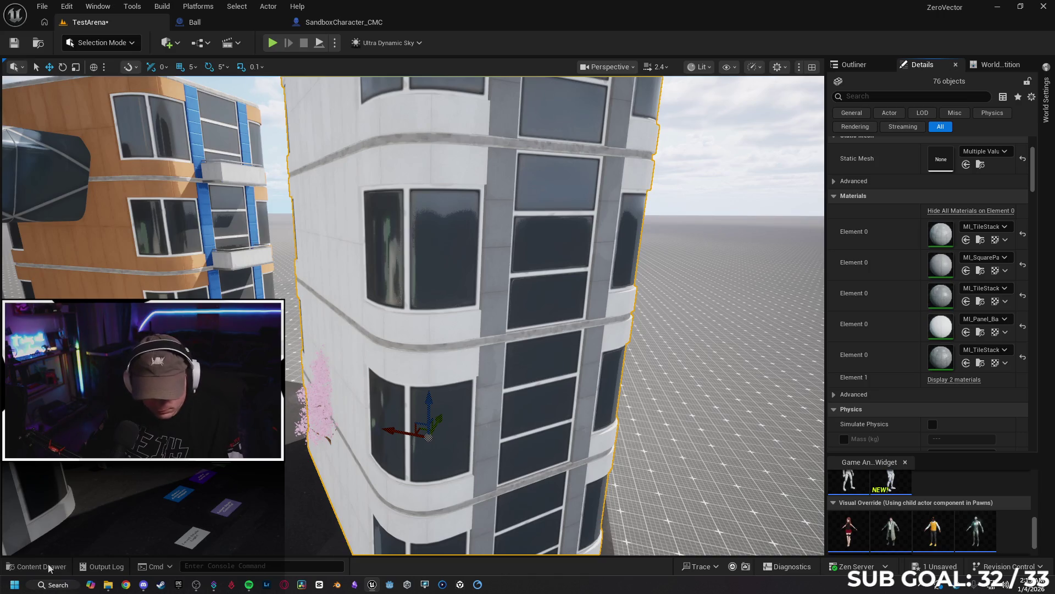
{"action": "left_click", "coordinate": [48, 568]}
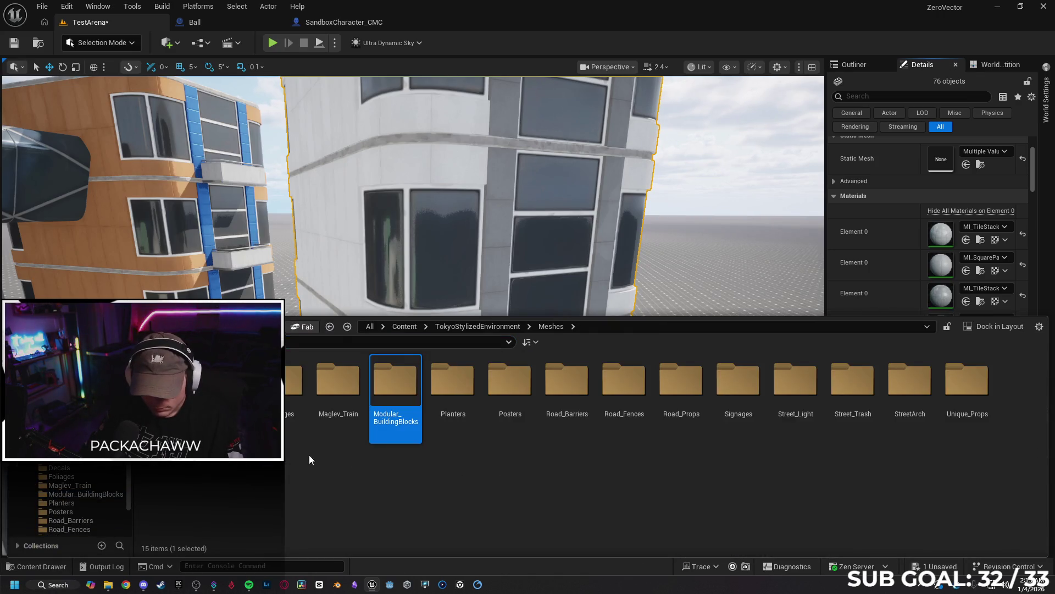
{"action": "key", "text": "BackSpace"}
{"action": "double_click", "coordinate": [294, 384]}
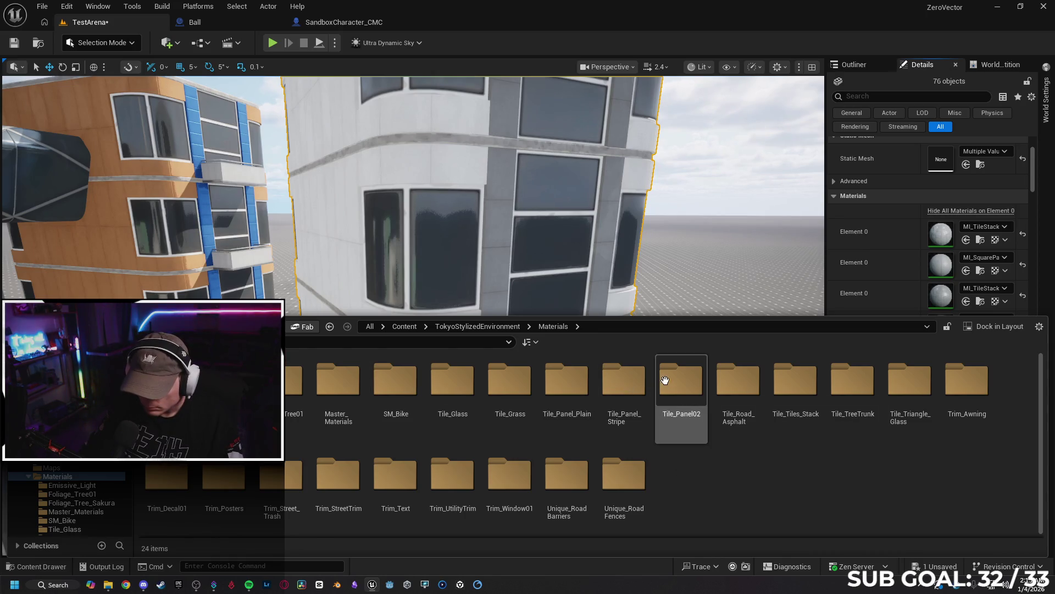
{"action": "double_click", "coordinate": [687, 391]}
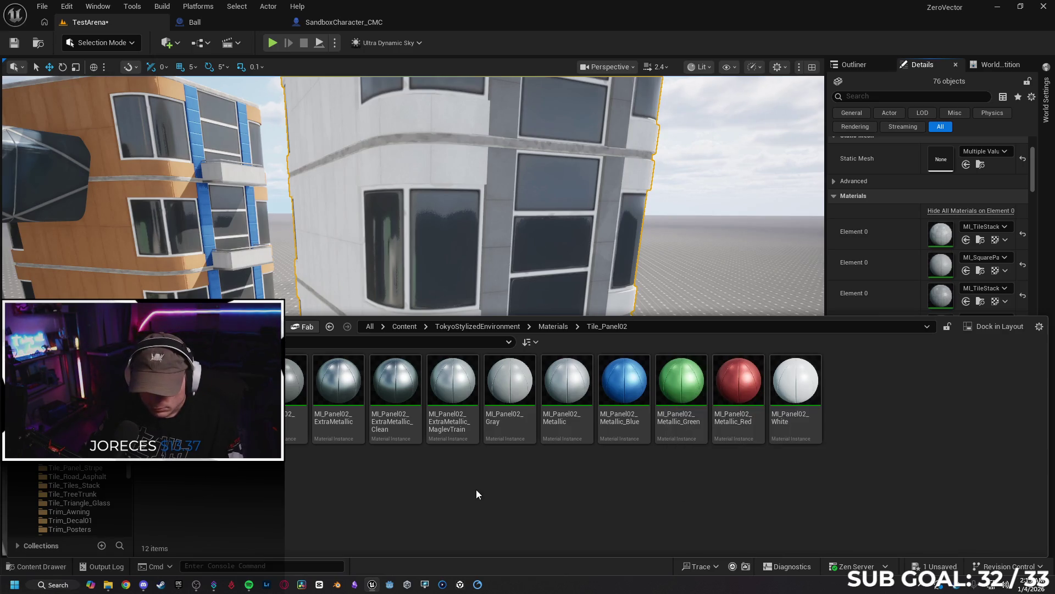
{"action": "scroll", "coordinate": [895, 241], "scroll_direction": "down", "scroll_amount": 2}
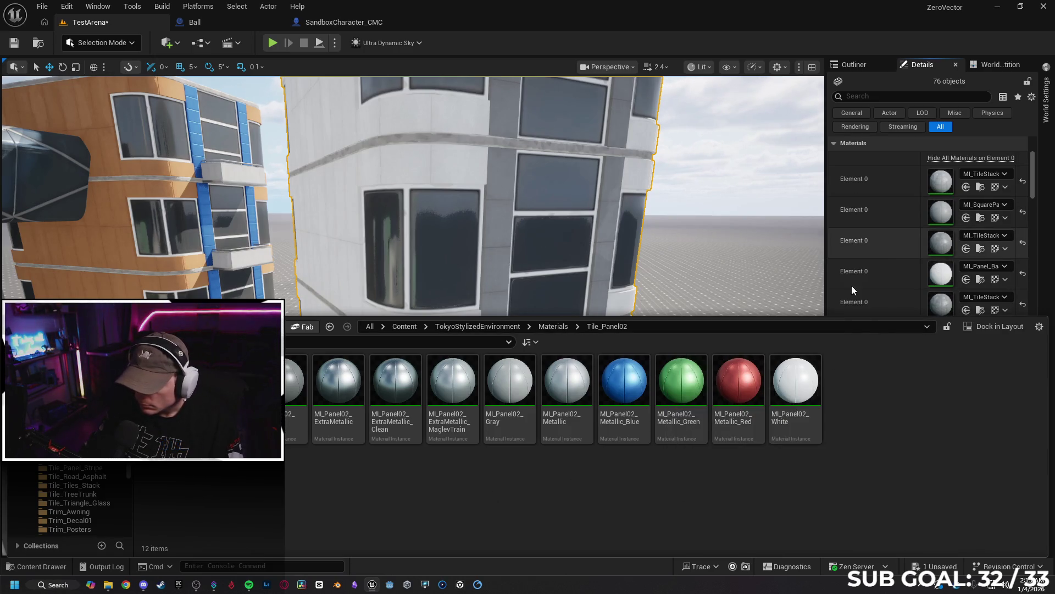
{"action": "mouse_move", "coordinate": [735, 378]}
{"action": "left_mouse_down"}
{"action": "mouse_move", "coordinate": [827, 344]}
{"action": "mouse_move", "coordinate": [874, 304]}
{"action": "mouse_move", "coordinate": [915, 294]}
{"action": "left_mouse_up"}
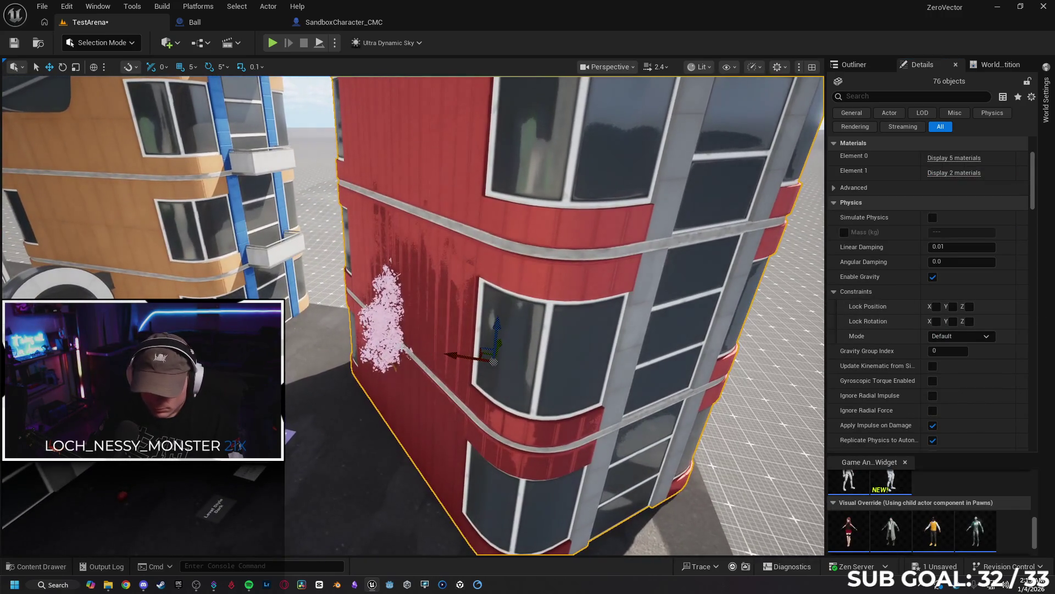
Shift the sakura tree slightly left, then fly over to the glass bridge and select the green tower.
{"action": "left_click", "coordinate": [376, 345]}
{"action": "left_click_drag", "start_coordinate": [417, 413], "coordinate": [346, 395]}
{"action": "mouse_move", "coordinate": [508, 433]}
{"action": "left_mouse_down"}
{"action": "mouse_move", "coordinate": [394, 455]}
{"action": "mouse_move", "coordinate": [345, 386]}
{"action": "mouse_move", "coordinate": [304, 236]}
{"action": "left_mouse_up"}
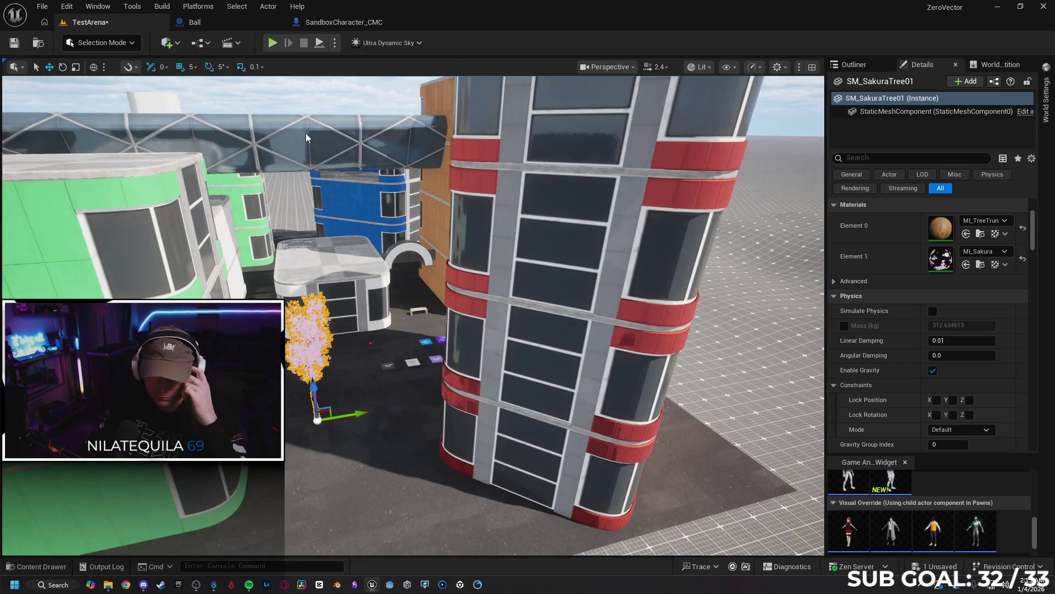
{"action": "mouse_move", "coordinate": [381, 330]}
{"action": "left_mouse_down"}
{"action": "mouse_move", "coordinate": [346, 305]}
{"action": "mouse_move", "coordinate": [468, 366]}
{"action": "left_mouse_up"}
{"action": "left_click", "coordinate": [453, 275]}
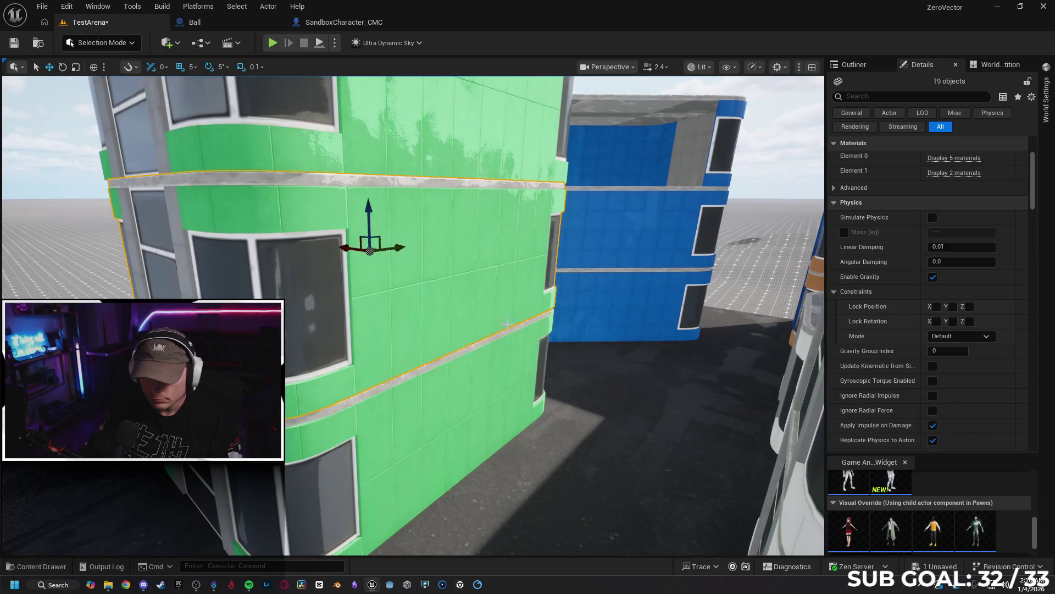
Unlock the green tower's group so its individual pieces can be edited.
{"action": "left_click_drag", "start_coordinate": [490, 322], "coordinate": [489, 321]}
{"action": "right_click", "coordinate": [470, 318]}
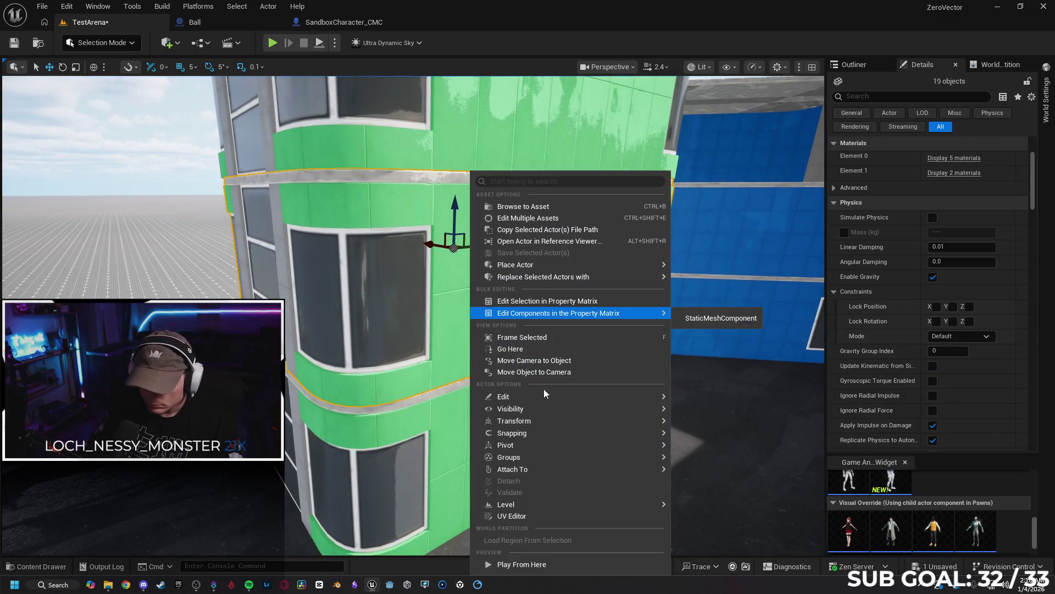
{"action": "mouse_move", "coordinate": [560, 457]}
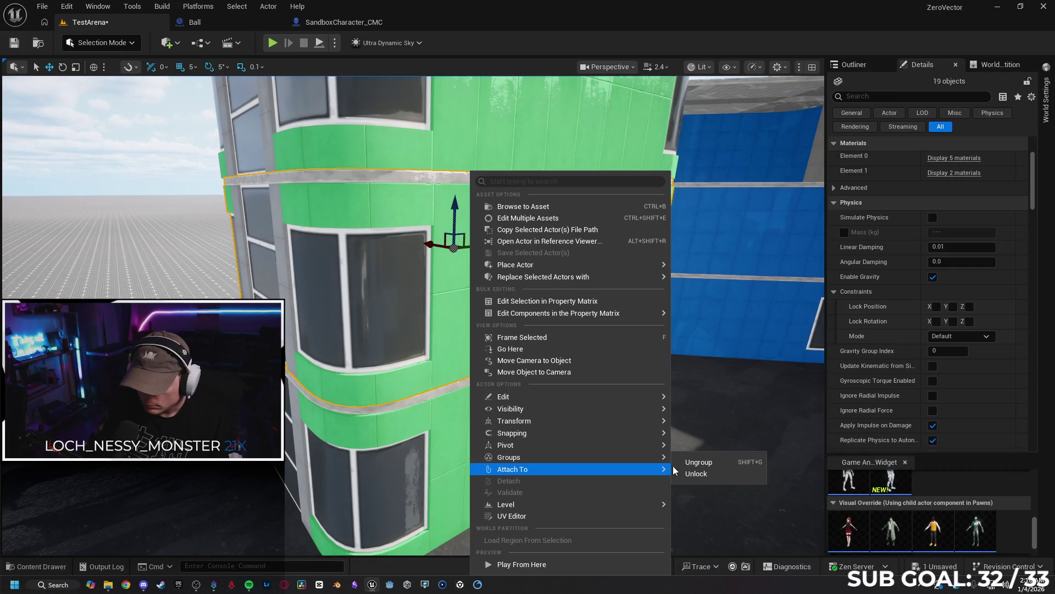
{"action": "left_click", "coordinate": [704, 475]}
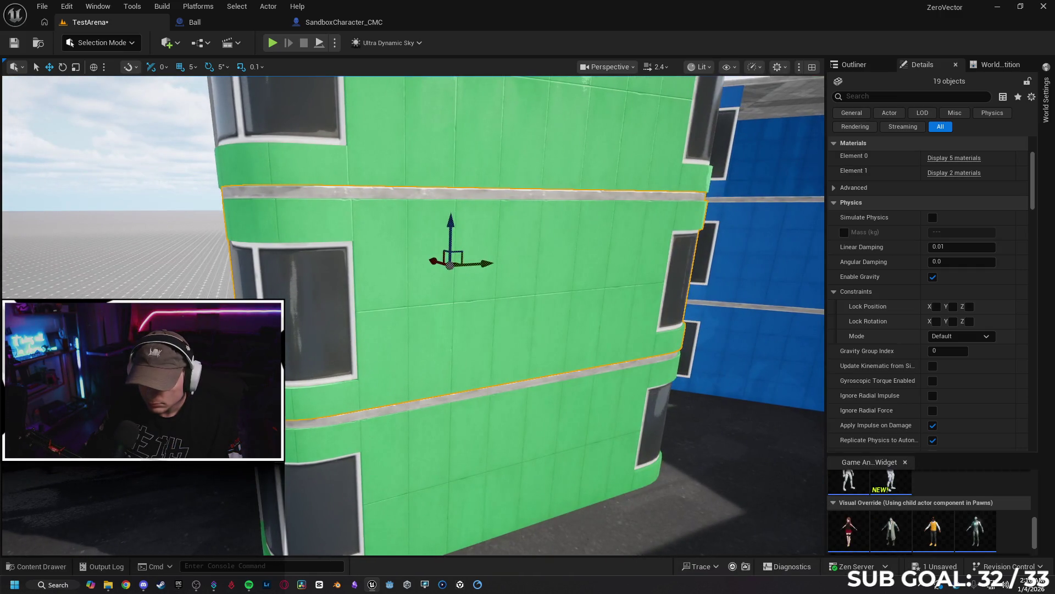
Delete four wall panels on the tower's second floor to open a balcony.
{"action": "left_click", "coordinate": [470, 320]}
{"action": "key", "text": "Delete"}
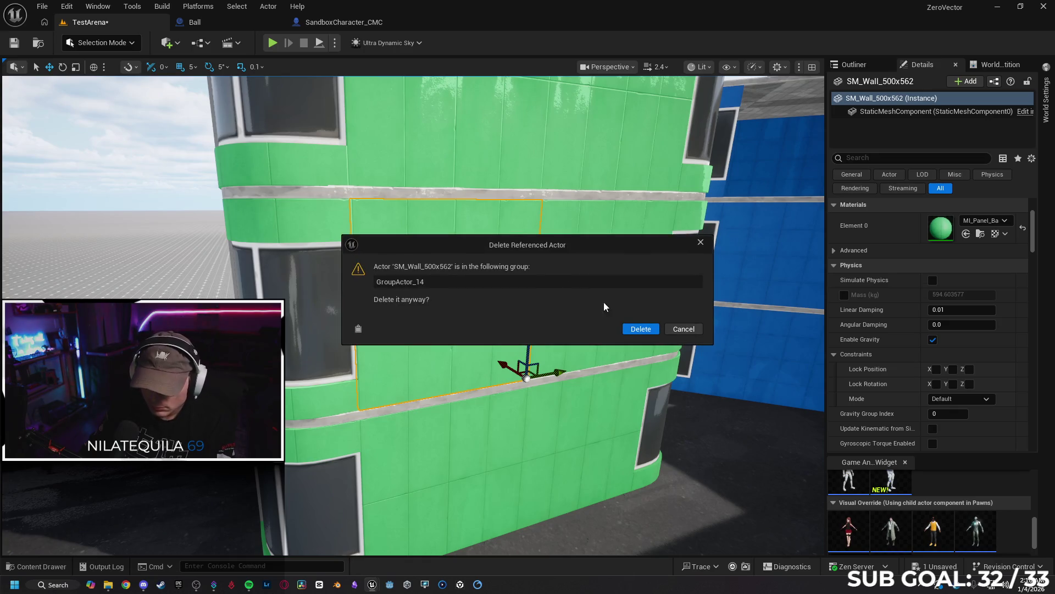
{"action": "left_click", "coordinate": [631, 333]}
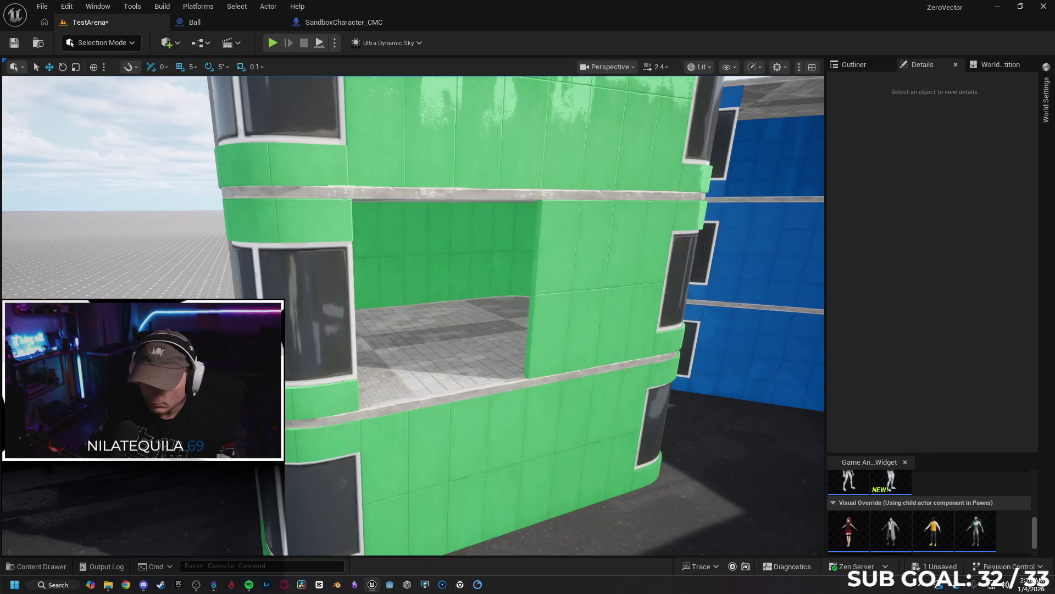
{"action": "left_click", "coordinate": [581, 324]}
{"action": "key", "text": "Delete"}
{"action": "left_click", "coordinate": [641, 328]}
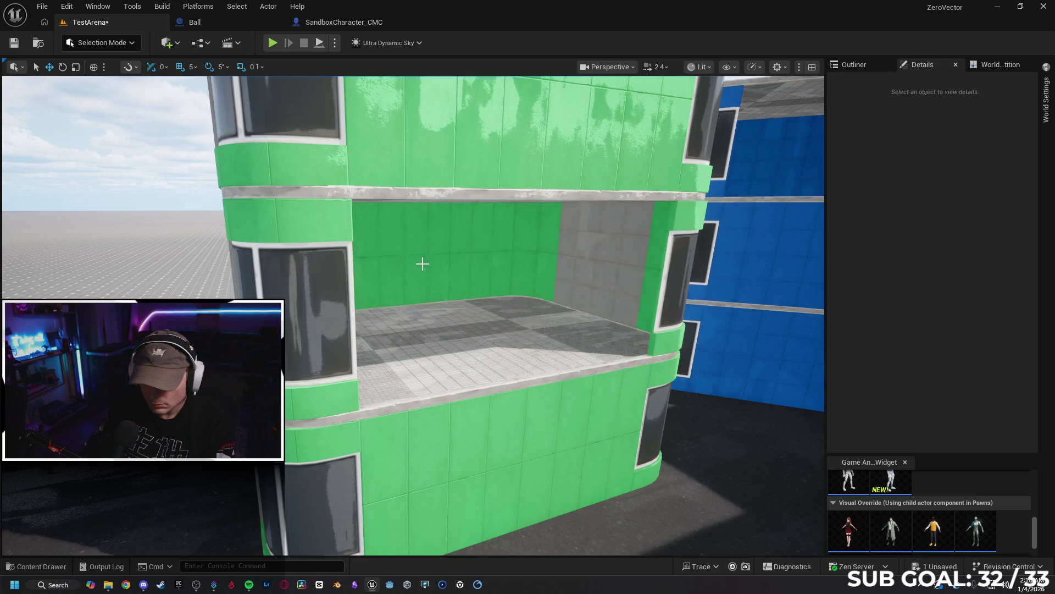
{"action": "left_click", "coordinate": [423, 263]}
{"action": "key", "text": "Delete"}
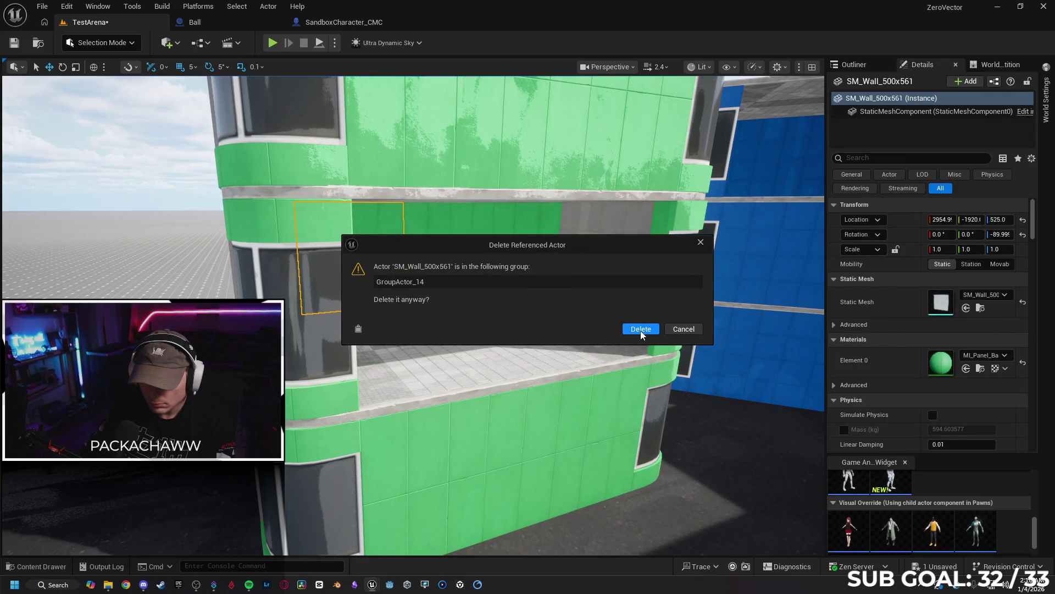
{"action": "left_click", "coordinate": [640, 329]}
{"action": "left_click", "coordinate": [471, 277]}
{"action": "key", "text": "Delete"}
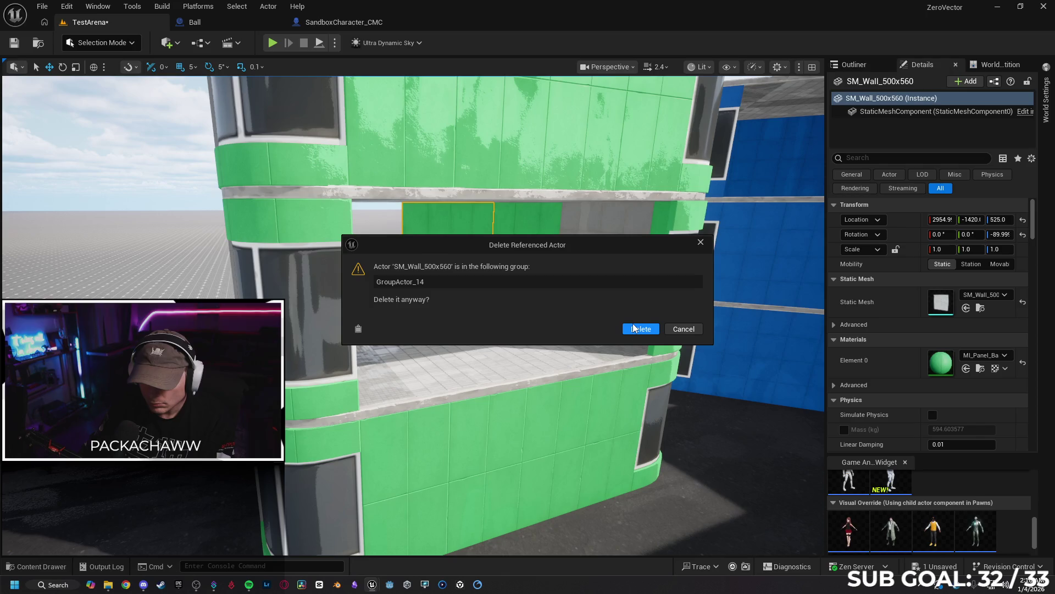
{"action": "left_click", "coordinate": [636, 328]}
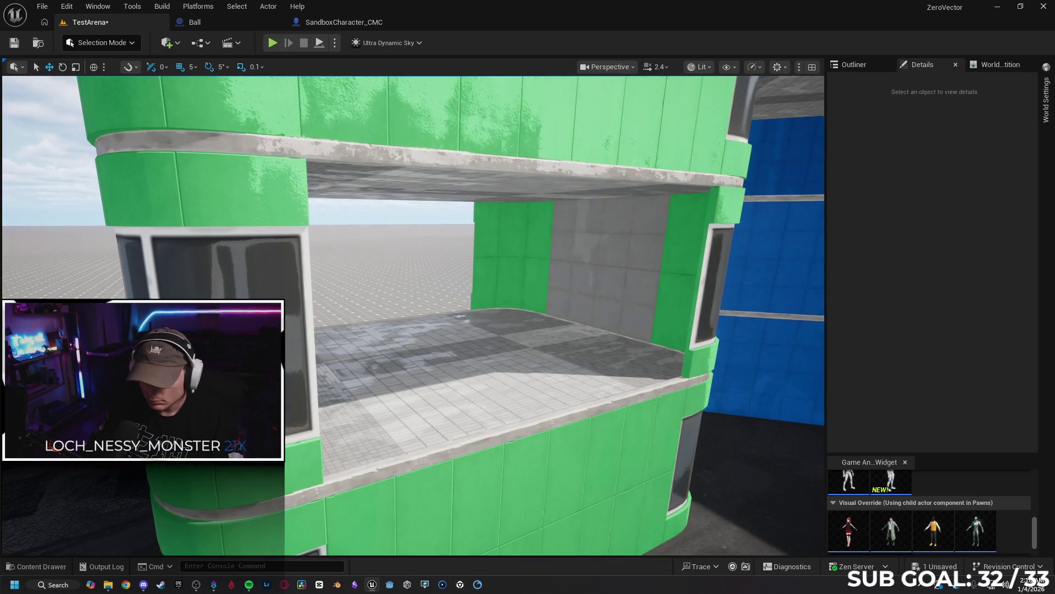
Lock the green tower's group again.
{"action": "right_click", "coordinate": [659, 197]}
{"action": "mouse_move", "coordinate": [726, 456]}
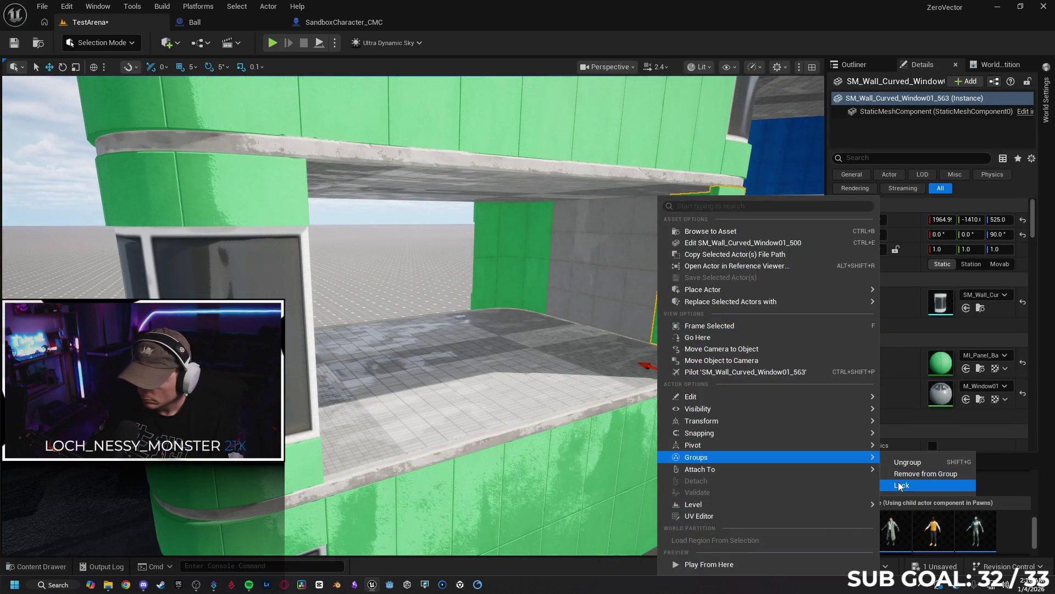
{"action": "left_click", "coordinate": [900, 486]}
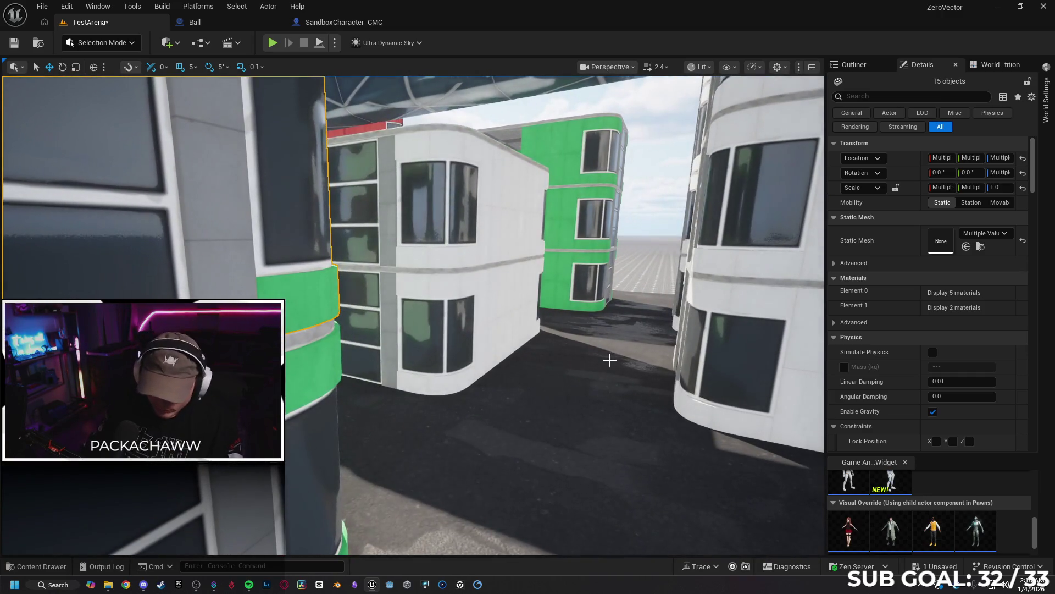
Start a playtest in the immersive full-window viewport and dismiss the Read Me window.
{"action": "key", "text": "F11"}
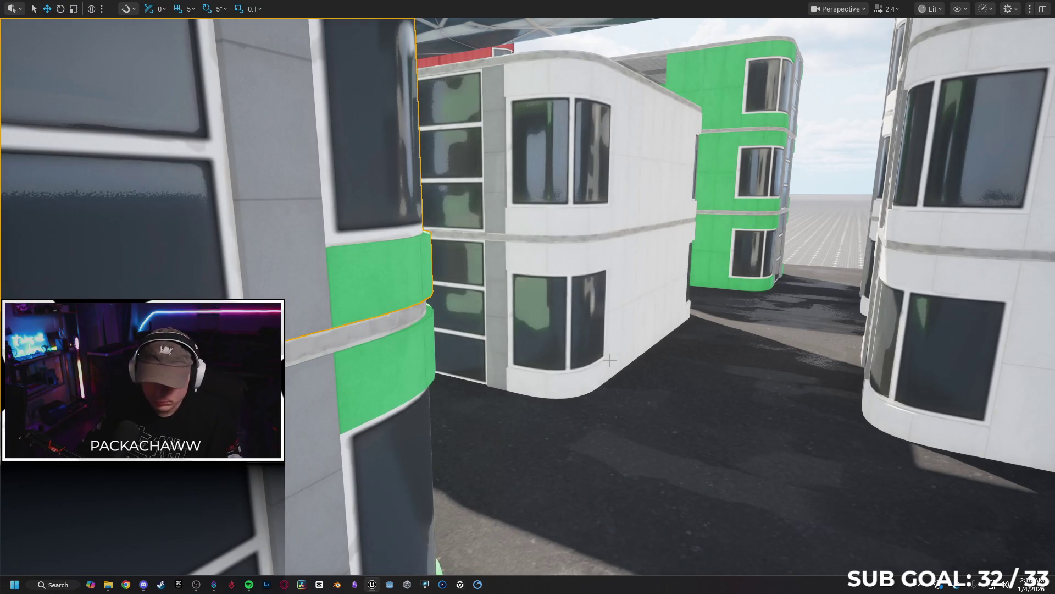
{"action": "key", "text": "alt+p"}
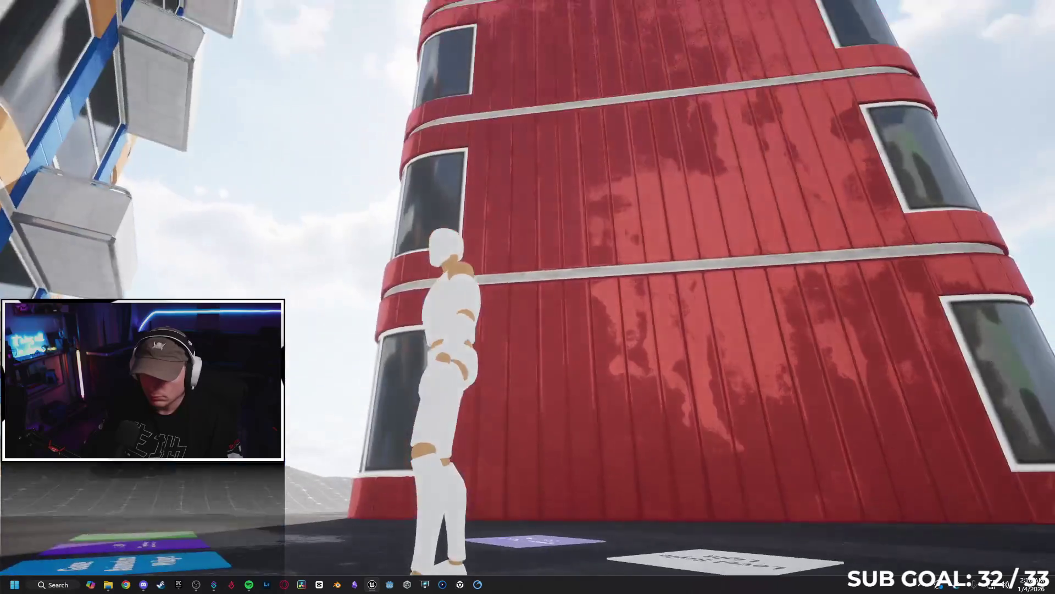
{"action": "key", "text": "w"}
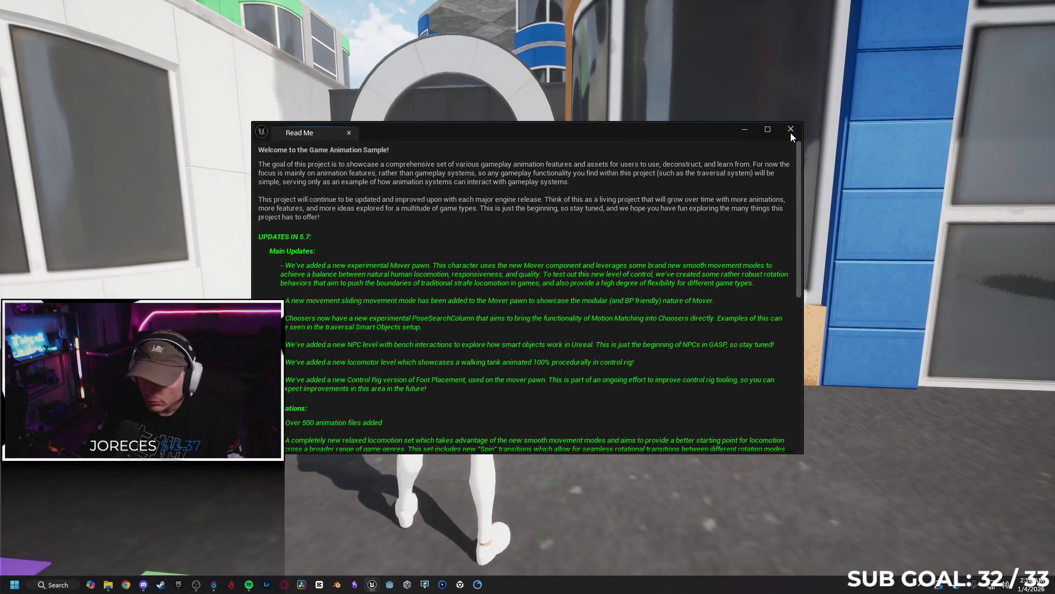
{"action": "left_click", "coordinate": [791, 130]}
Run the mannequin up walls and across rooftops toward the green tower's new balcony.
{"action": "key", "text": "w"}
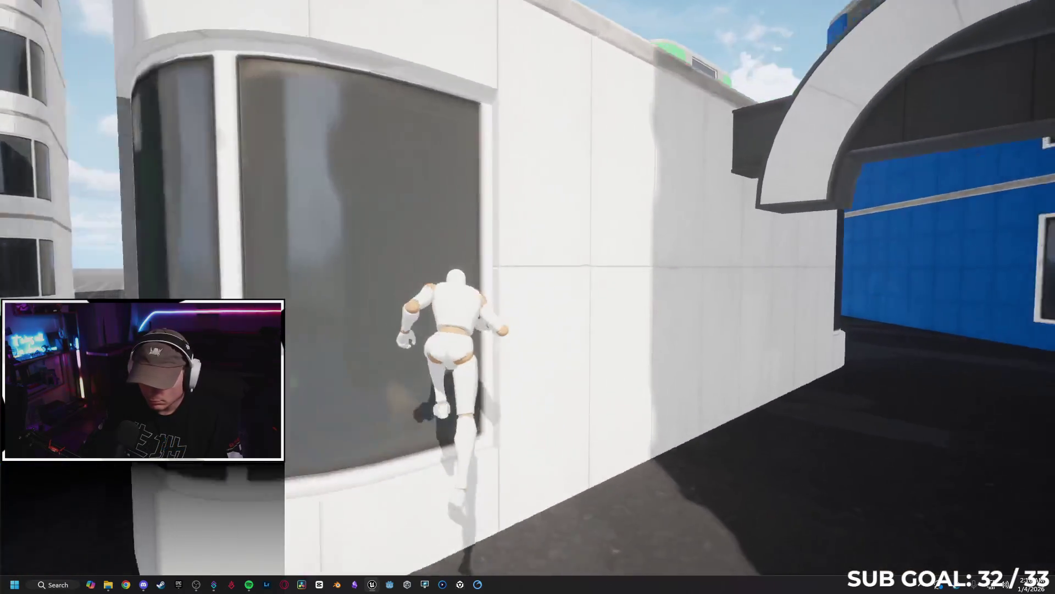
{"action": "key", "text": "w"}
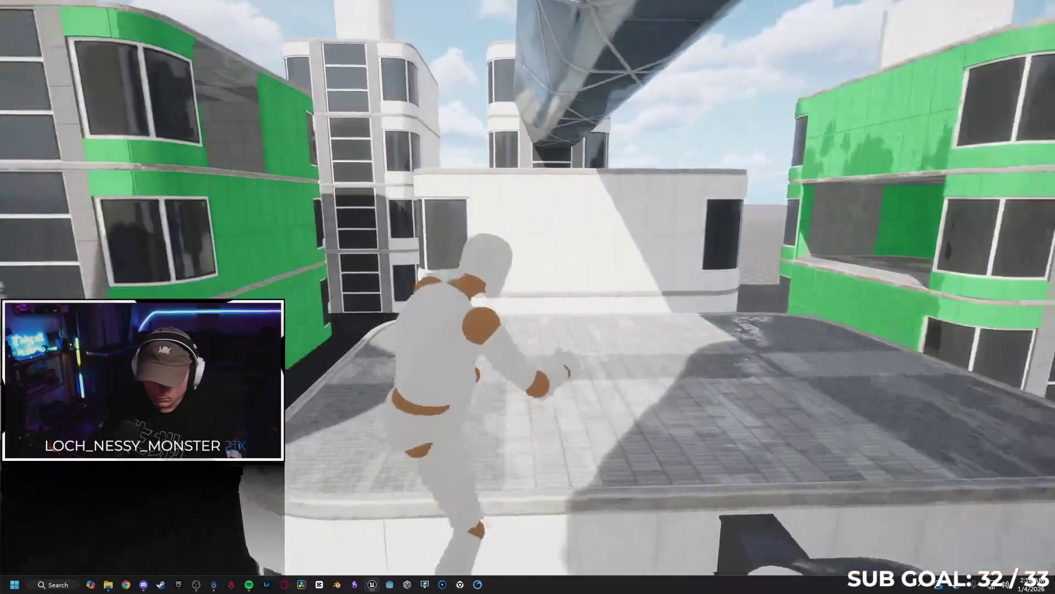
{"action": "key", "text": "w"}
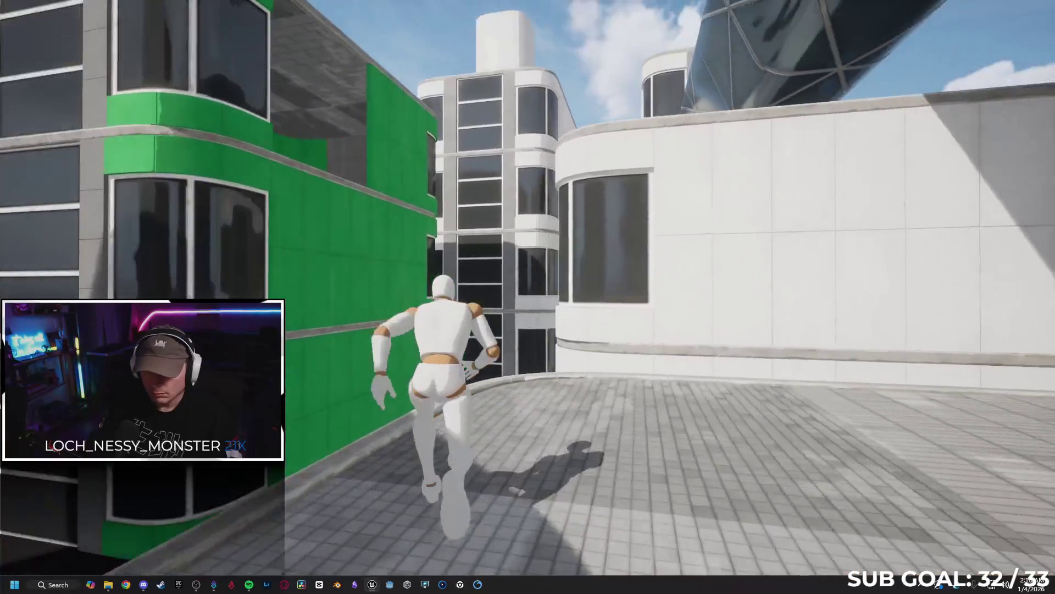
{"action": "key", "text": "w"}
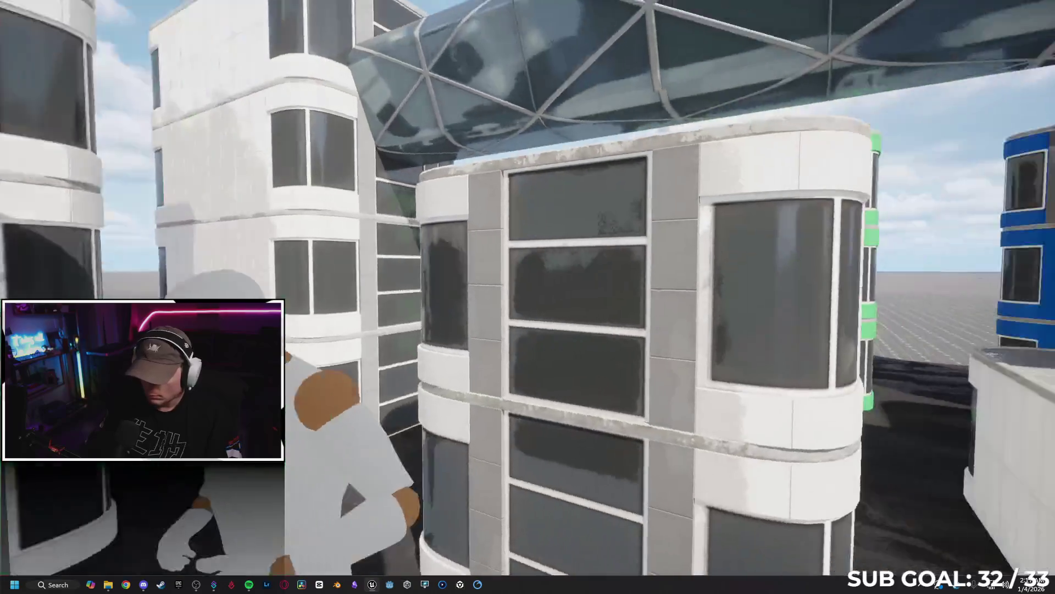
{"action": "key", "text": "w"}
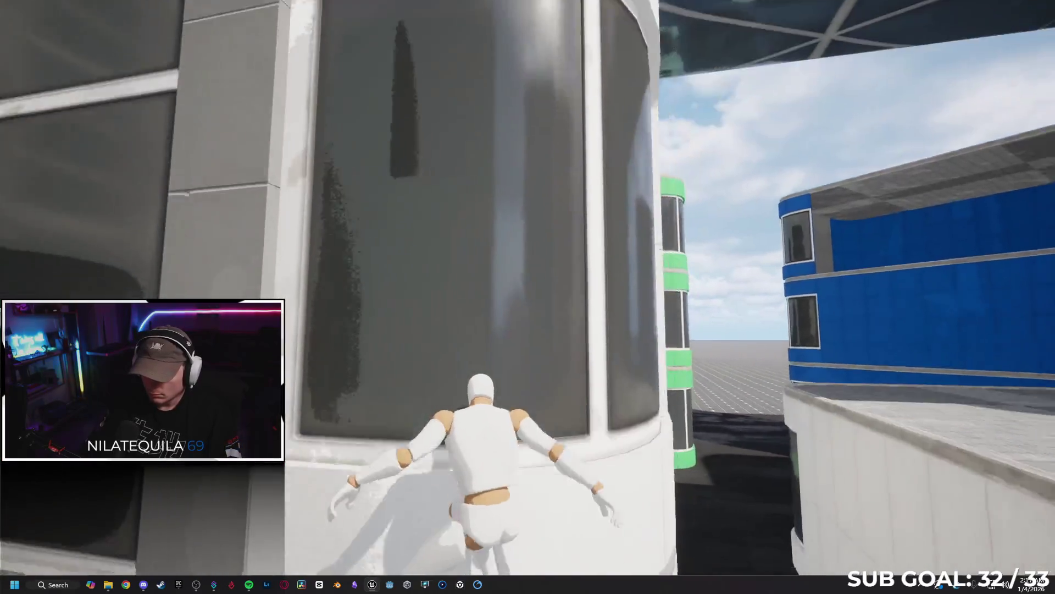
{"action": "key", "text": "w"}
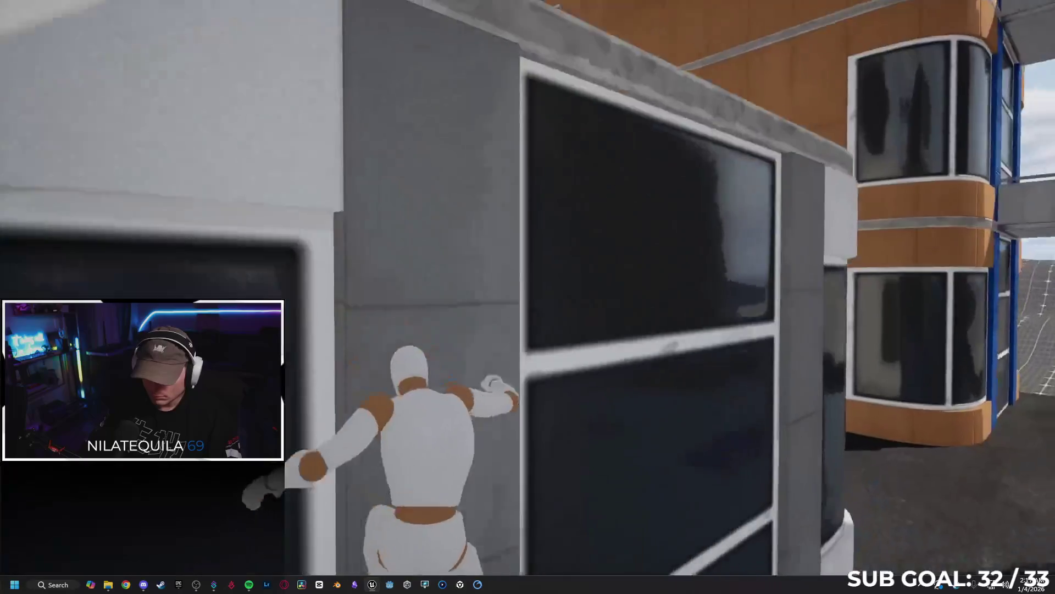
{"action": "key", "text": "w"}
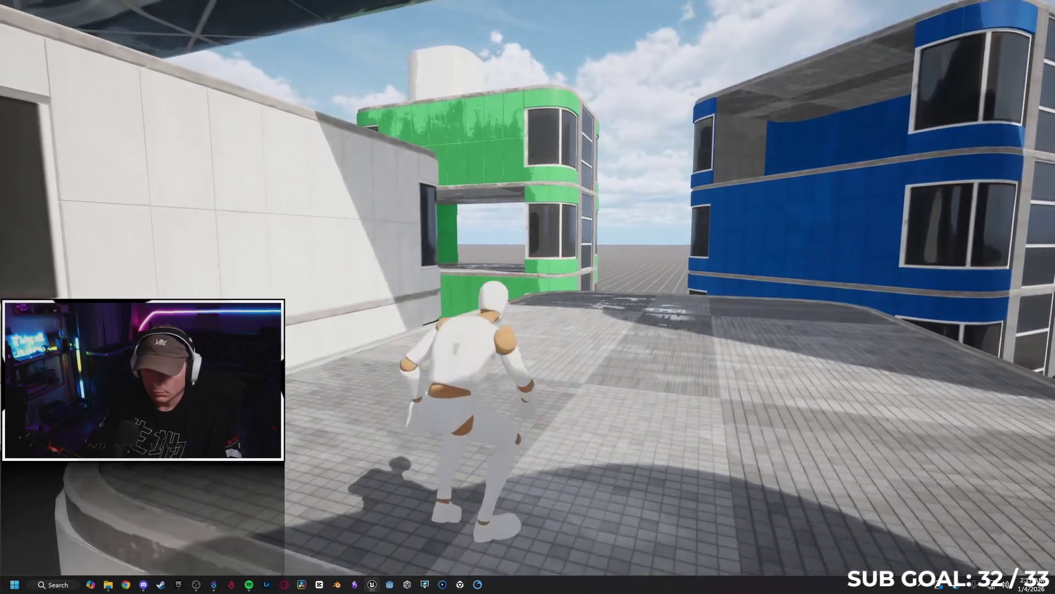
{"action": "key", "text": "w"}
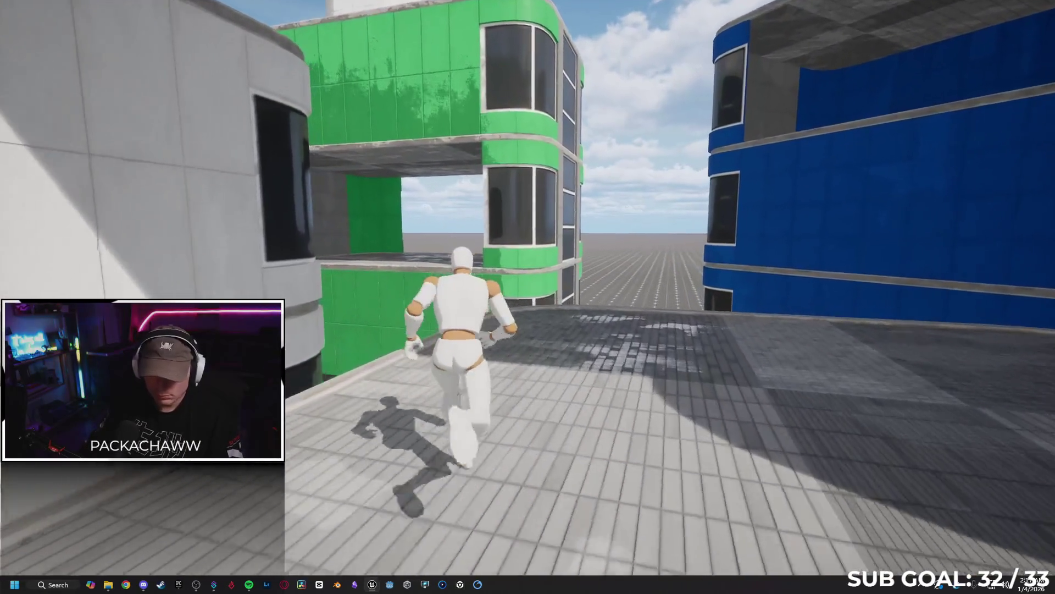